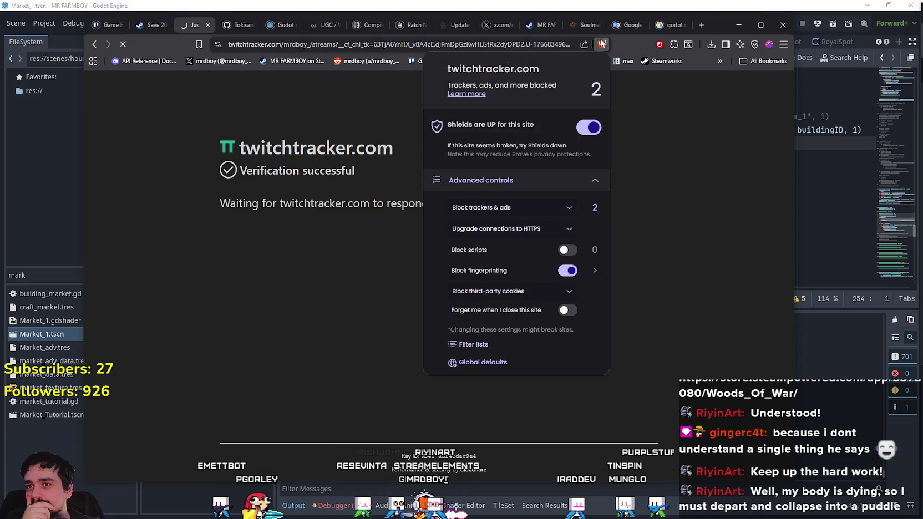
- Dismiss the Brave Shields panel, skim the channel Overview, and open the Streams calendar page
click(644, 173)
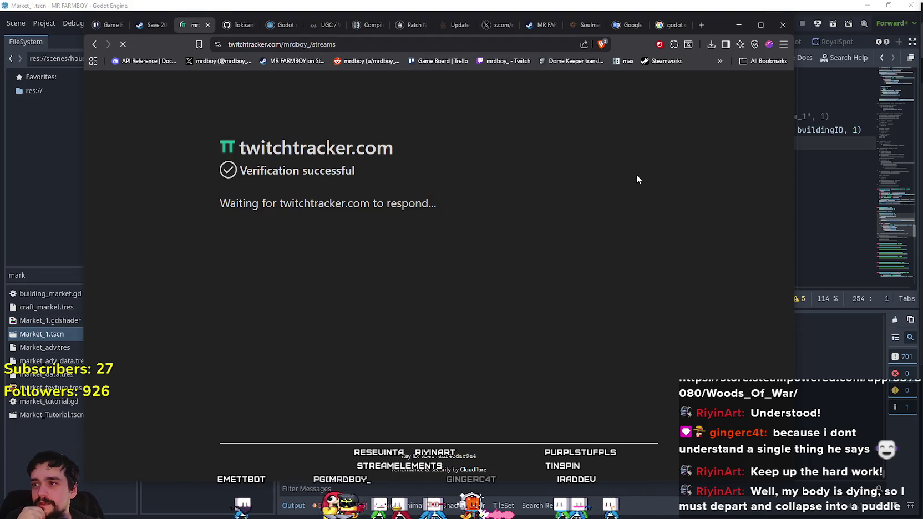
scroll(659, 235, down, 10)
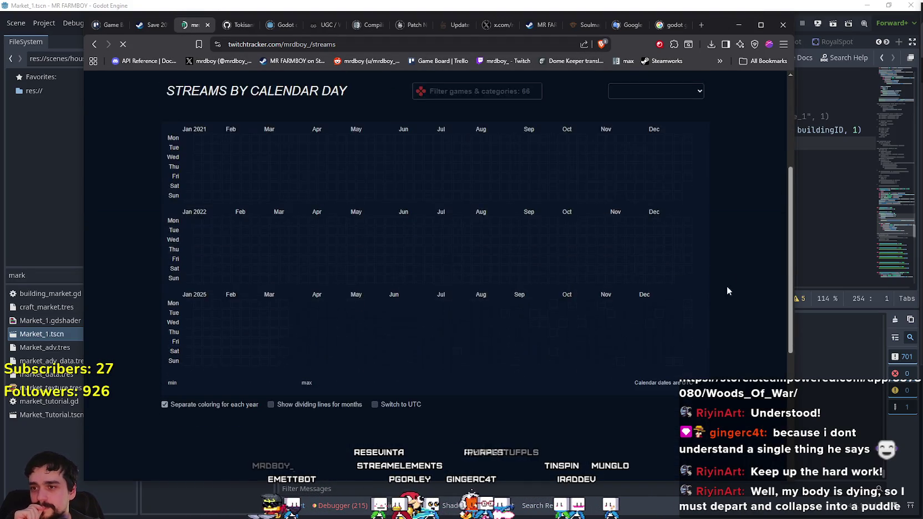
scroll(654, 266, up, 10)
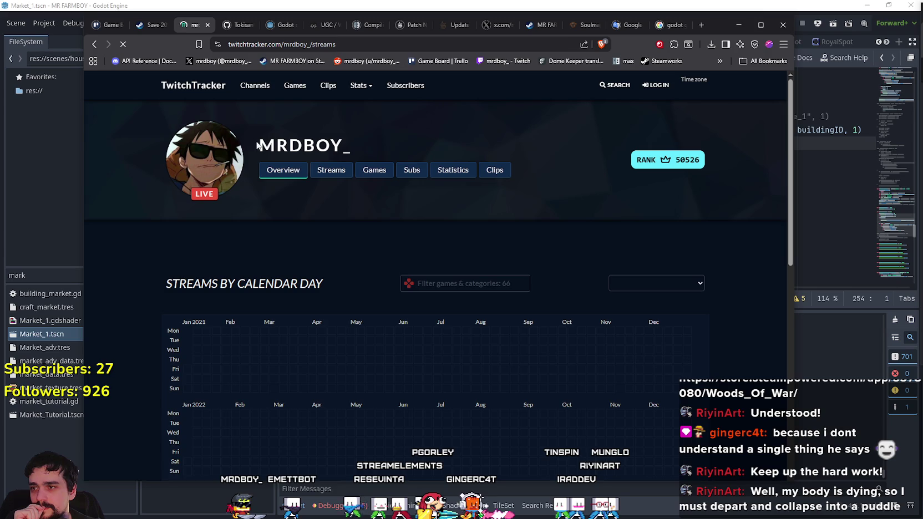
scroll(678, 300, down, 6)
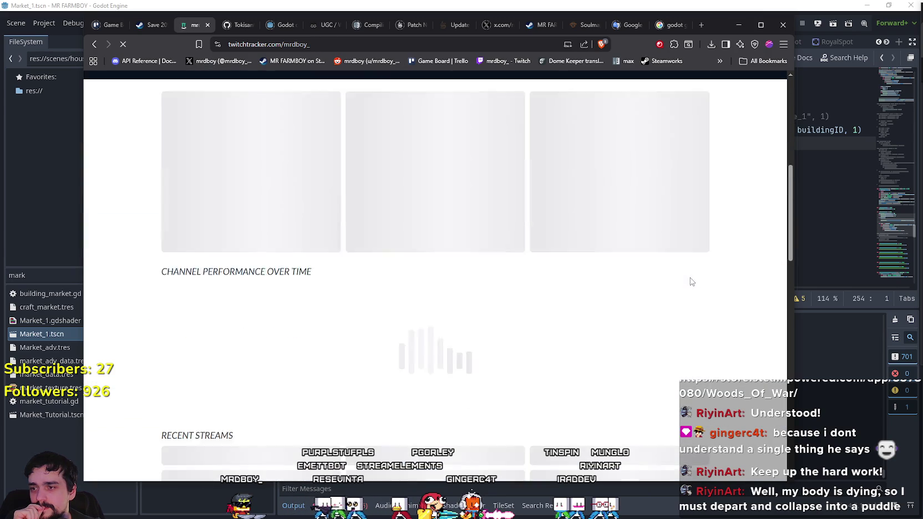
scroll(747, 249, down, 2)
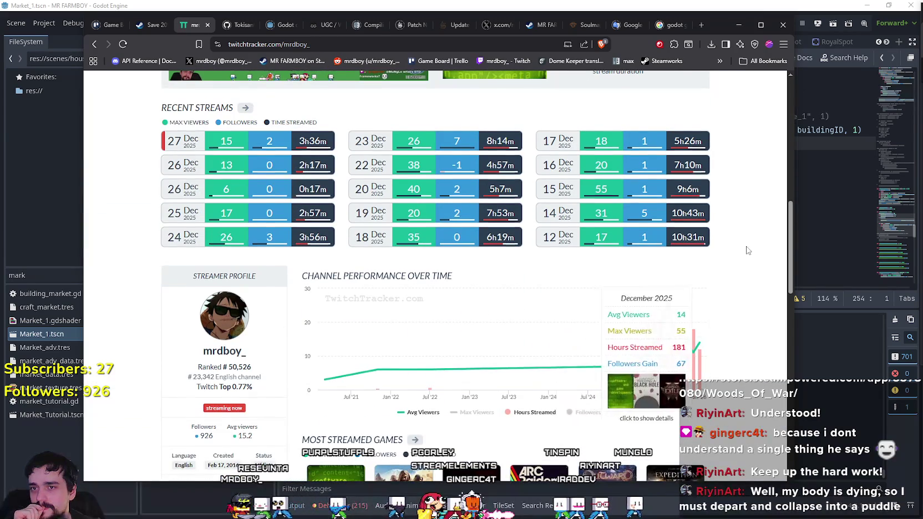
scroll(747, 249, down, 3)
scroll(748, 249, down, 6)
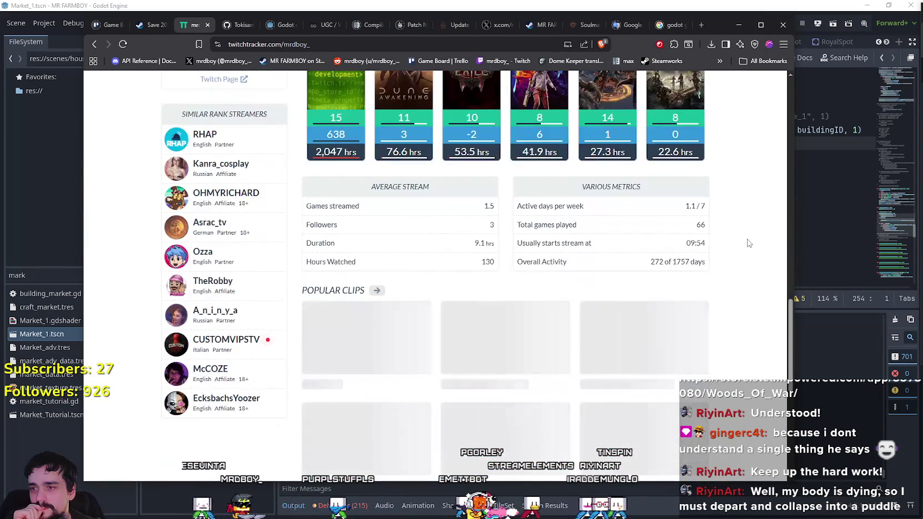
scroll(747, 243, up, 6)
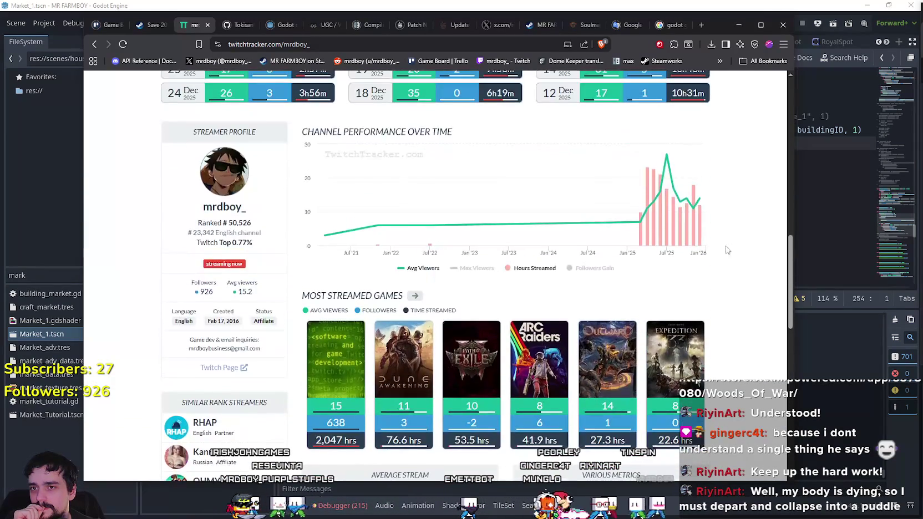
scroll(718, 210, up, 3)
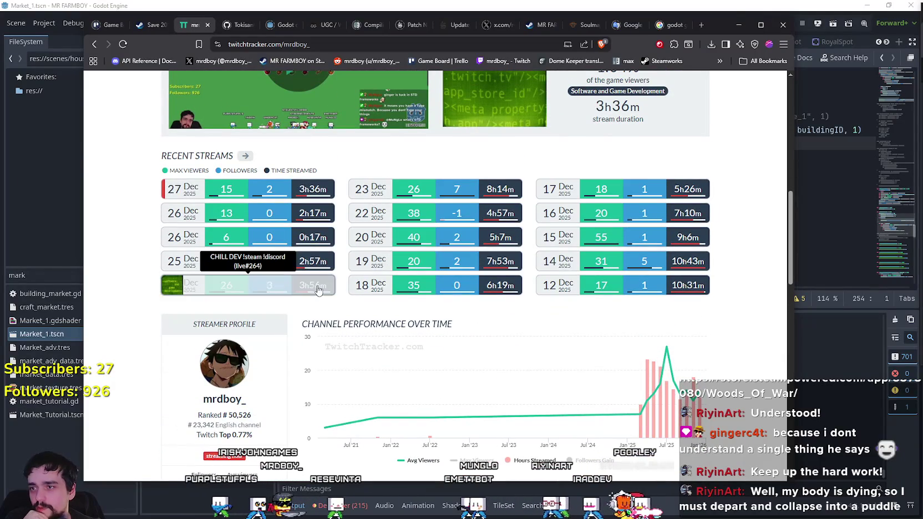
click(245, 157)
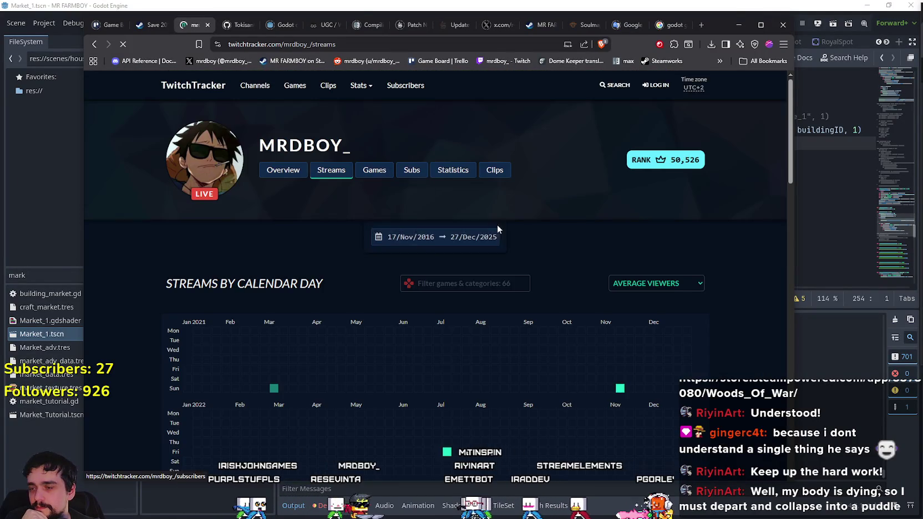
scroll(741, 270, down, 8)
scroll(741, 270, down, 2)
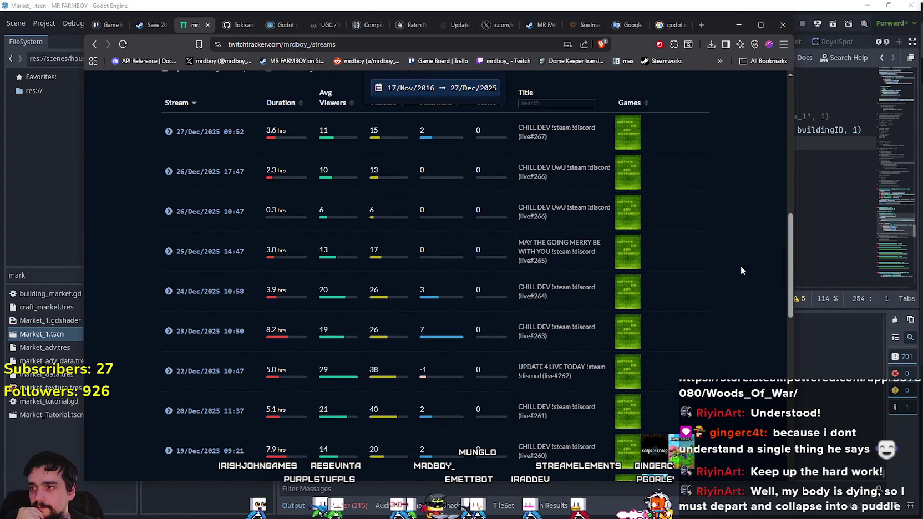
scroll(264, 130, down, 4)
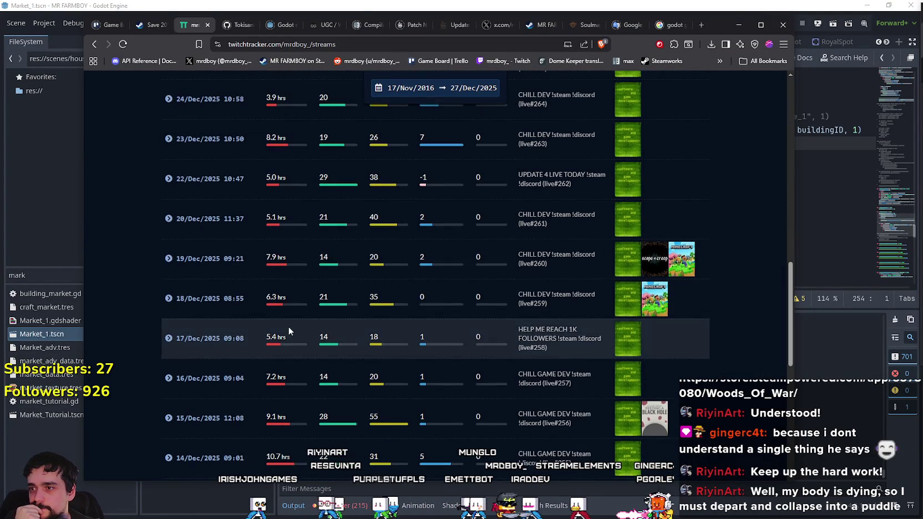
scroll(292, 177, down, 5)
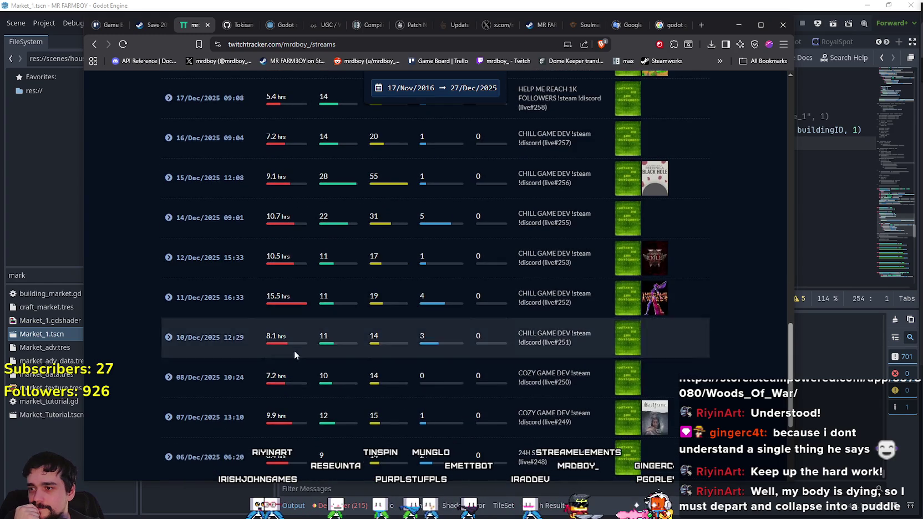
scroll(282, 294, down, 3)
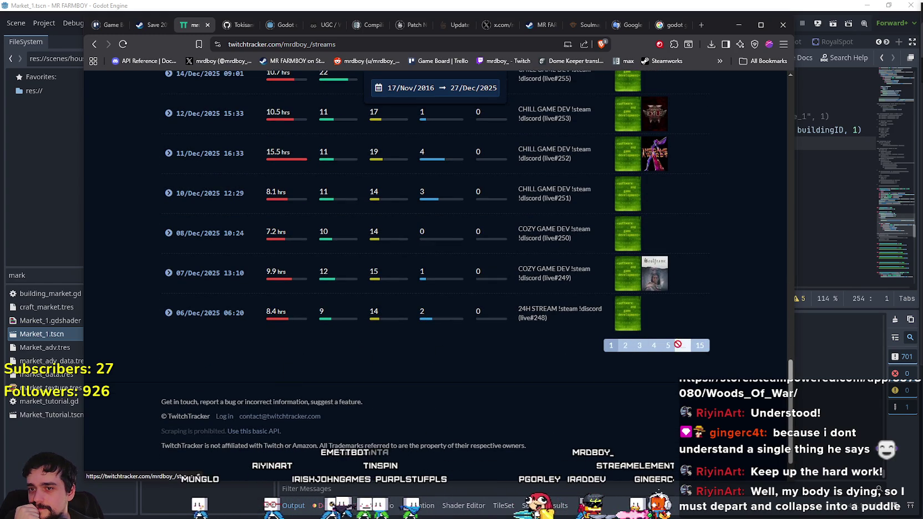
click(655, 346)
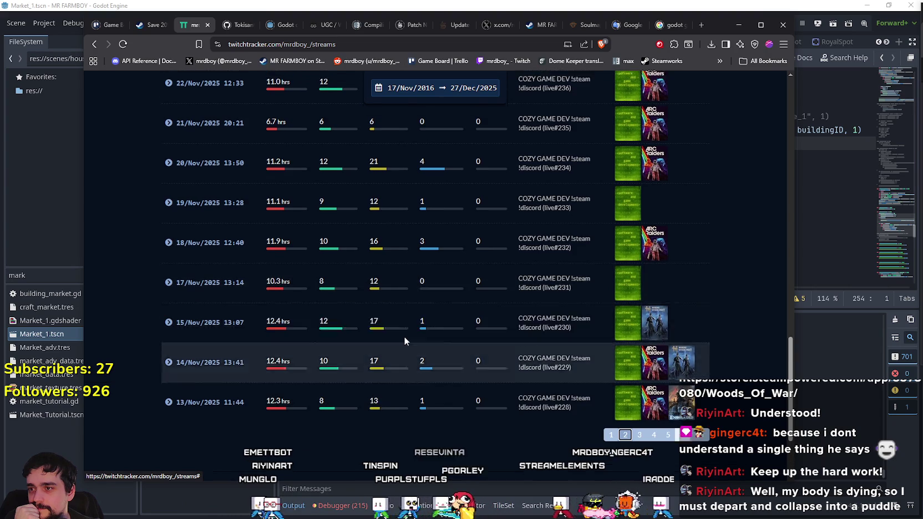
scroll(402, 336, up, 5)
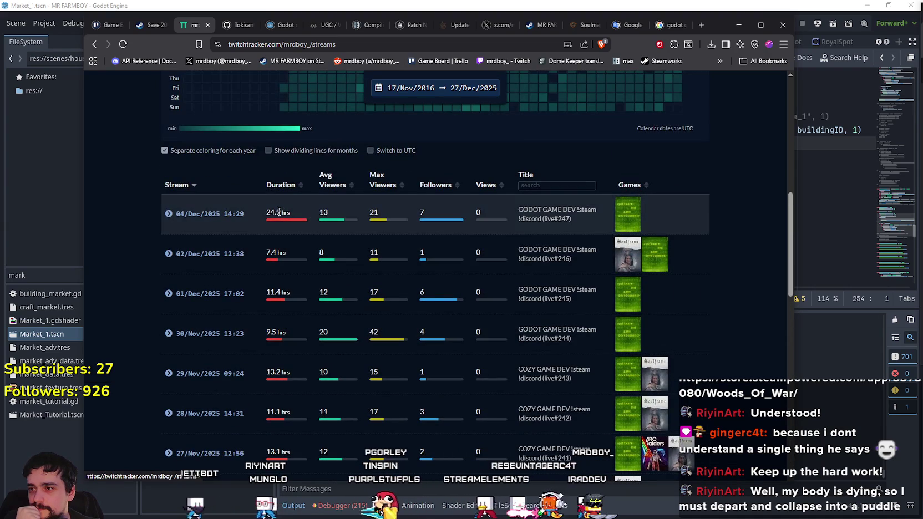
double_click(273, 213)
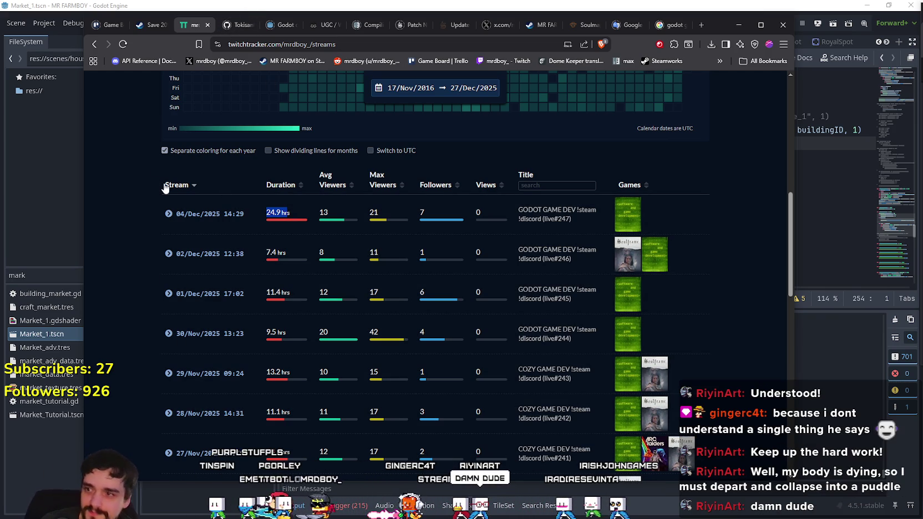
scroll(259, 285, down, 4)
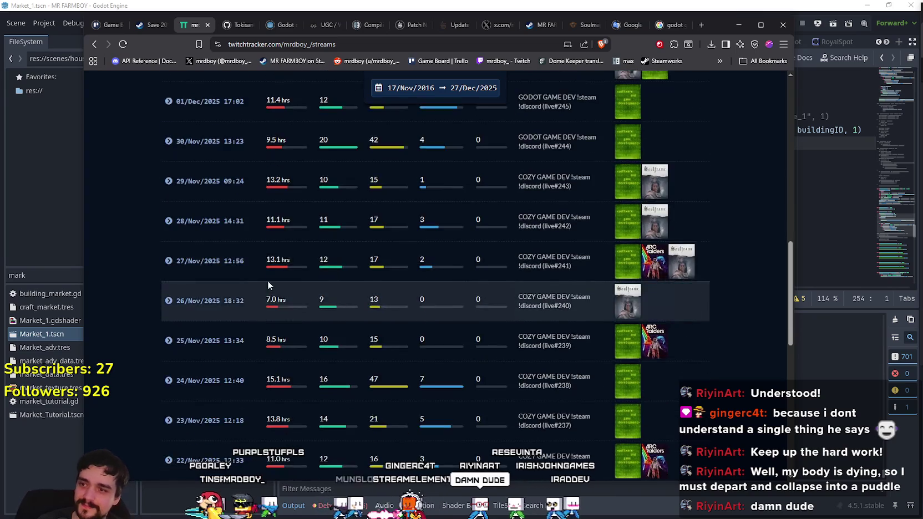
scroll(267, 285, down, 3)
scroll(286, 244, down, 2)
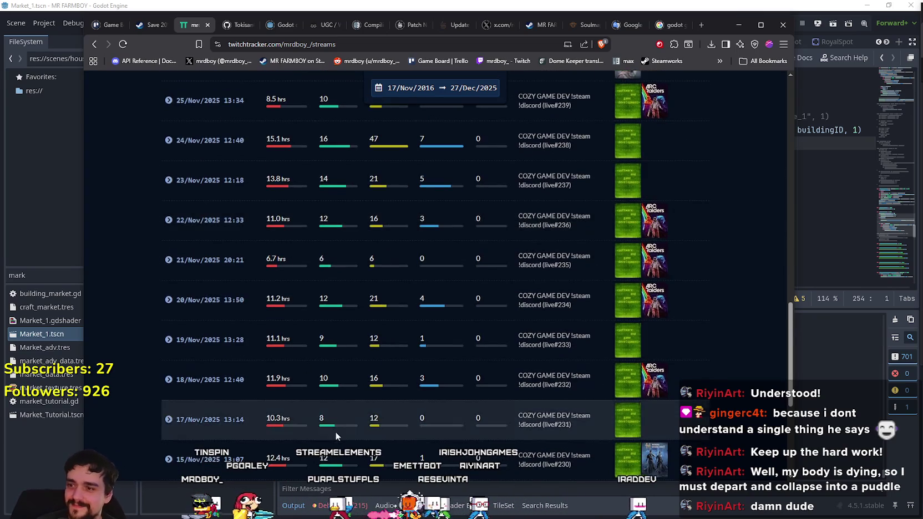
scroll(281, 383, down, 3)
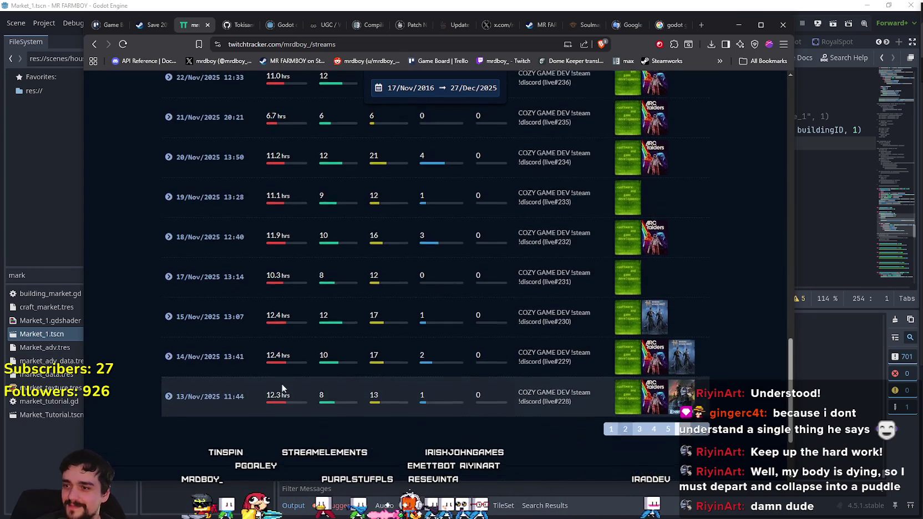
click(624, 428)
scroll(259, 382, down, 3)
scroll(280, 371, up, 3)
scroll(286, 266, down, 5)
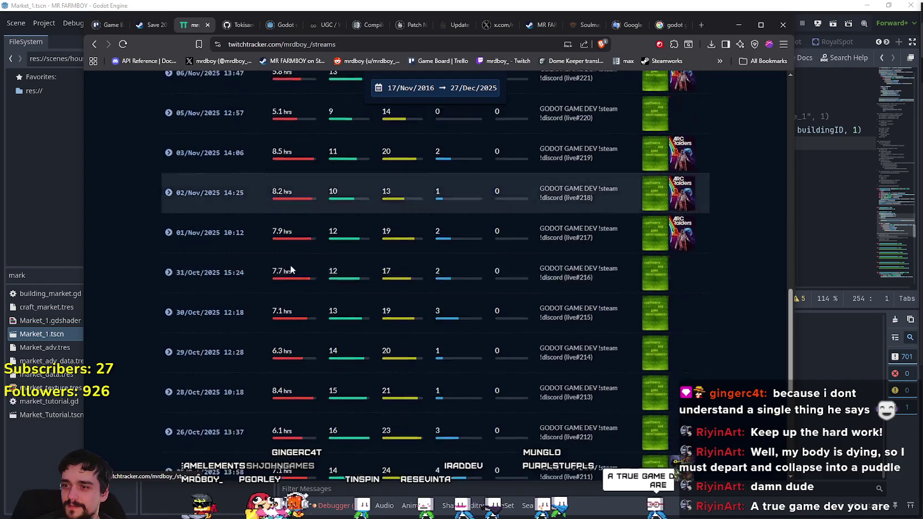
scroll(290, 265, down, 5)
click(651, 314)
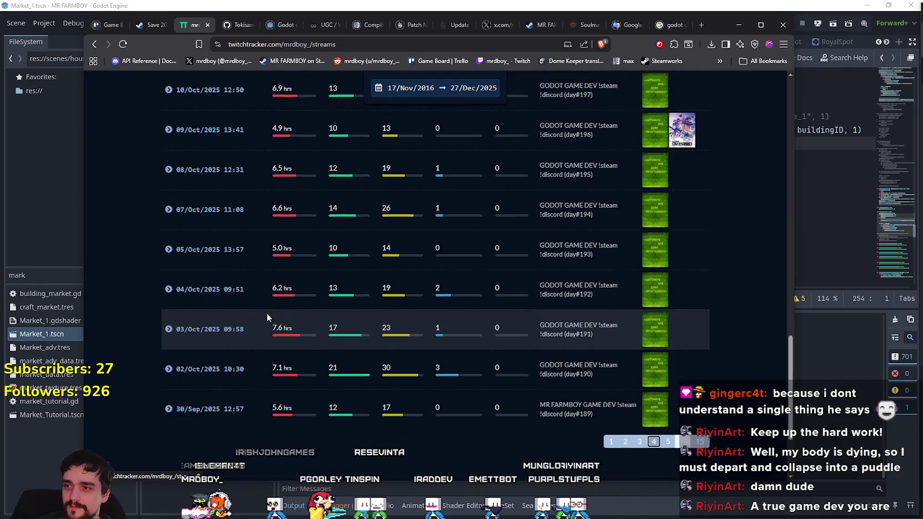
scroll(305, 348, up, 10)
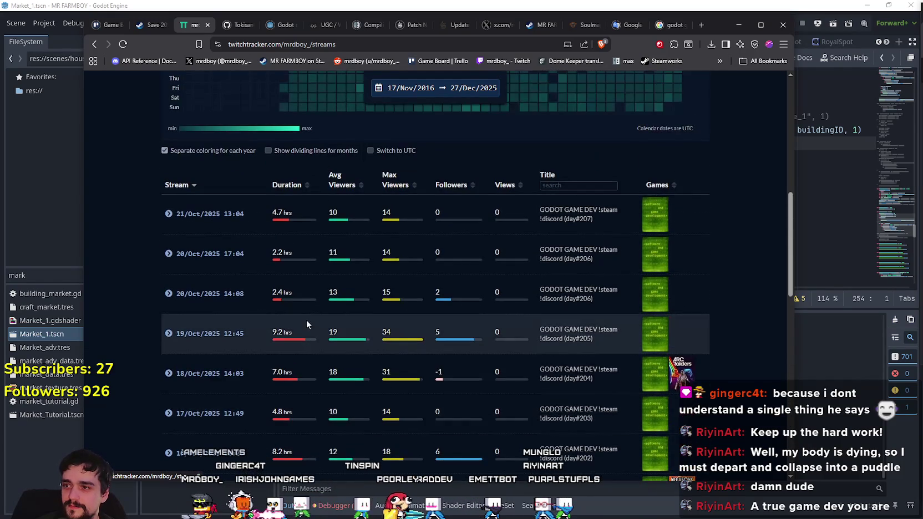
scroll(507, 339, down, 10)
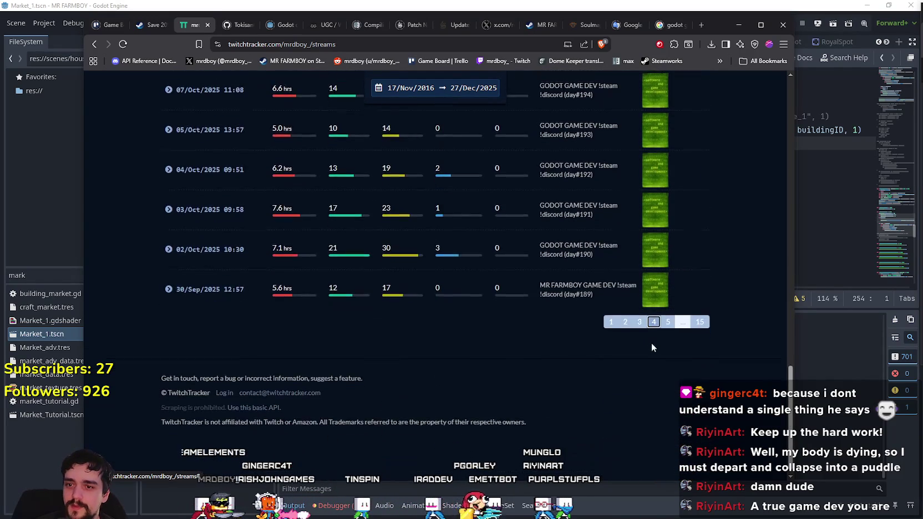
click(611, 313)
scroll(302, 246, up, 6)
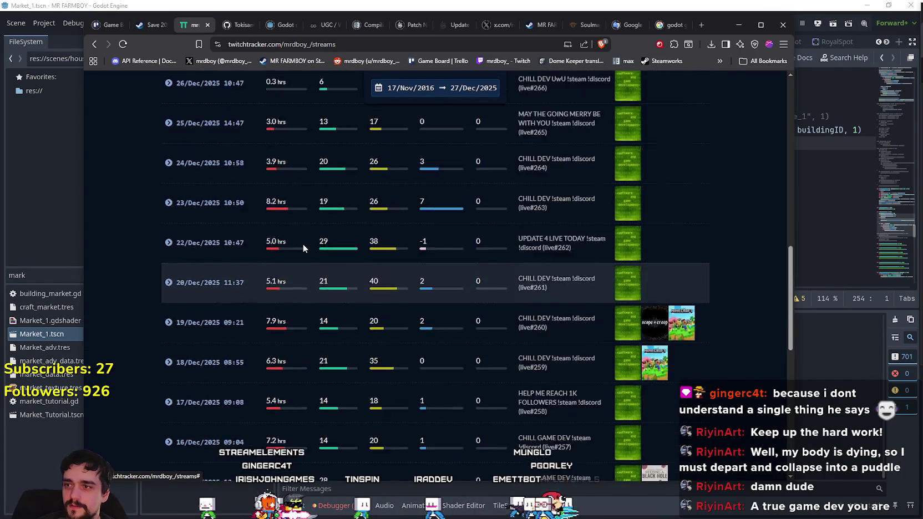
- Sort the channel's stream table by Duration, longest first (24.9 hrs at top)
click(280, 171)
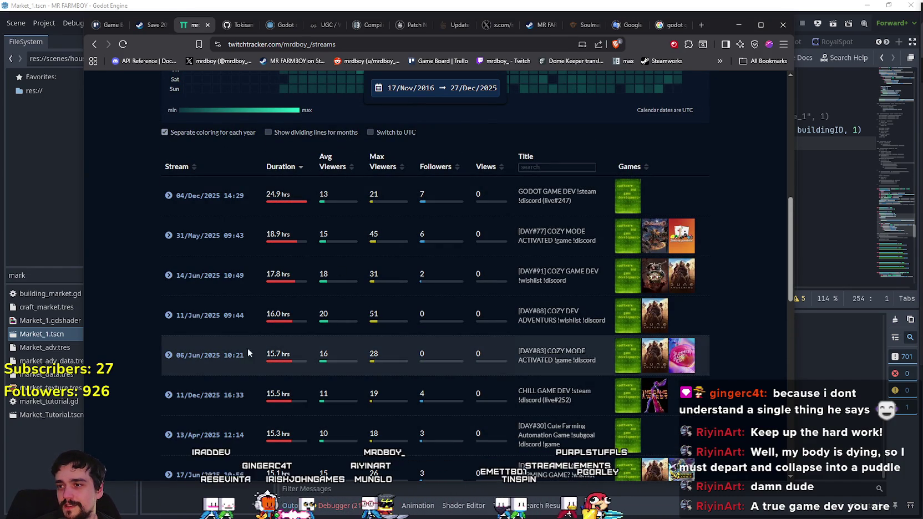
scroll(265, 336, down, 1)
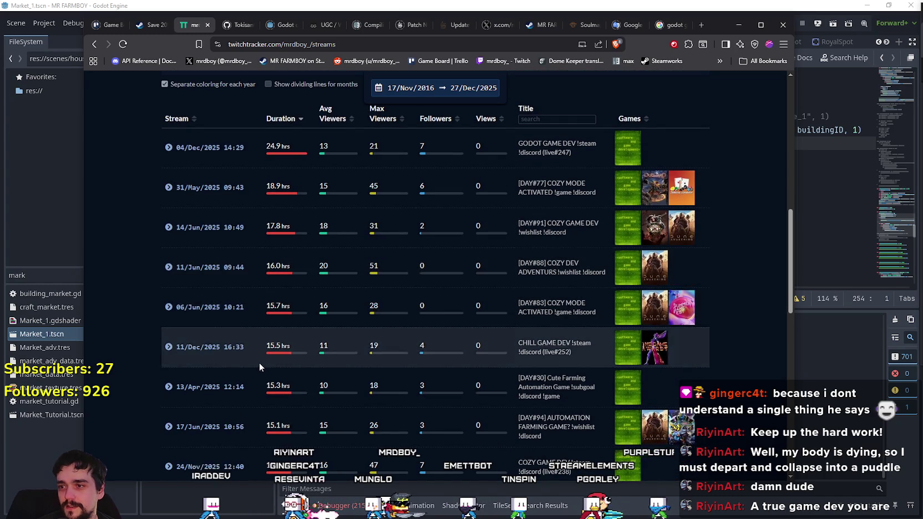
scroll(259, 362, down, 4)
scroll(289, 354, down, 6)
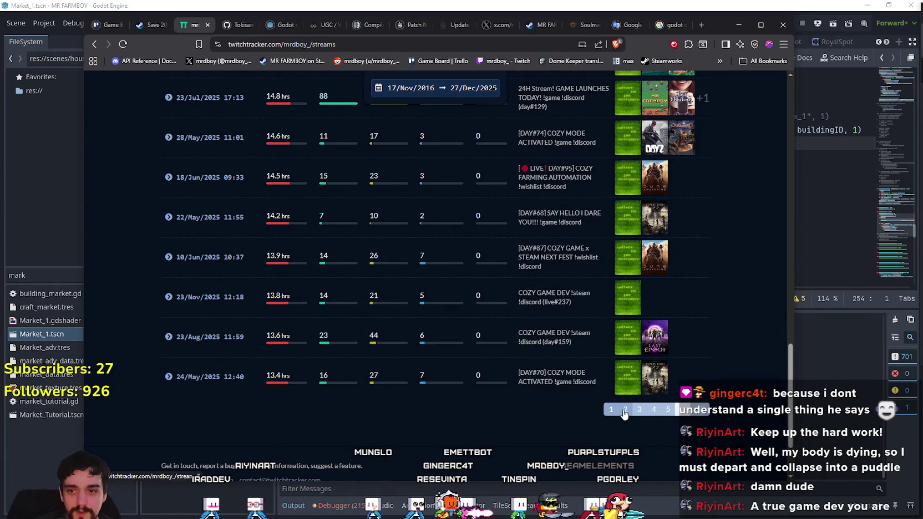
- Page through the longest streams to pages 2 and 3, then minimize the browser
click(624, 409)
scroll(432, 348, up, 8)
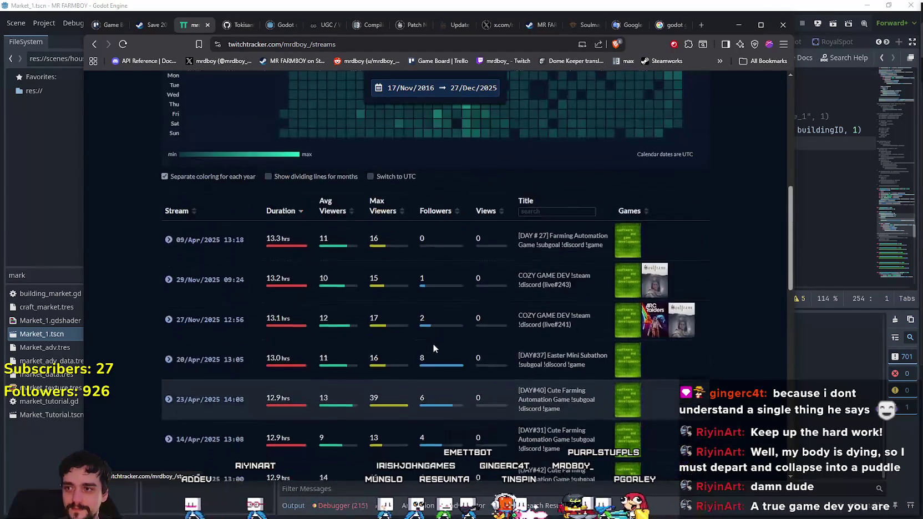
scroll(428, 335, down, 4)
scroll(308, 259, down, 10)
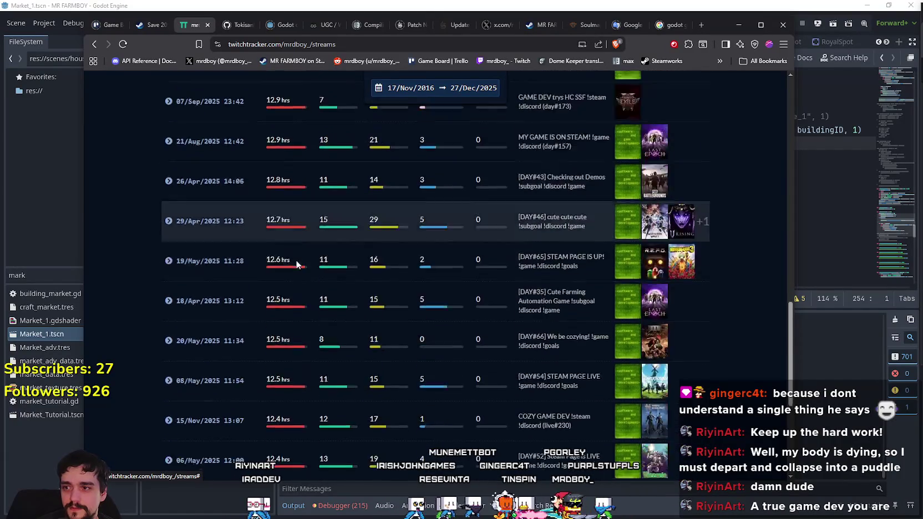
click(638, 315)
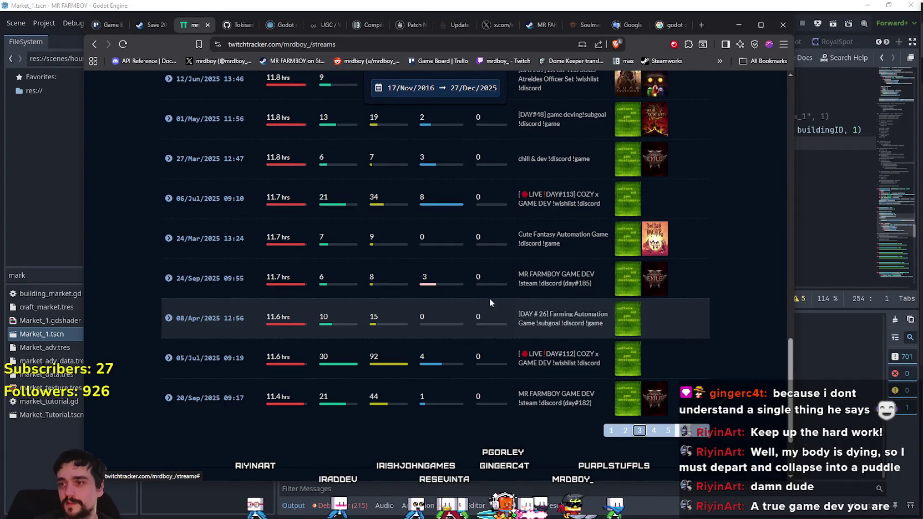
scroll(463, 309, up, 6)
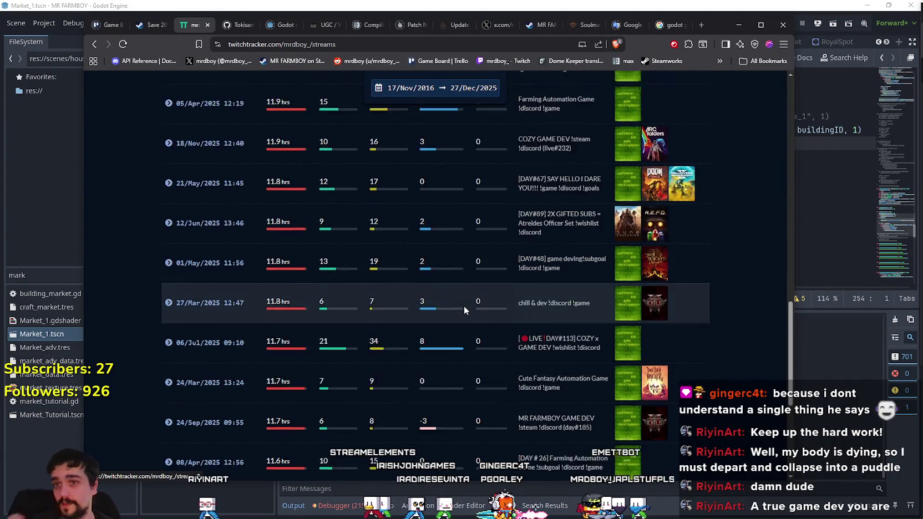
scroll(455, 311, up, 5)
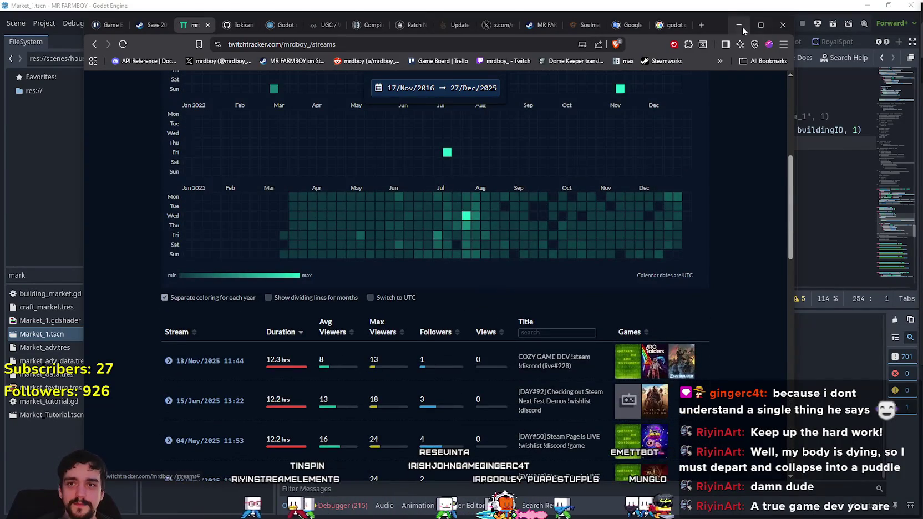
click(738, 25)
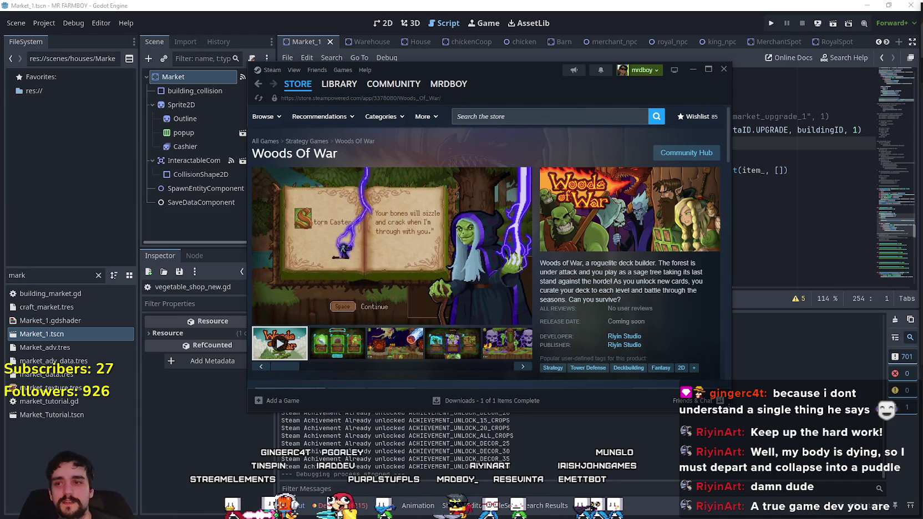
- Show the Woods Of War 'Choose One' card screenshot, then switch to Spotify
click(450, 347)
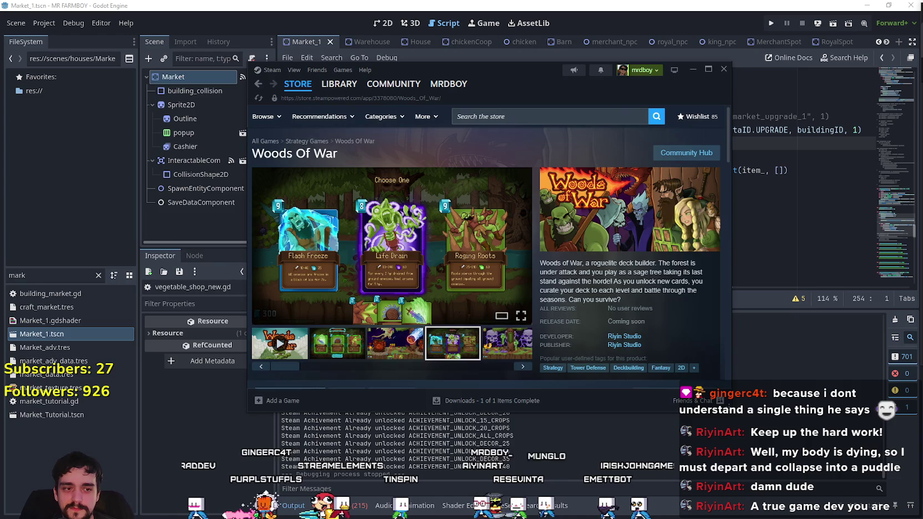
key(alt+Tab)
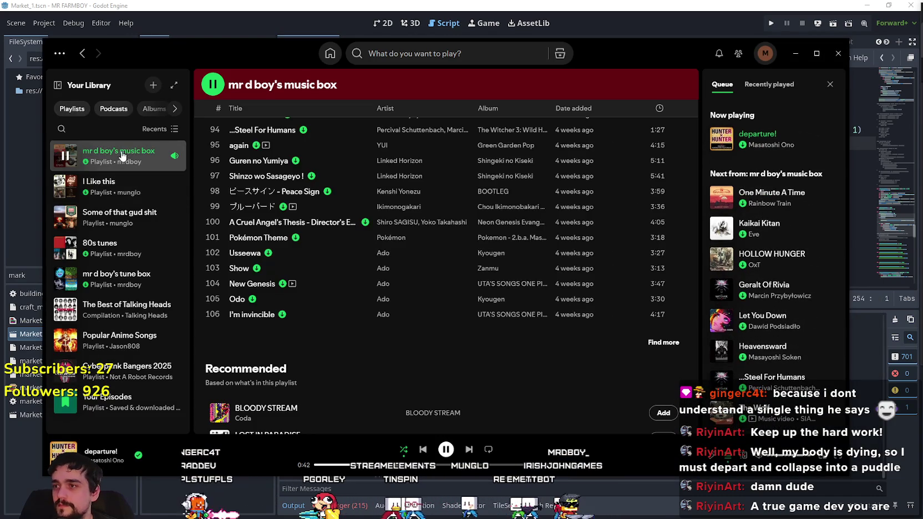
- Play the 'I Like this' playlist from Your Library and minimize Spotify
click(127, 190)
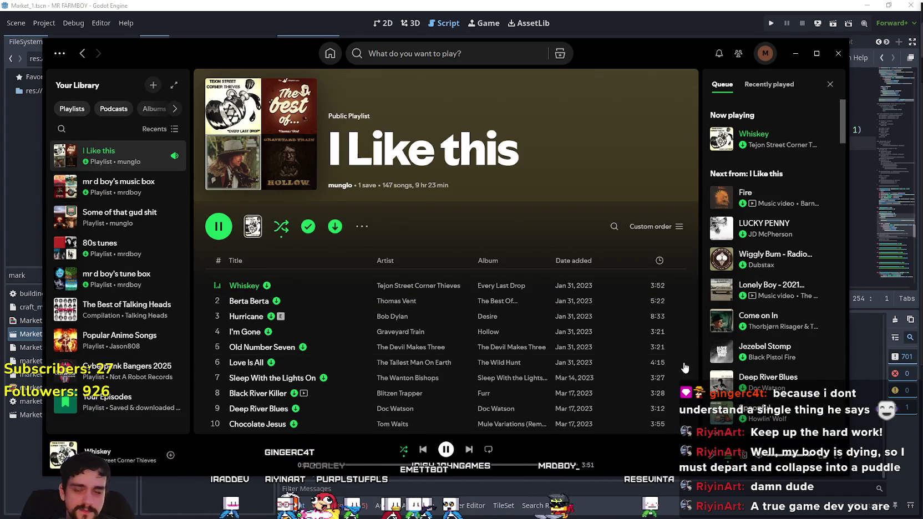
click(795, 53)
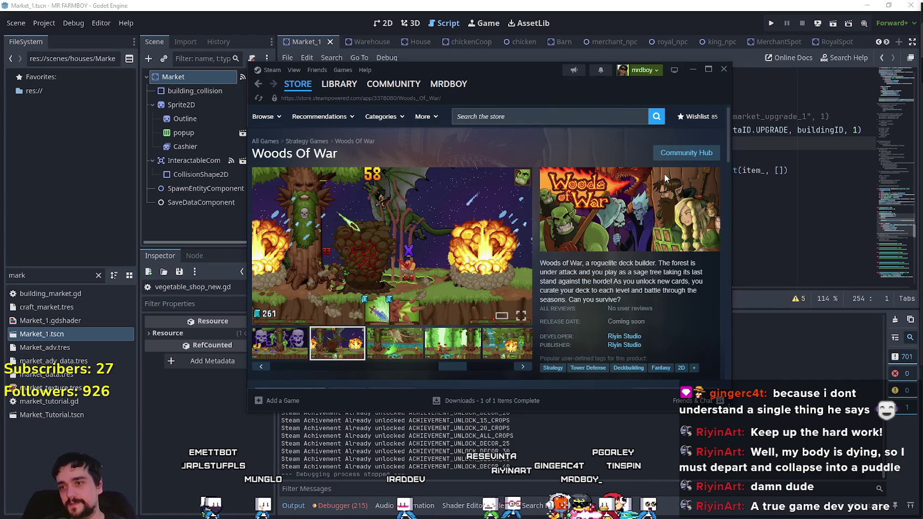
- Enlarge and close the Woods Of War screenshot, then switch to the SteamDB browser
click(398, 212)
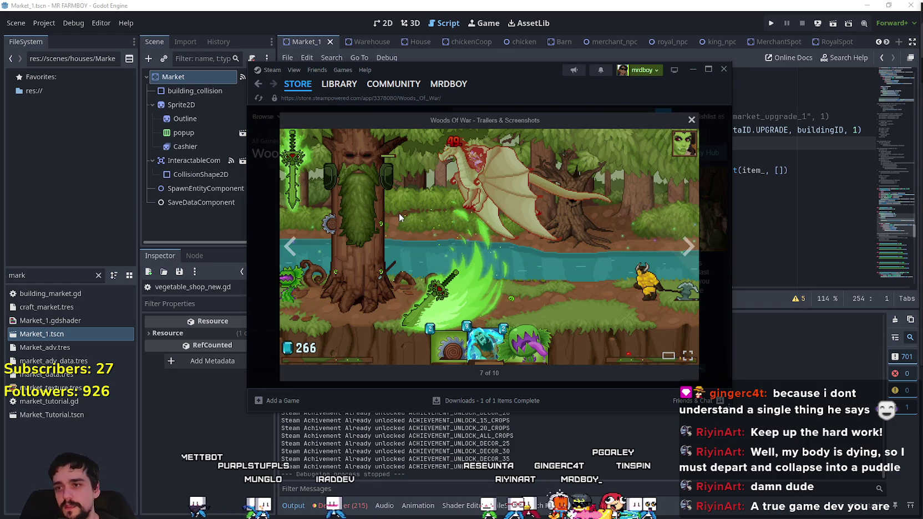
click(721, 257)
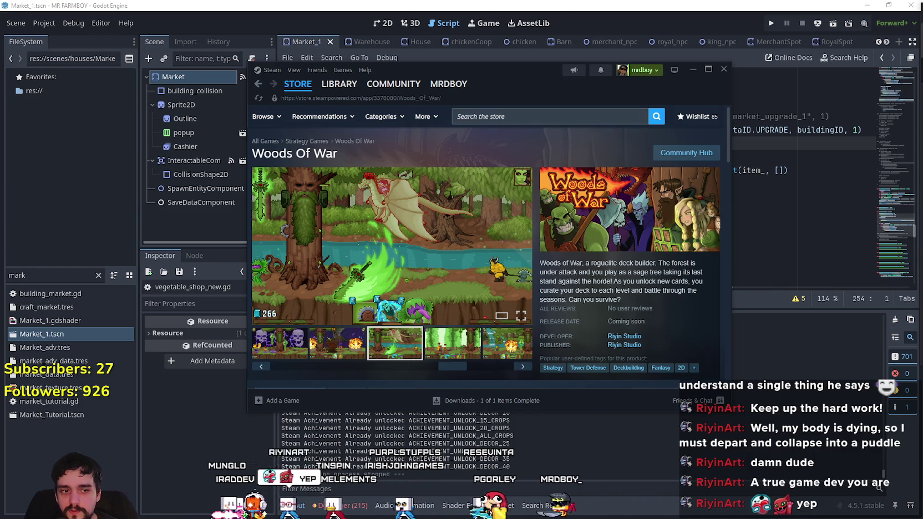
key(alt+Tab)
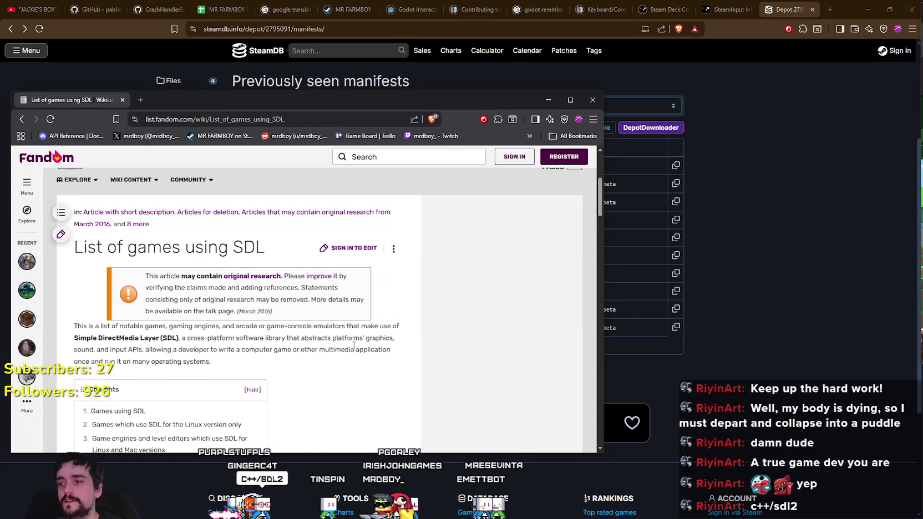
- Minimize the SteamDB window and maximize Fandom's 'List of games using SDL' page
click(867, 9)
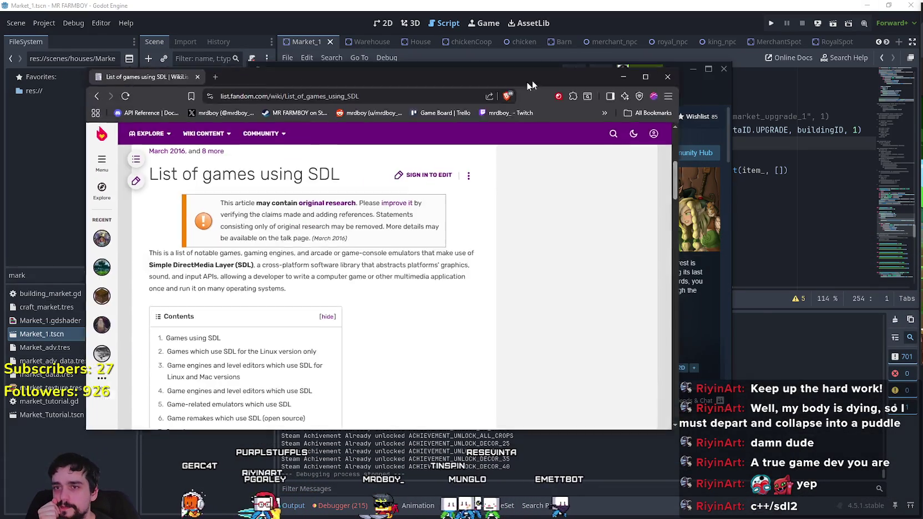
drag(532, 80, 612, 58)
scroll(550, 346, down, 10)
mouse_move(733, 114)
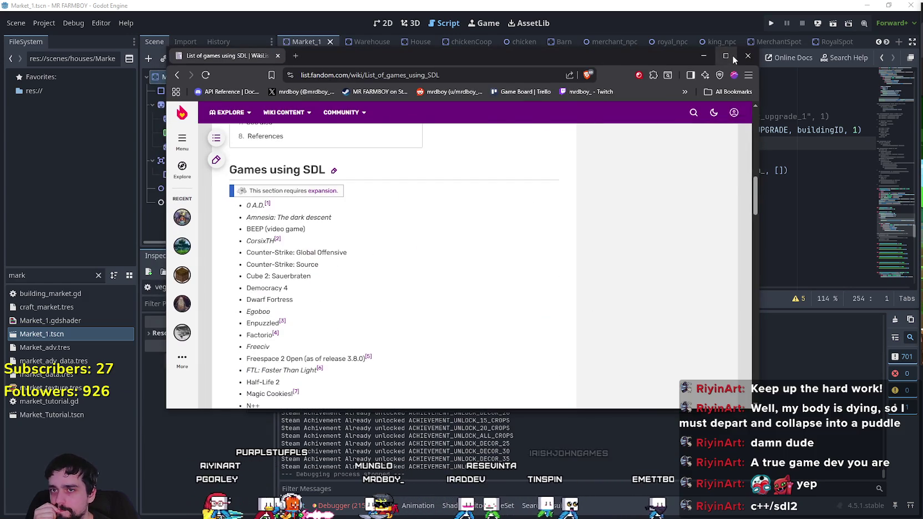
click(725, 55)
scroll(247, 238, down, 2)
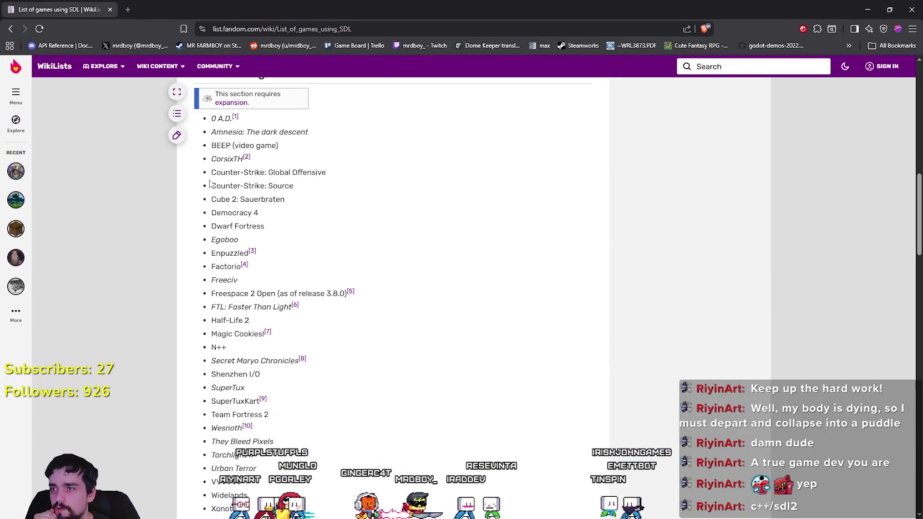
- Highlight the Counter-Strike, Factorio and Half-Life 2 entries in the SDL games list
mouse_move(222, 176)
mouse_down()
mouse_move(364, 187)
mouse_move(350, 179)
mouse_move(325, 190)
mouse_move(185, 176)
mouse_move(200, 78)
mouse_up()
click(326, 233)
scroll(327, 233, down, 3)
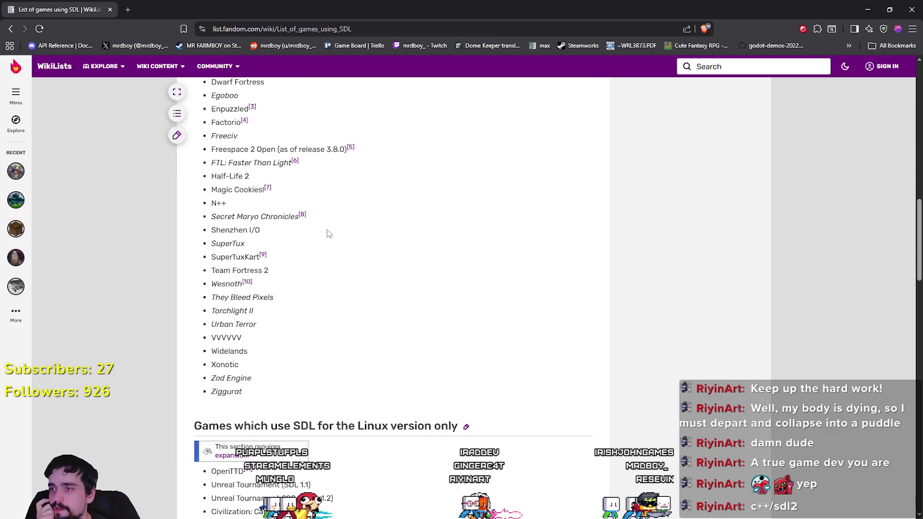
scroll(289, 267, up, 2)
double_click(233, 219)
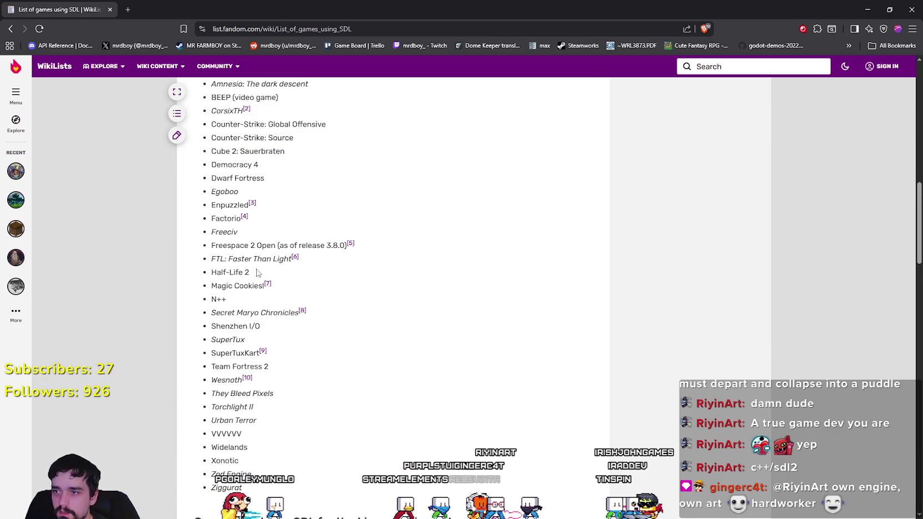
drag(210, 272, 211, 272)
scroll(357, 327, down, 2)
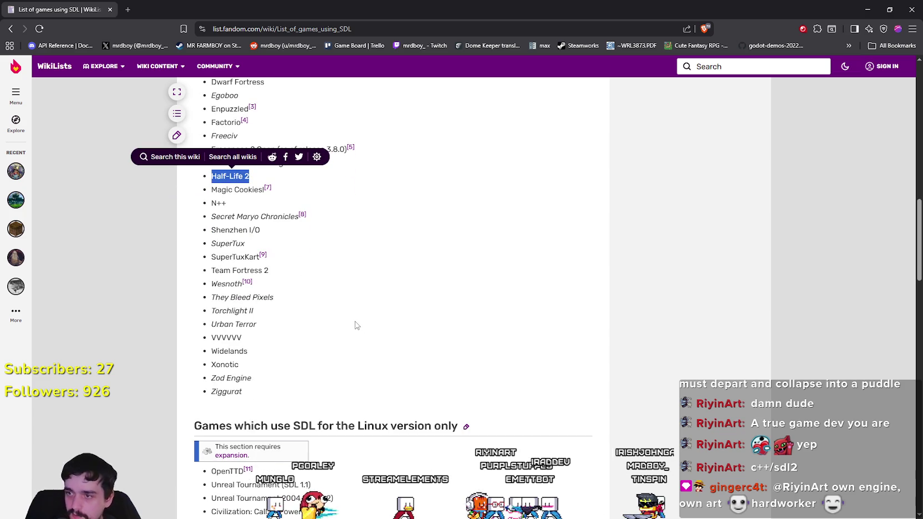
scroll(354, 344, down, 5)
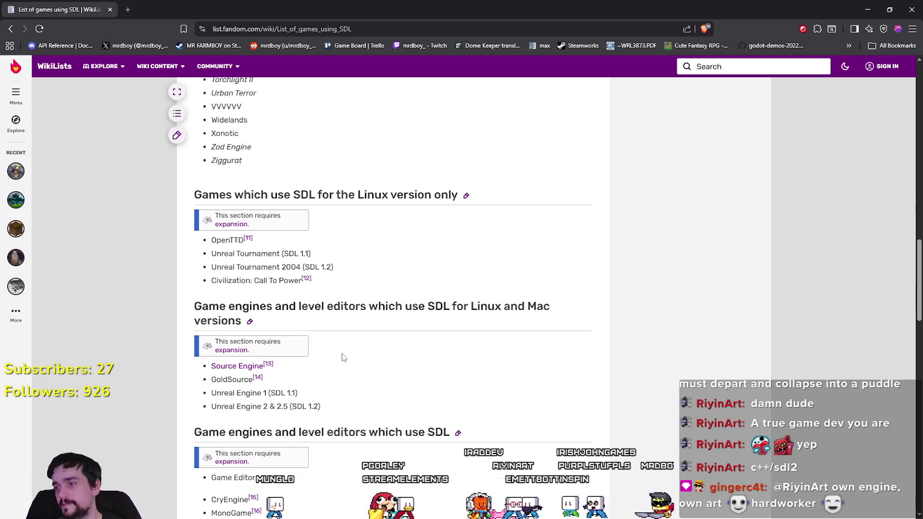
- Highlight the Unreal Tournament and Unreal Engine lines while reading the list
drag(253, 244, 279, 245)
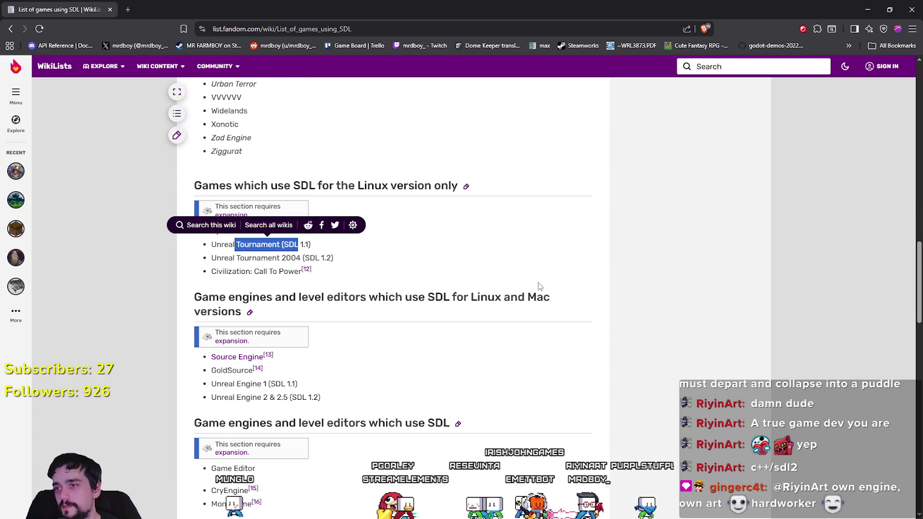
click(516, 279)
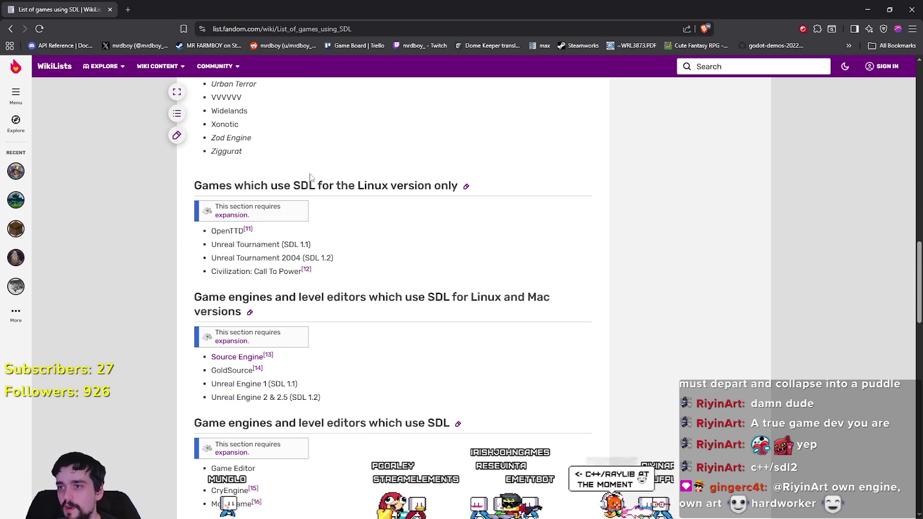
mouse_move(211, 247)
mouse_down()
mouse_move(370, 263)
mouse_move(366, 256)
mouse_up()
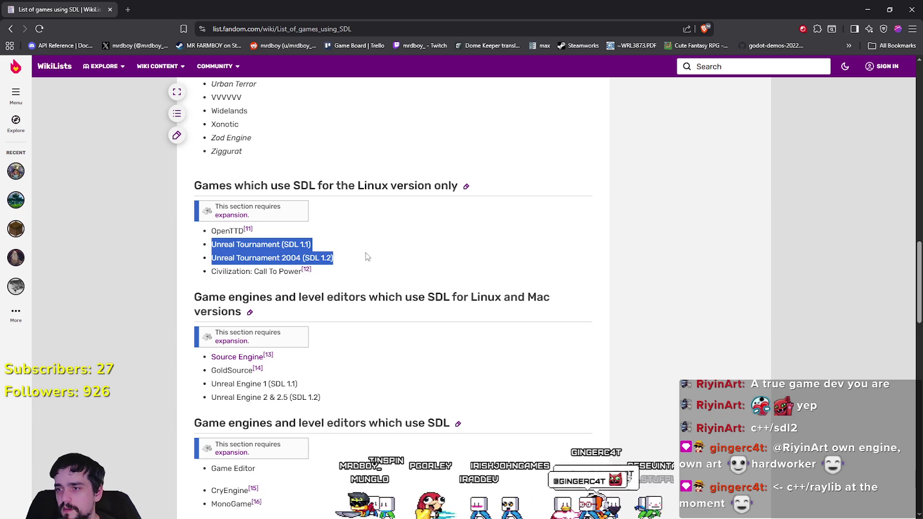
drag(205, 387, 356, 399)
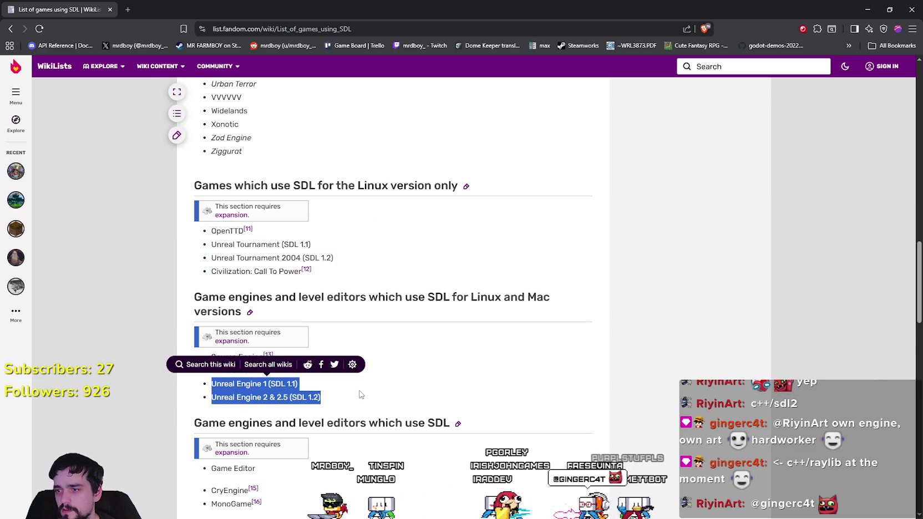
click(465, 397)
scroll(458, 395, down, 1)
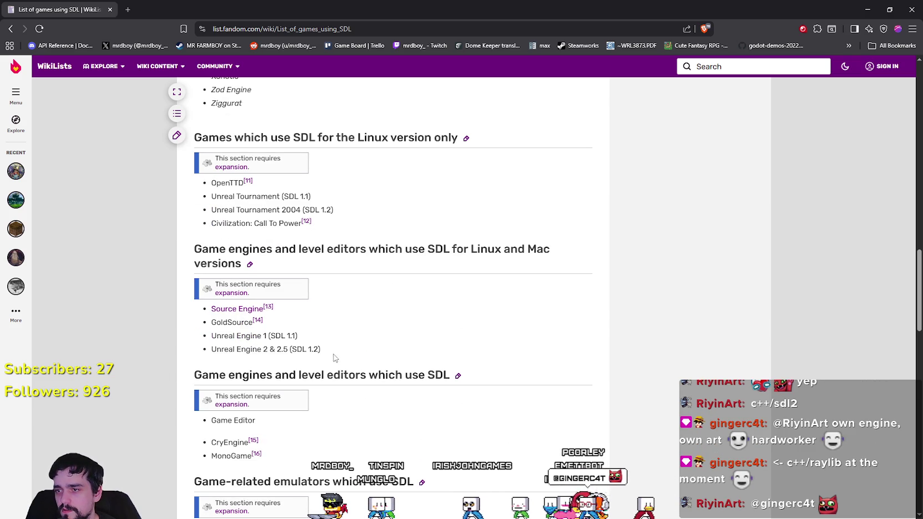
drag(333, 356, 214, 336)
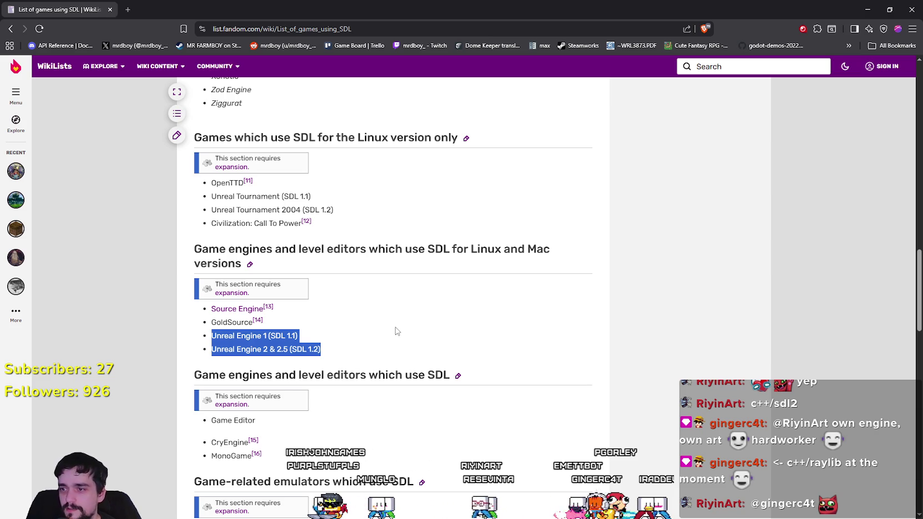
scroll(394, 330, down, 1)
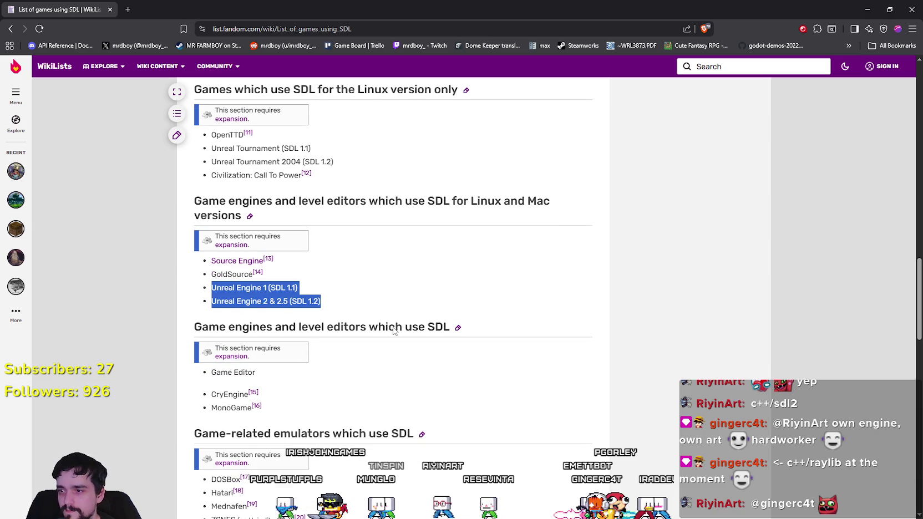
click(214, 394)
- Select the word MonoGame and the heading word SDL, clearing each selection
double_click(225, 408)
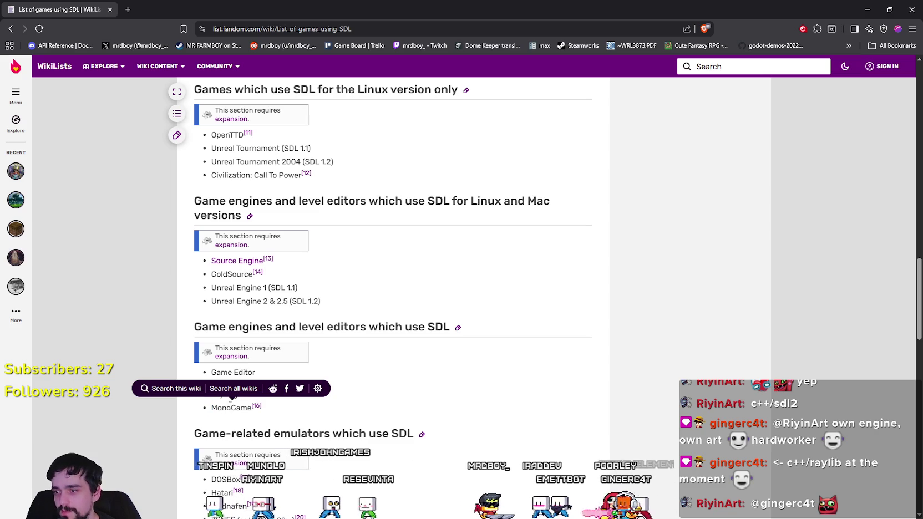
click(434, 323)
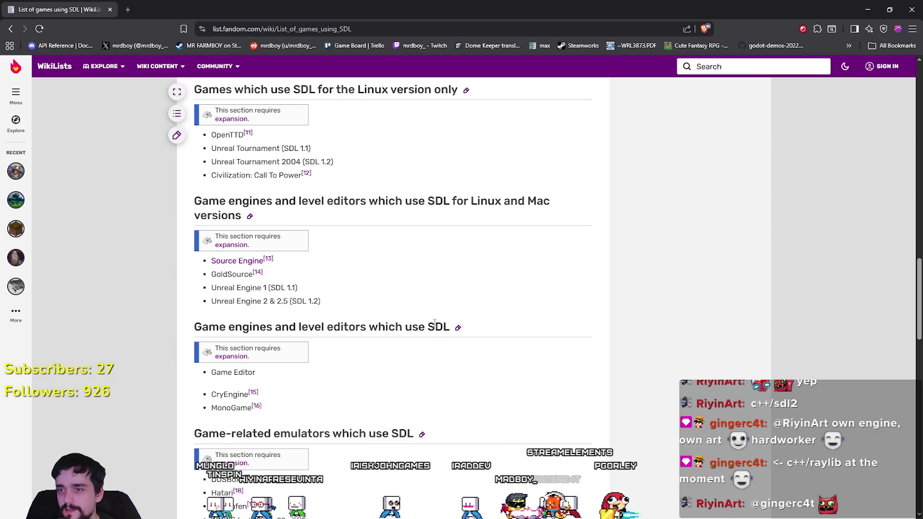
double_click(438, 327)
click(298, 415)
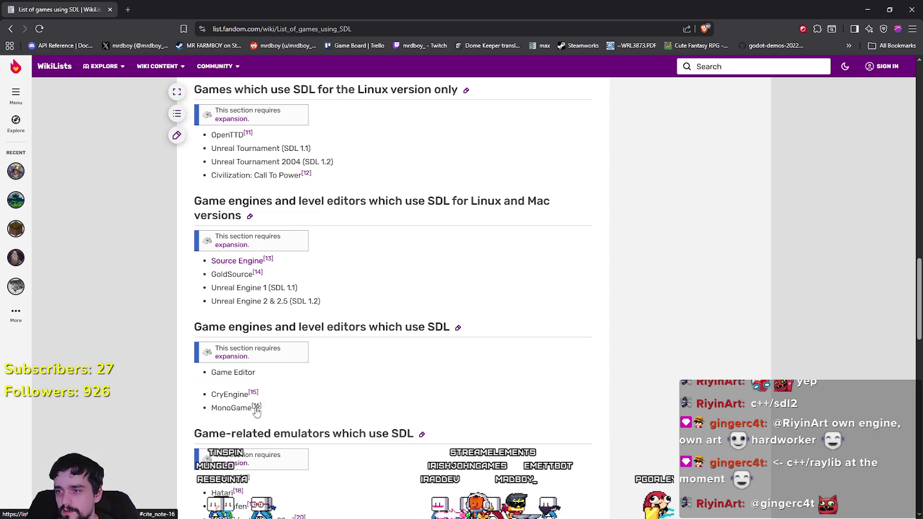
drag(217, 409, 231, 408)
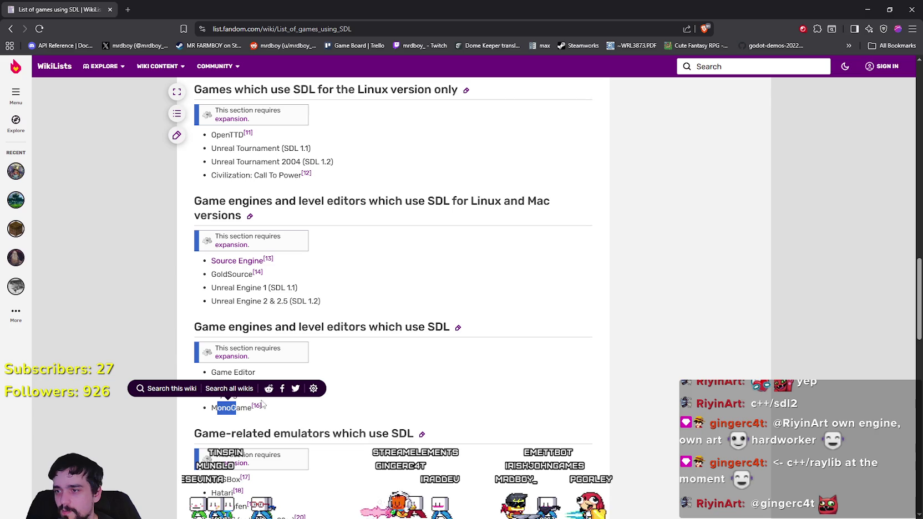
click(436, 321)
double_click(438, 327)
click(415, 392)
- Read further down the SDL games list, then open a blank new tab
scroll(366, 391, down, 2)
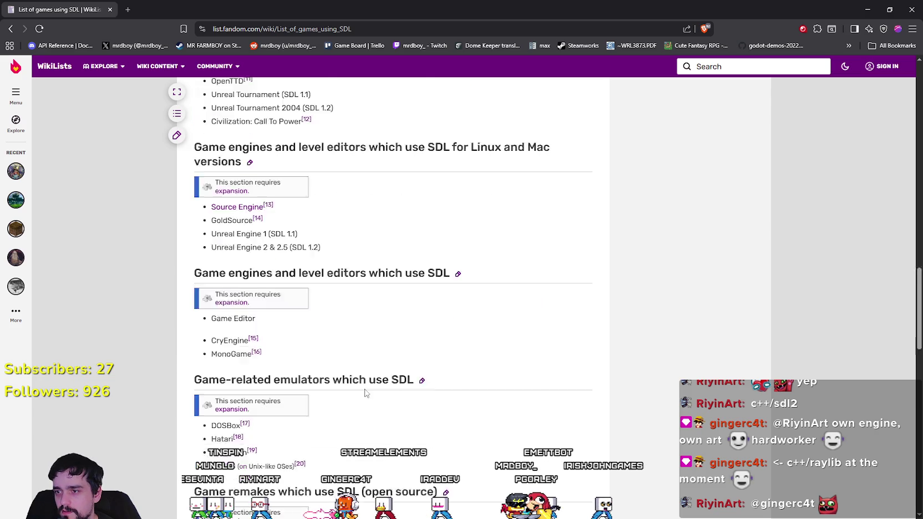
scroll(329, 344, down, 1)
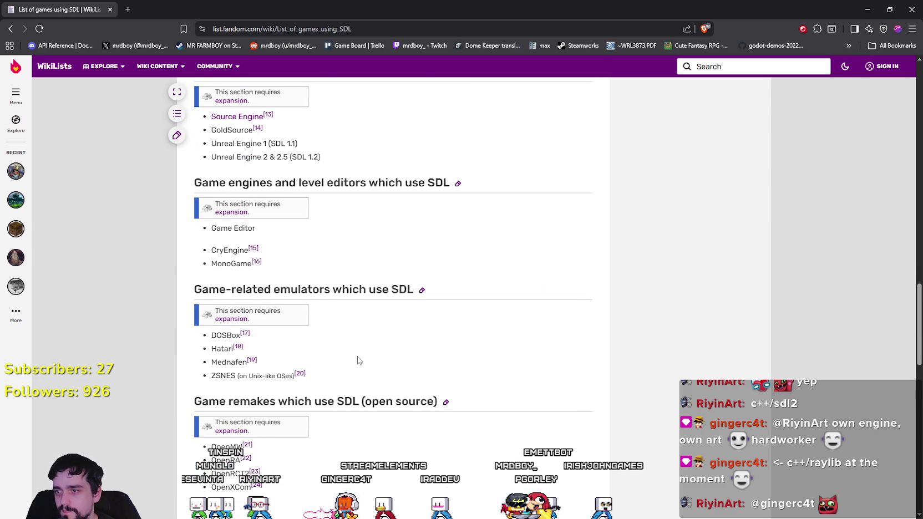
scroll(358, 361, down, 3)
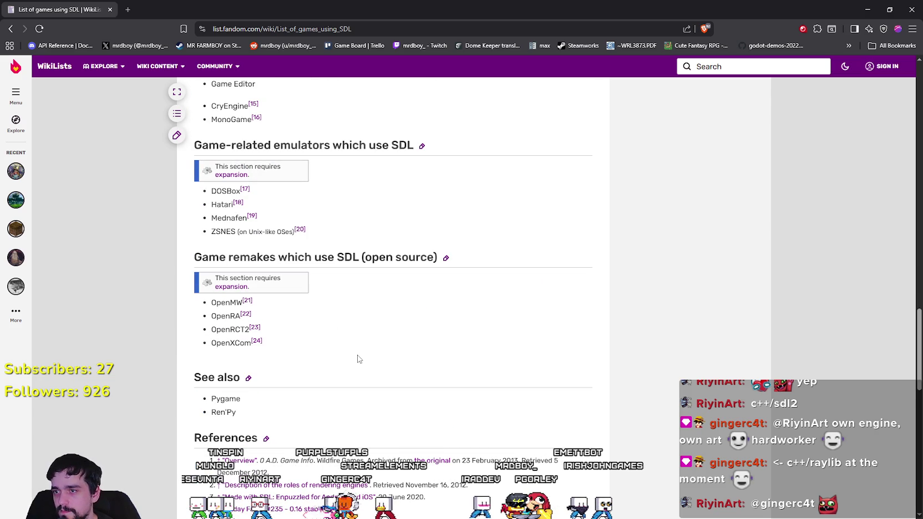
scroll(358, 360, down, 3)
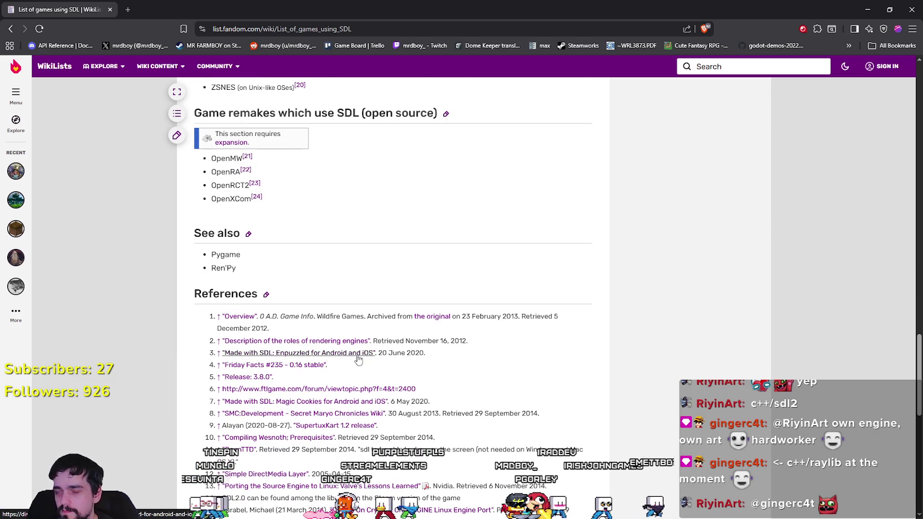
scroll(357, 360, up, 6)
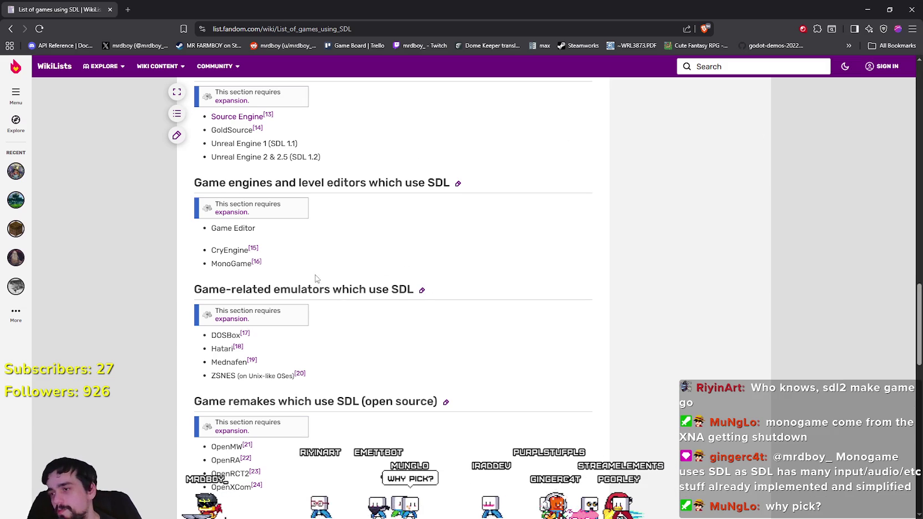
click(398, 248)
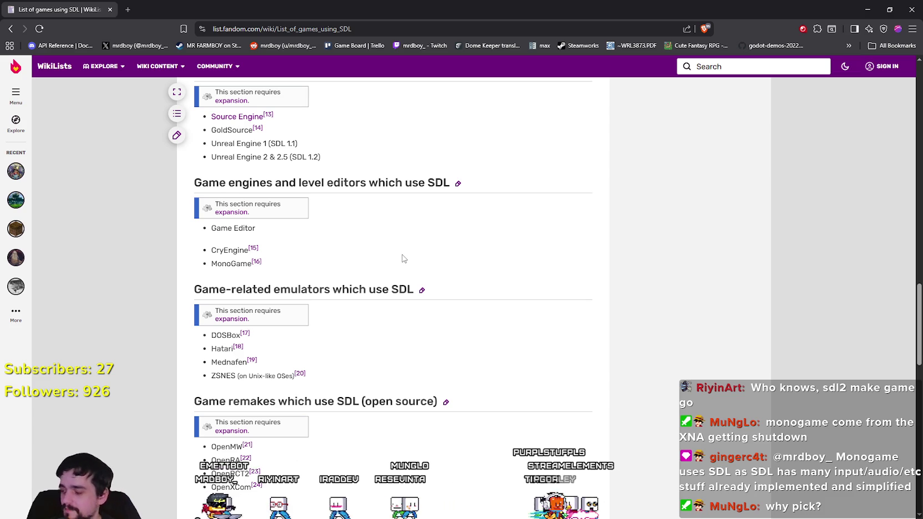
scroll(405, 258, up, 2)
scroll(416, 328, up, 4)
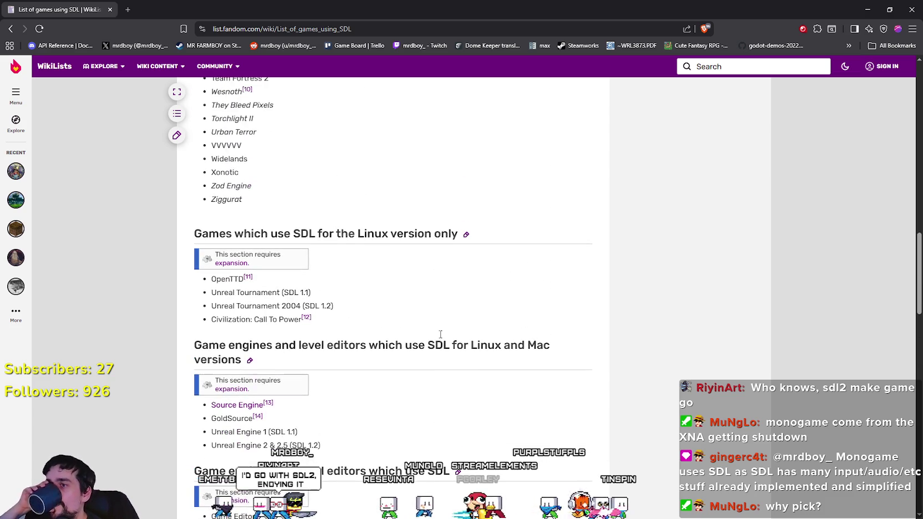
scroll(543, 320, down, 4)
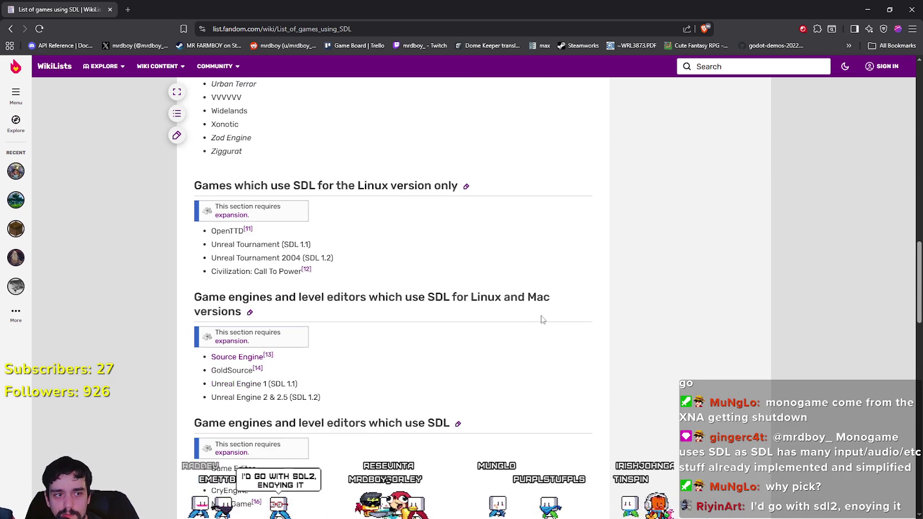
scroll(542, 320, down, 3)
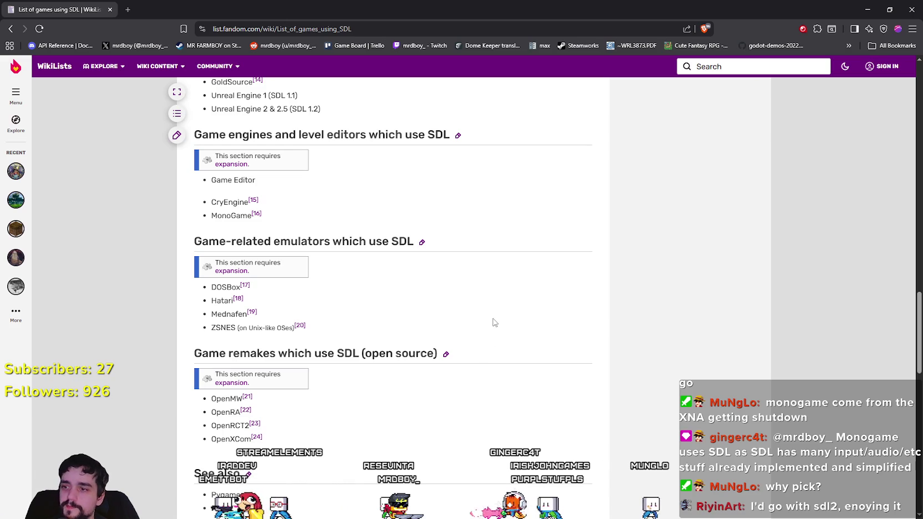
scroll(491, 321, down, 3)
click(129, 9)
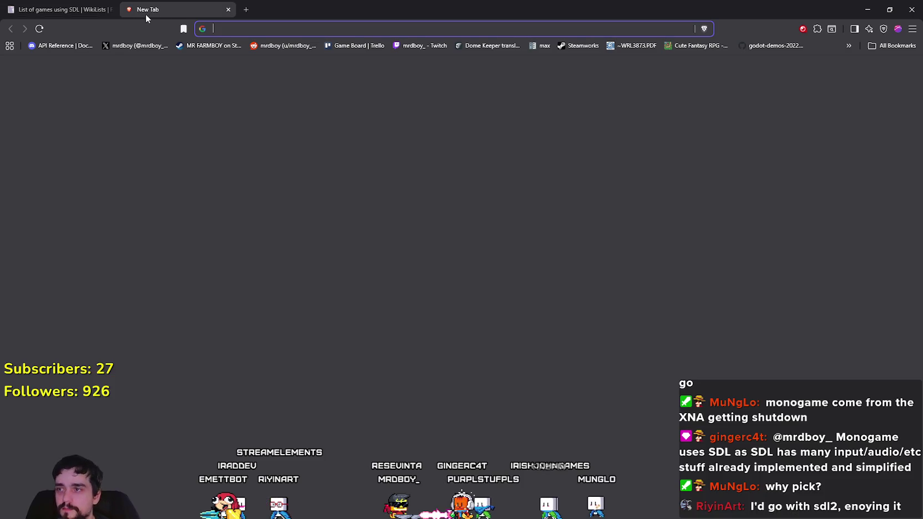
- Search Google for 'sdl2 framework' and open the SDL2/Installation wiki result
text(sdl2 framework)
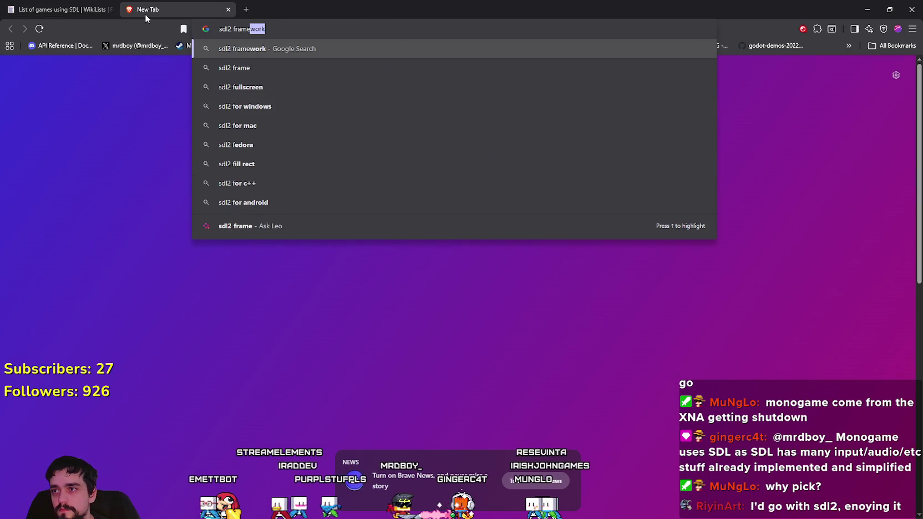
key(Return)
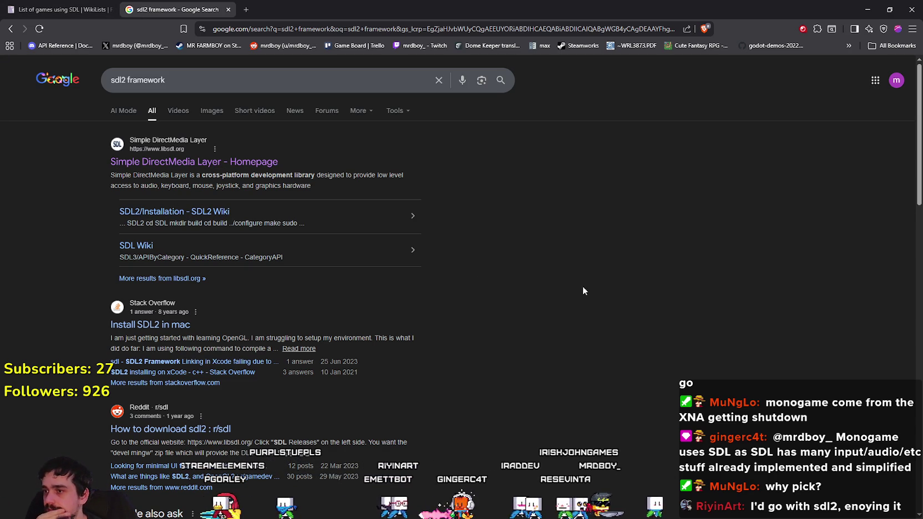
click(225, 217)
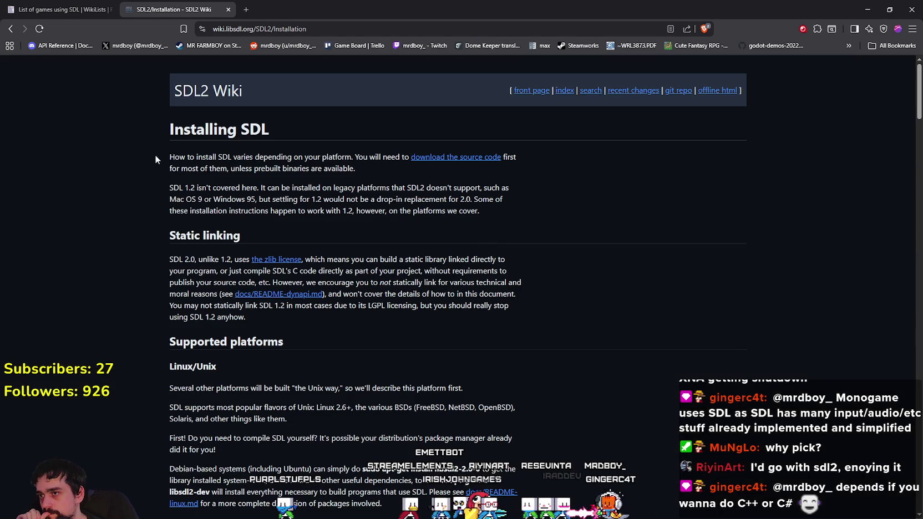
drag(156, 156, 206, 188)
- Read down the Installing SDL page to the platform support sections
click(263, 190)
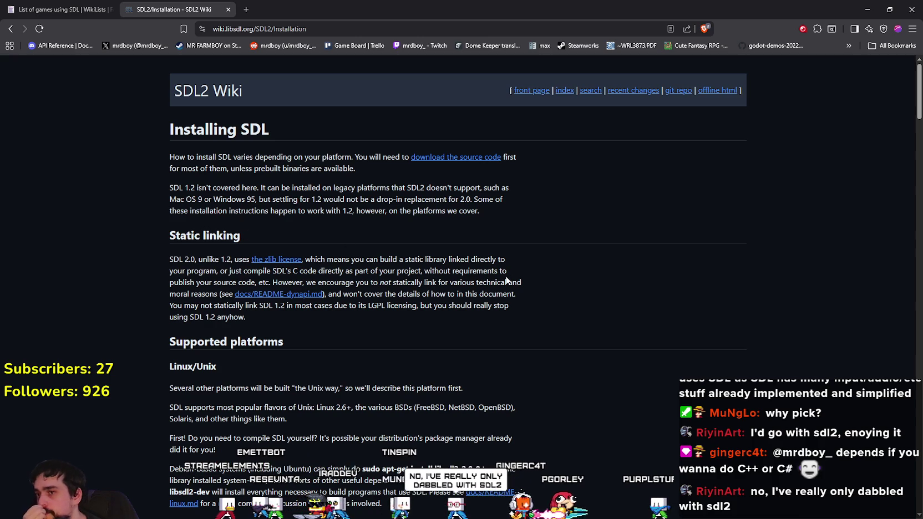
scroll(495, 268, down, 1)
scroll(490, 270, down, 2)
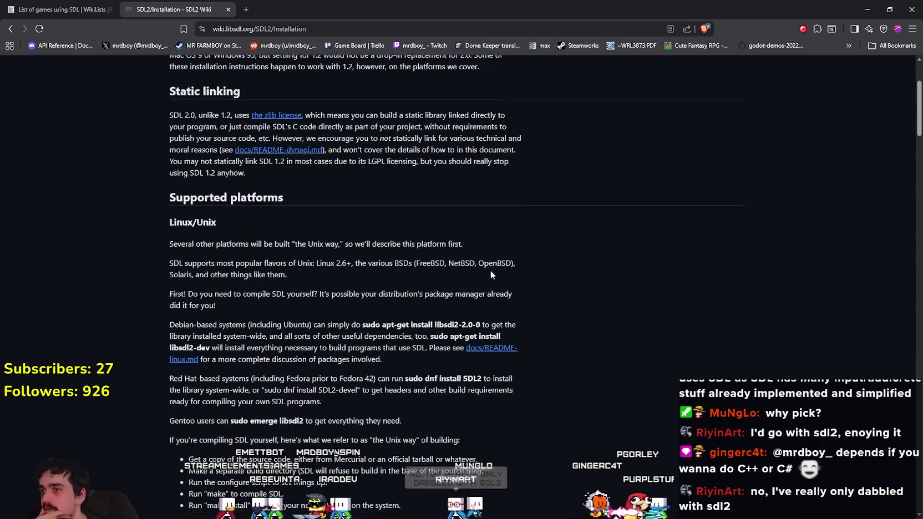
scroll(489, 270, down, 4)
scroll(487, 268, up, 3)
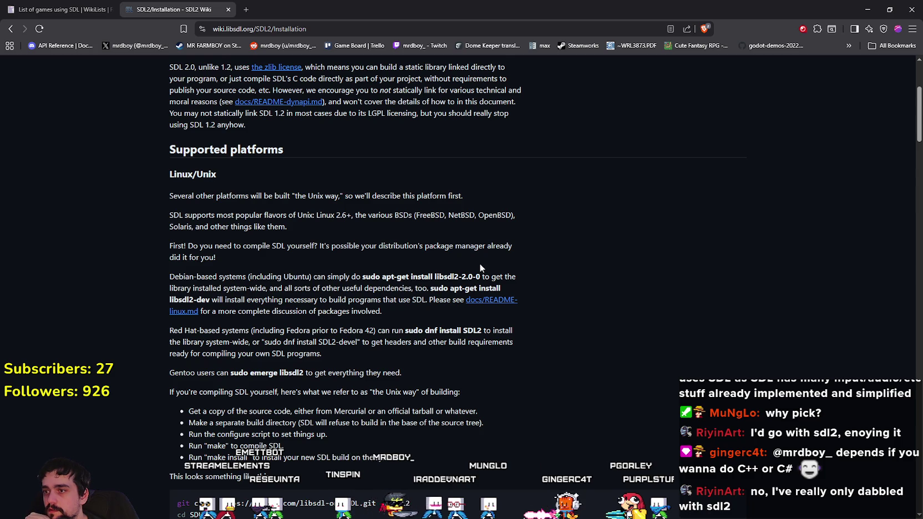
scroll(480, 267, down, 8)
scroll(480, 267, down, 12)
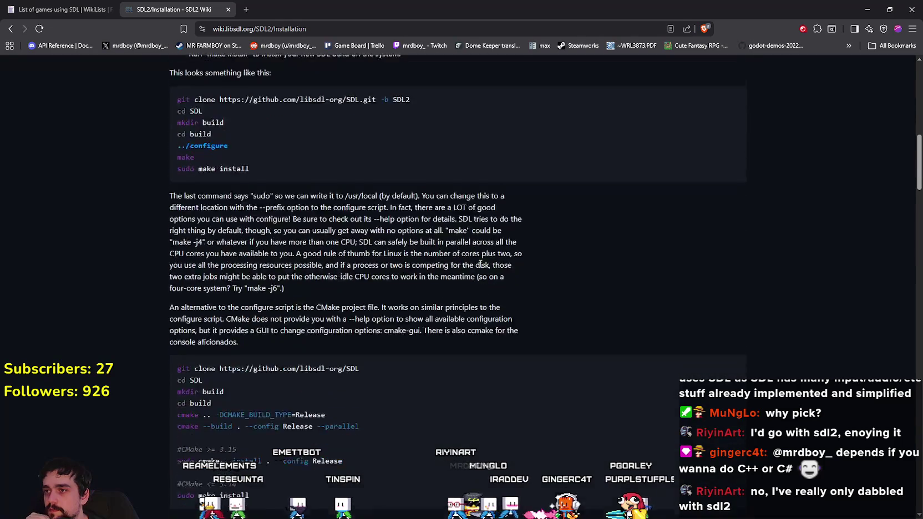
scroll(480, 267, up, 6)
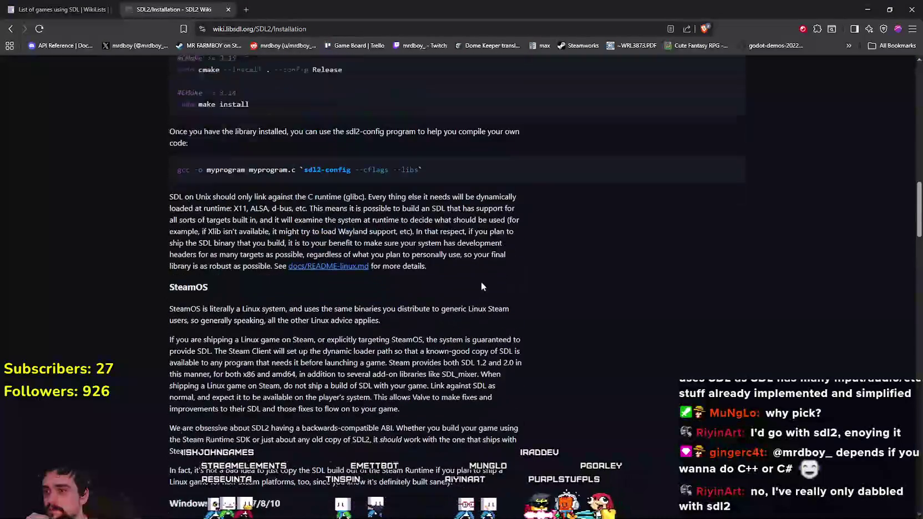
scroll(462, 295, down, 2)
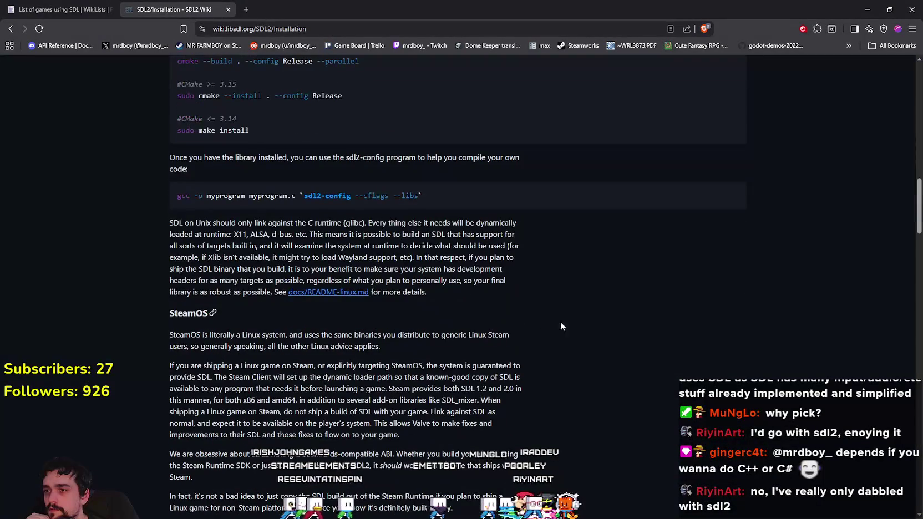
scroll(604, 346, down, 3)
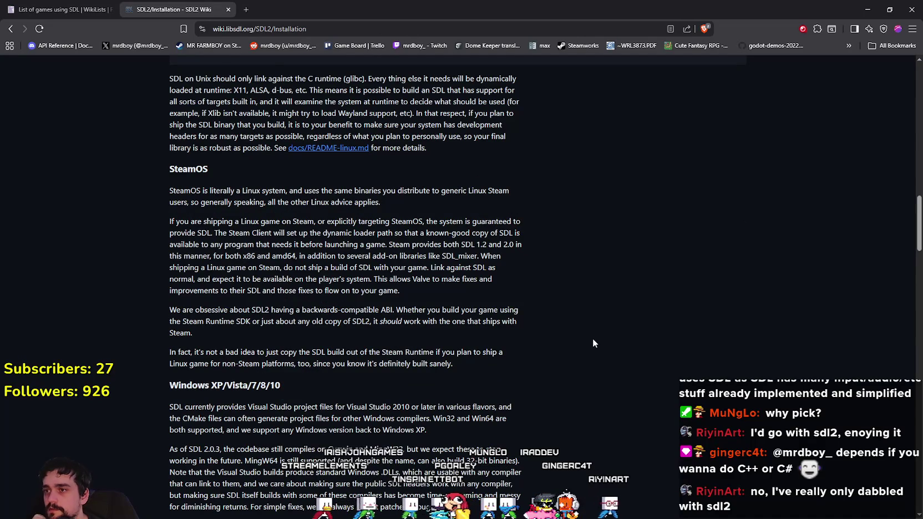
scroll(592, 344, down, 1)
scroll(592, 343, down, 2)
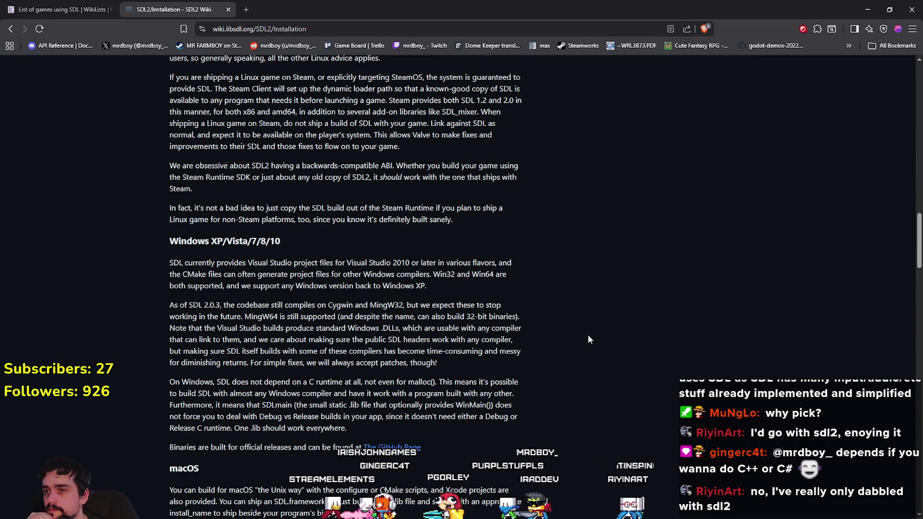
scroll(588, 335, down, 11)
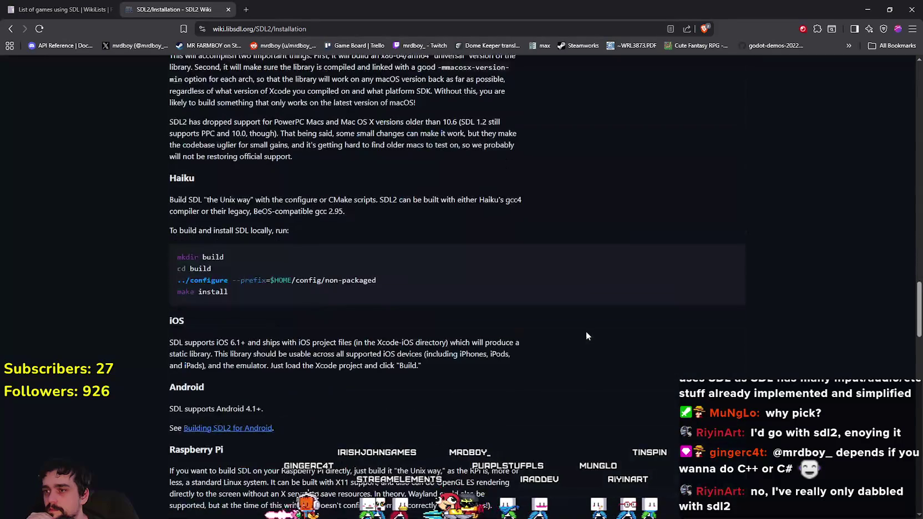
scroll(585, 334, down, 15)
scroll(584, 330, down, 7)
scroll(584, 329, up, 4)
scroll(239, 237, down, 2)
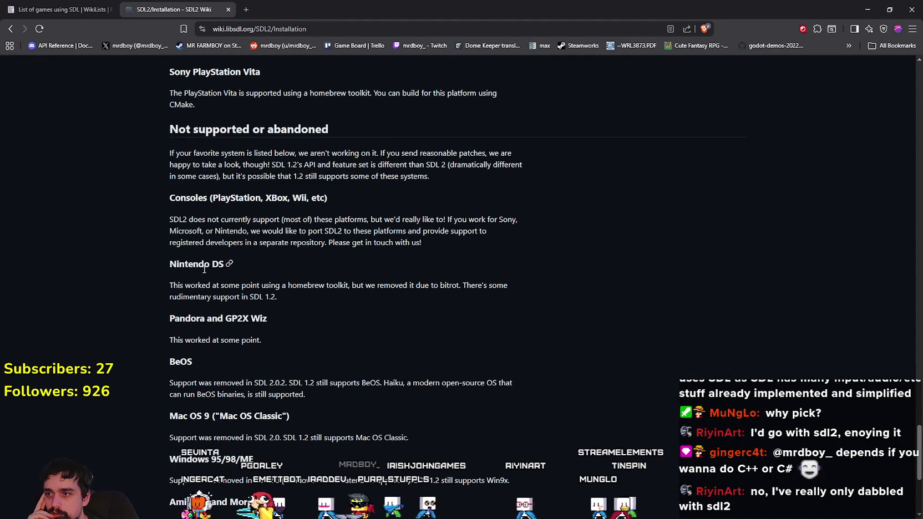
- Highlight the Nintendo DS and Consoles paragraphs, then switch to the Godot editor
drag(204, 269, 282, 322)
click(415, 318)
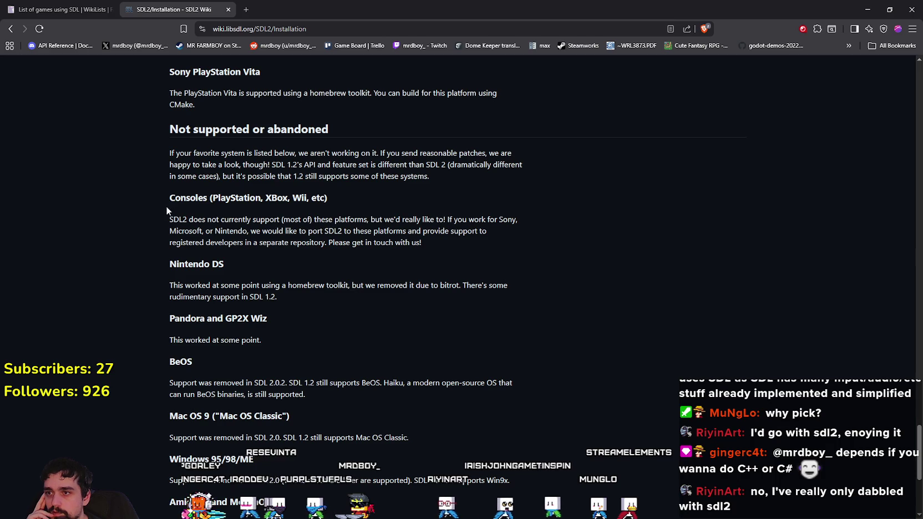
mouse_move(178, 213)
mouse_down()
mouse_move(314, 240)
mouse_move(310, 222)
mouse_up()
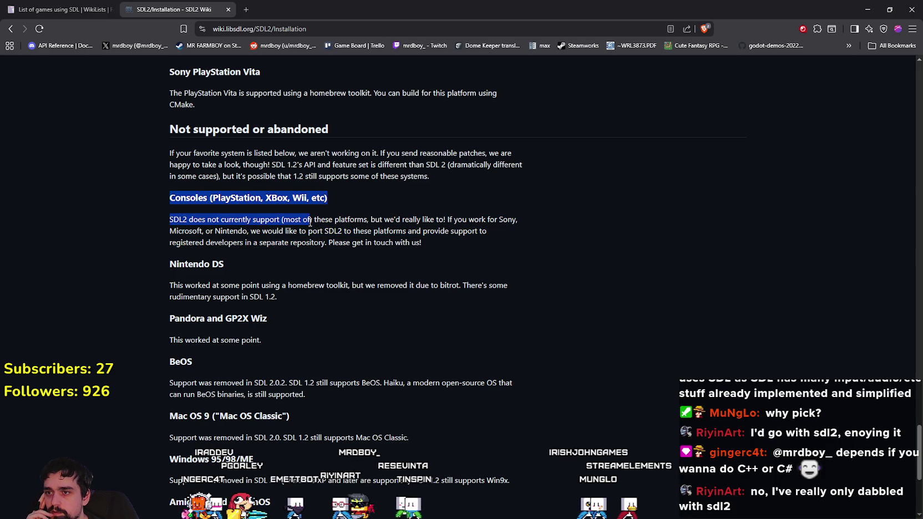
click(474, 225)
mouse_move(496, 253)
mouse_down()
mouse_move(340, 219)
mouse_move(151, 218)
mouse_up()
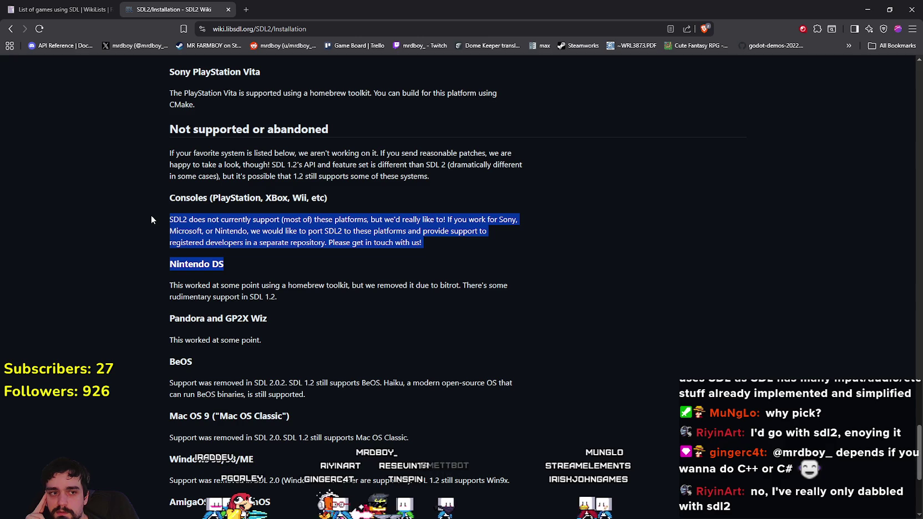
click(151, 215)
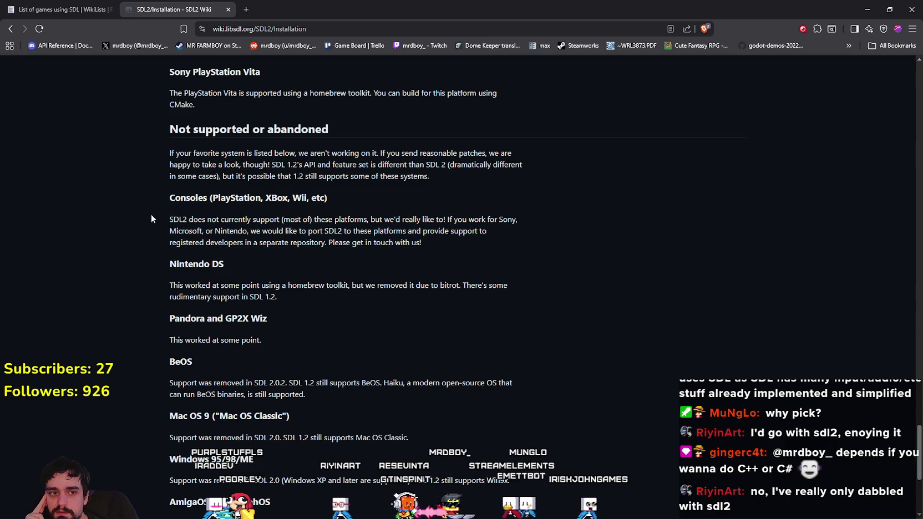
mouse_move(433, 243)
mouse_down()
mouse_move(168, 219)
mouse_move(163, 194)
mouse_up()
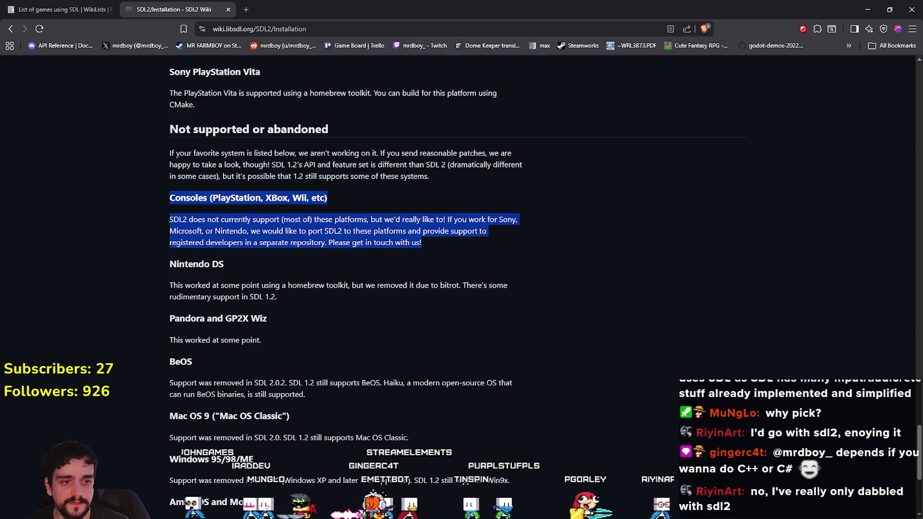
key(alt+Tab)
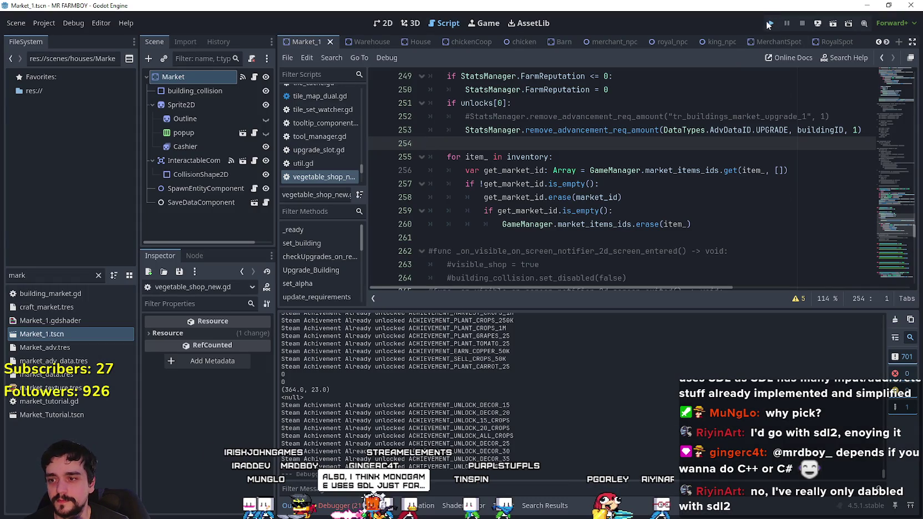
- Launch the MR FARMBOY project with F5 and wait for its title menu
key(F5)
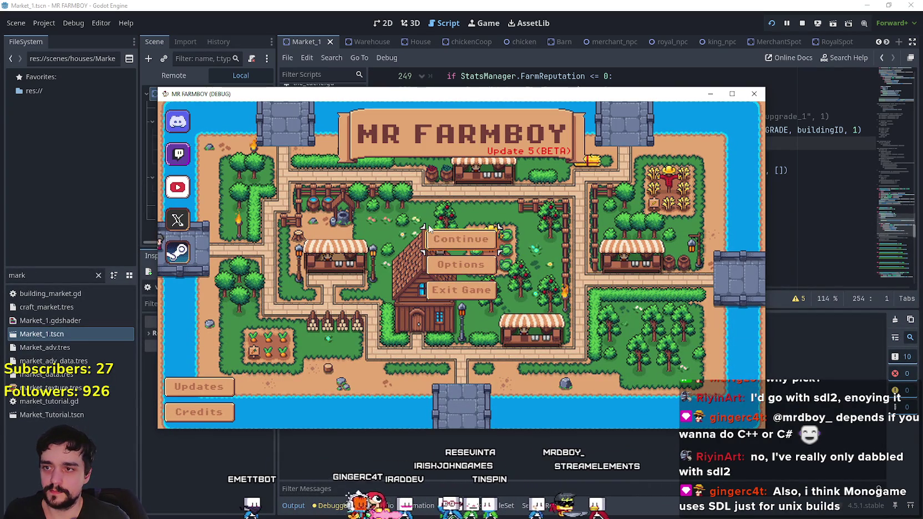
- Choose Continue and load Save 5 from the Select Save Game list
key(Return)
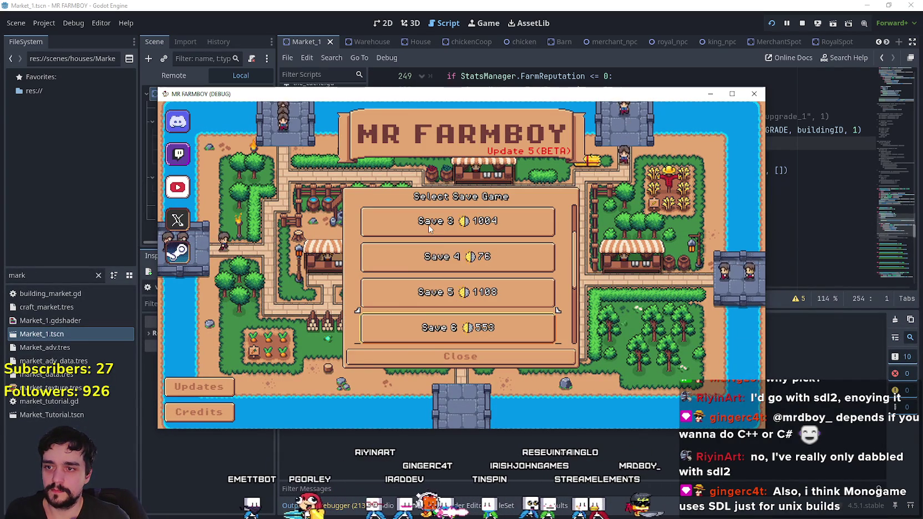
key(Return)
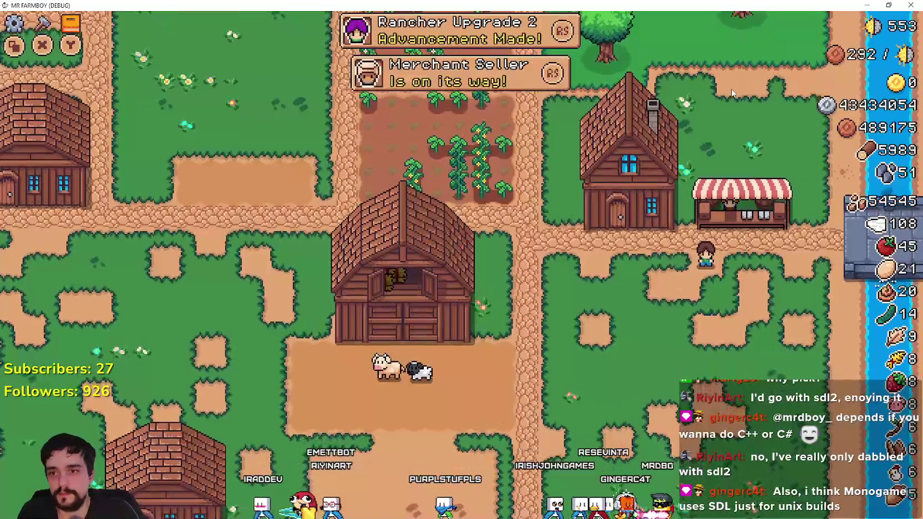
- Walk the farmer up-left past the crops to the crop field's edge, then minimize the game window
key(w)
key(a)
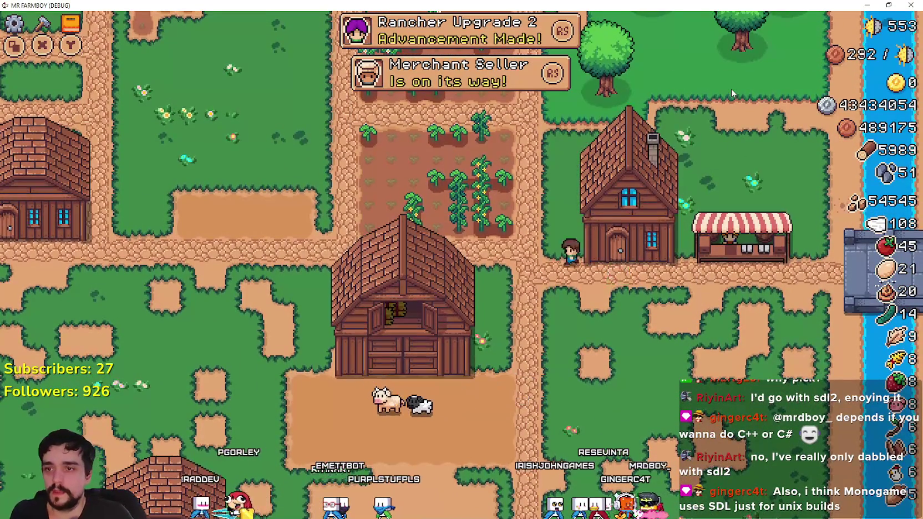
key(a)
key(w)
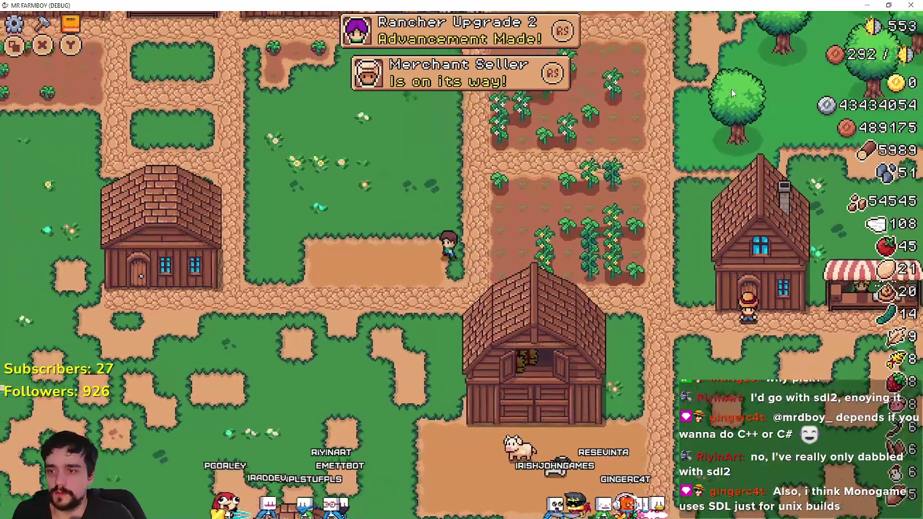
key(d)
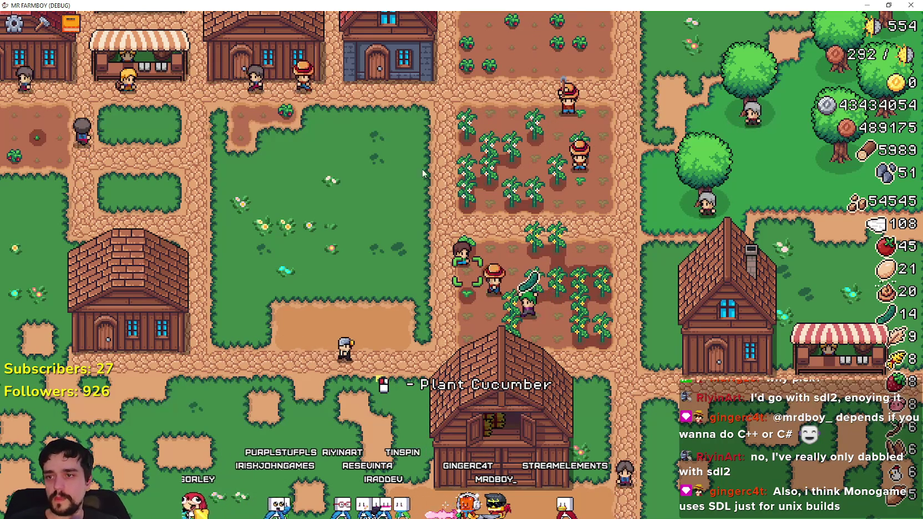
click(867, 5)
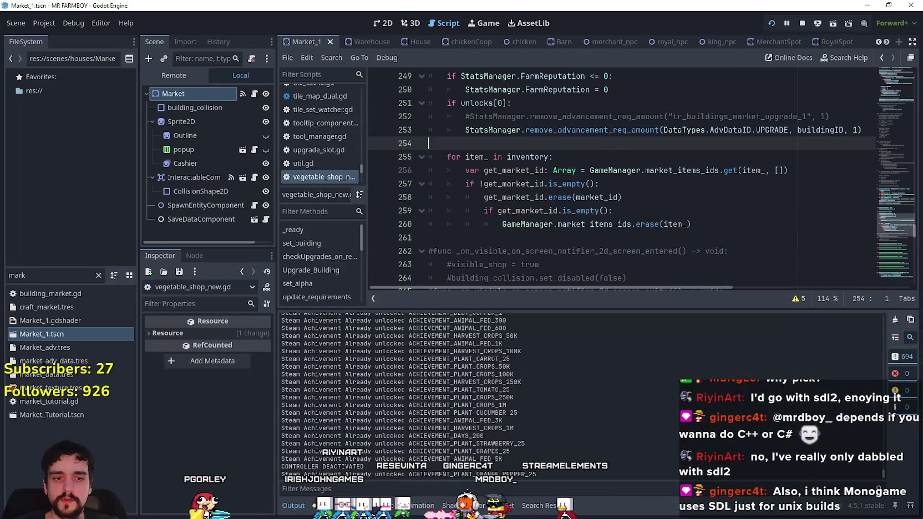
- Back in Brave, search the web for 'monogame' in a new tab
key(alt+Tab)
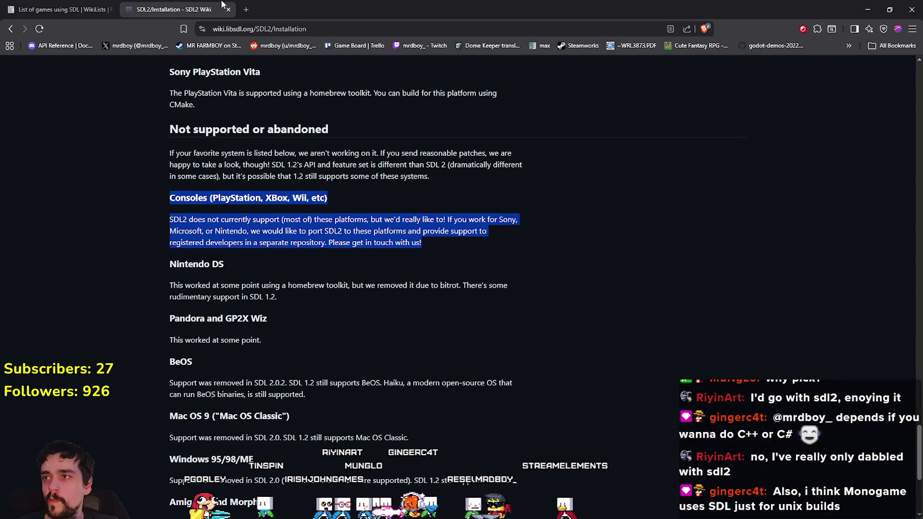
click(246, 10)
text(mono)
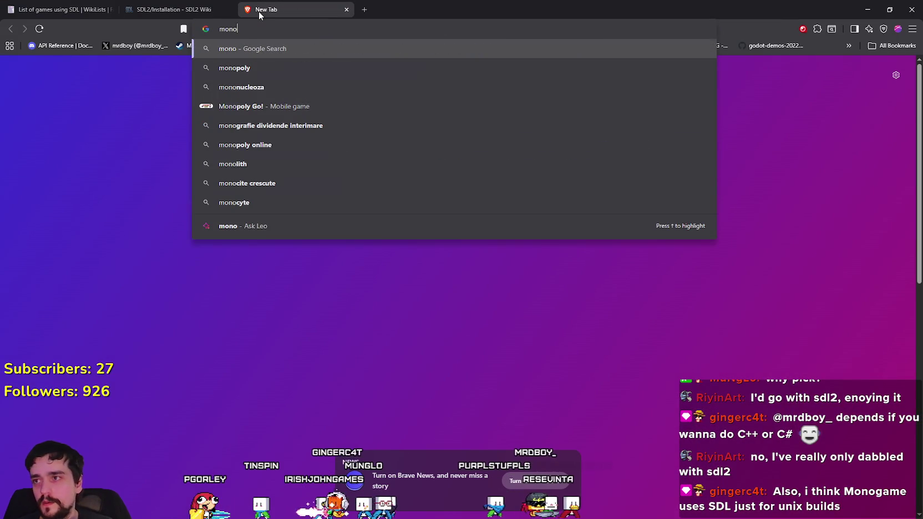
text(game)
key(Return)
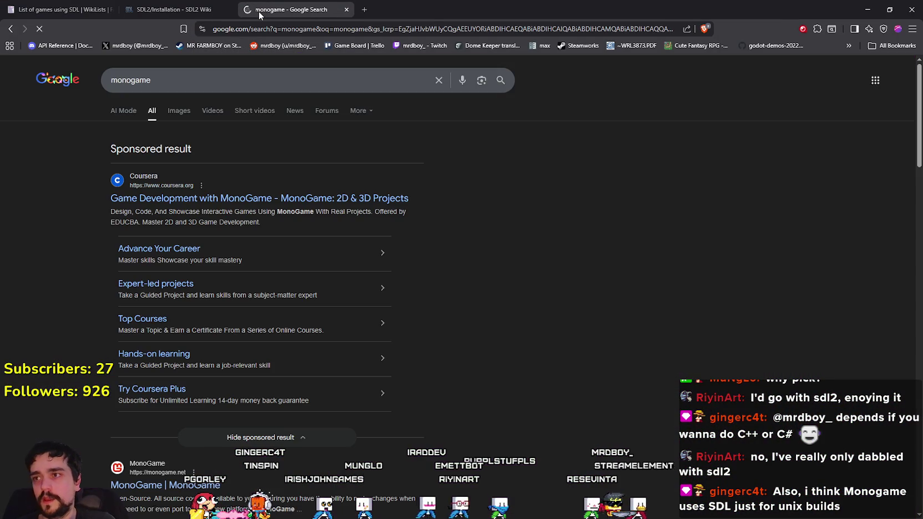
- Browse the MonoGame site's About page, then go to its Showcase page
scroll(527, 341, down, 2)
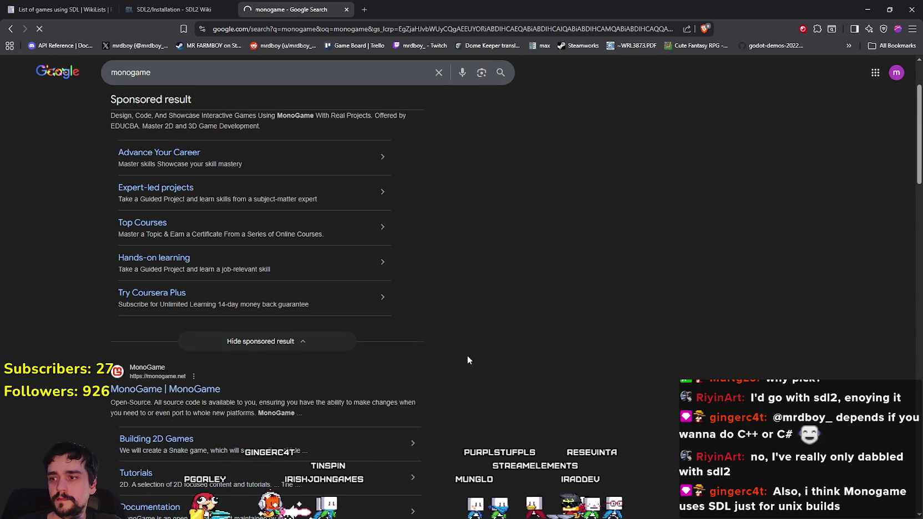
scroll(271, 243, down, 8)
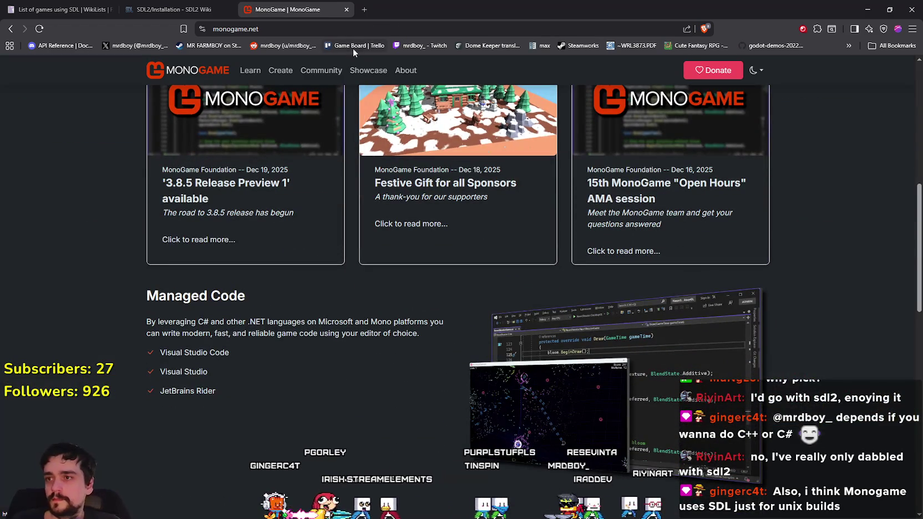
scroll(381, 152, down, 10)
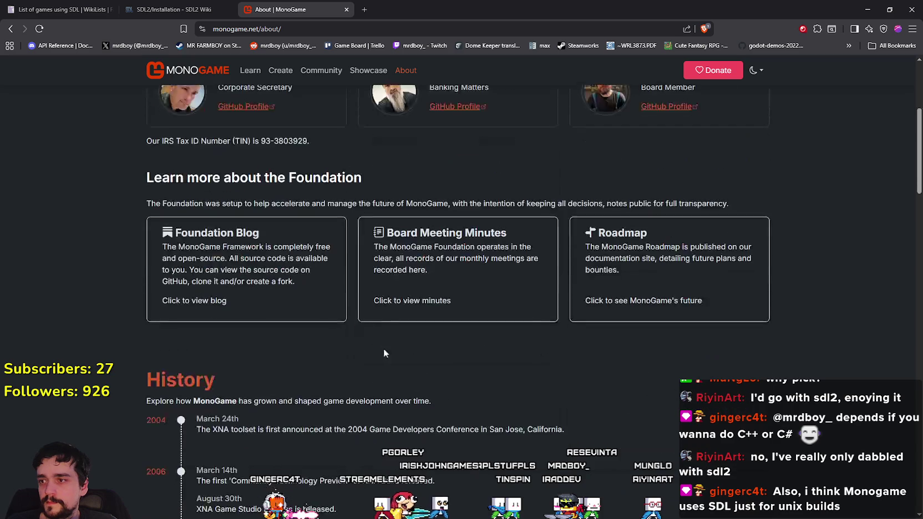
scroll(380, 152, down, 3)
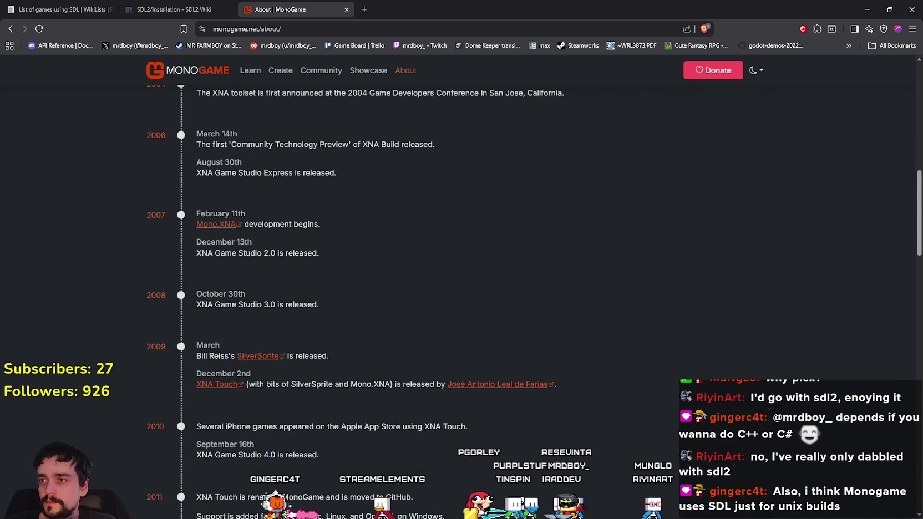
scroll(380, 152, up, 1)
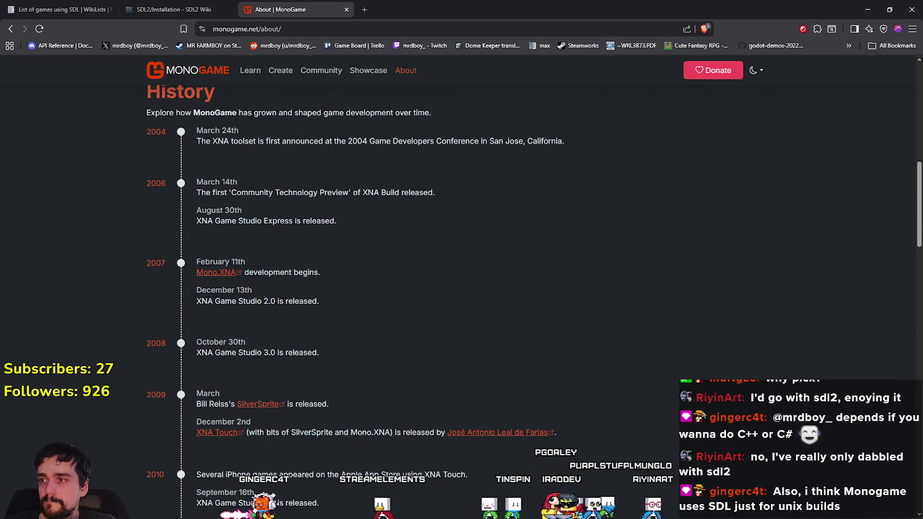
scroll(381, 152, down, 20)
scroll(381, 222, down, 5)
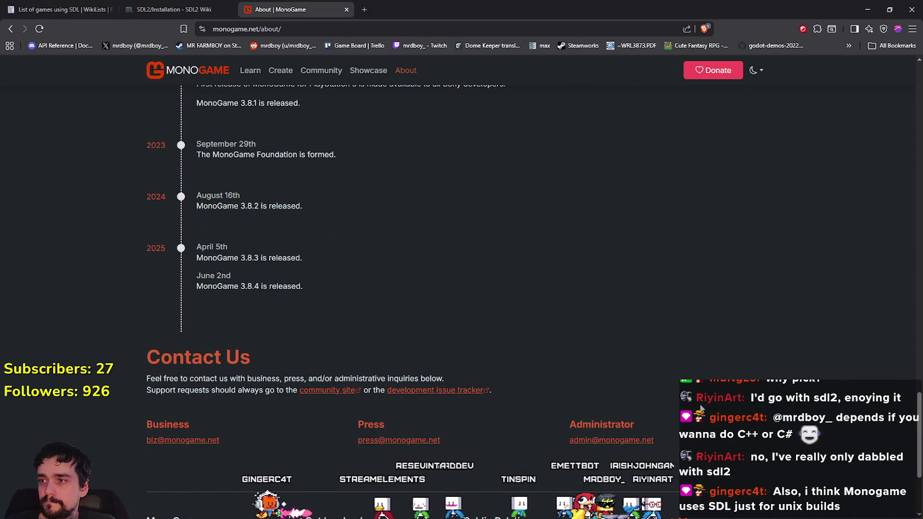
click(330, 292)
scroll(384, 301, down, 4)
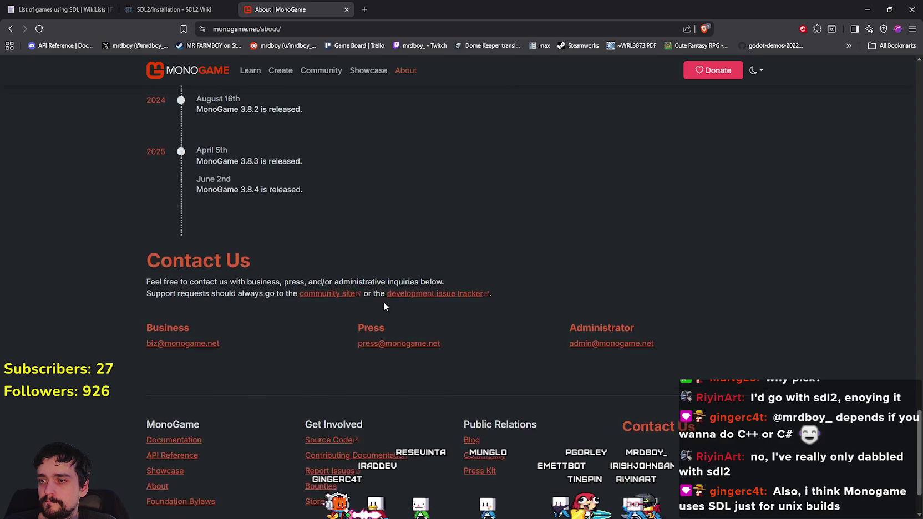
click(363, 74)
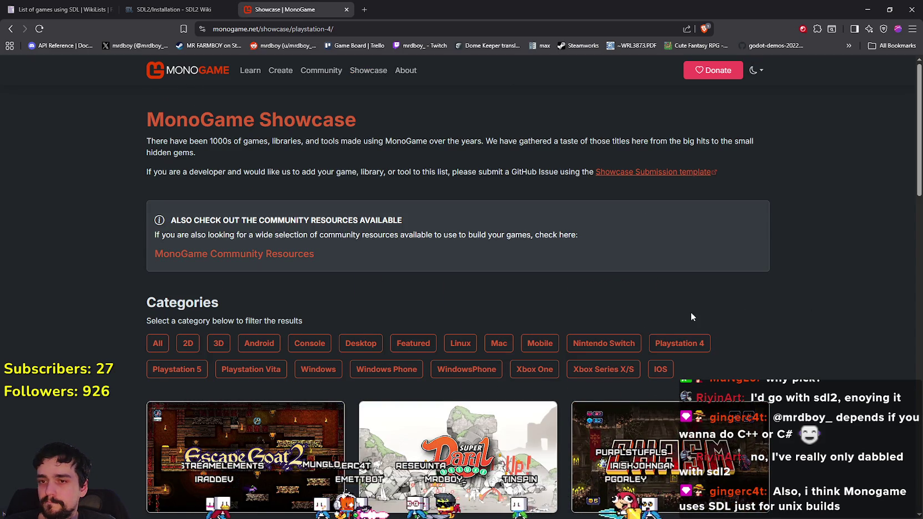
- Filter the MonoGame showcase to Playstation 5, then Playstation 4 games
scroll(216, 256, down, 2)
click(177, 270)
scroll(108, 281, down, 3)
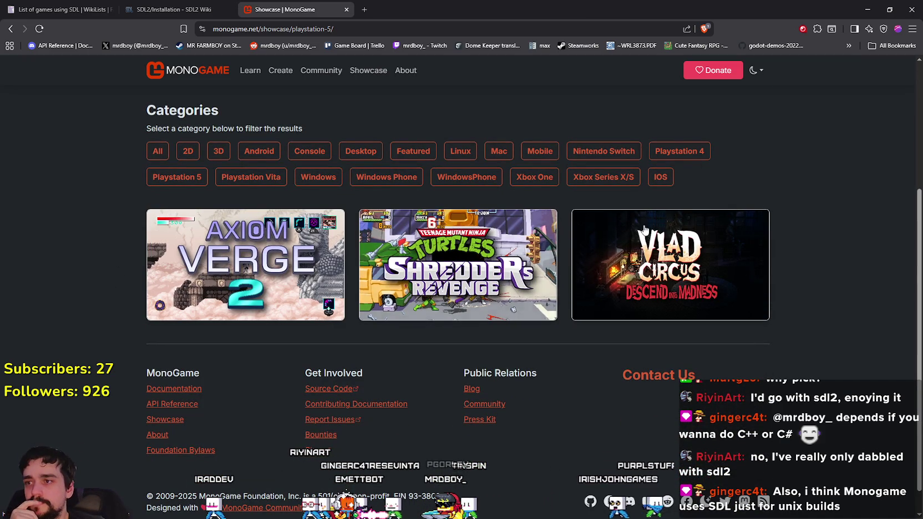
click(679, 151)
scroll(680, 320, down, 3)
scroll(680, 321, down, 13)
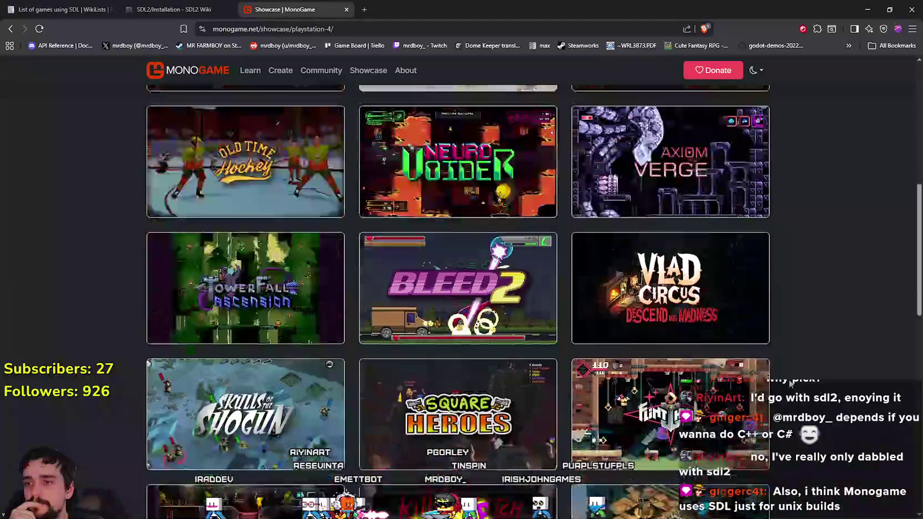
scroll(780, 407, up, 15)
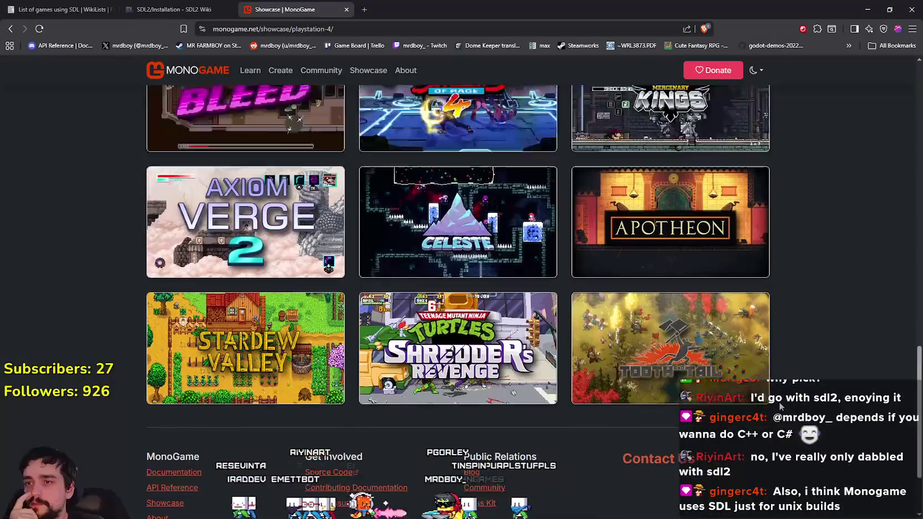
scroll(499, 360, up, 1)
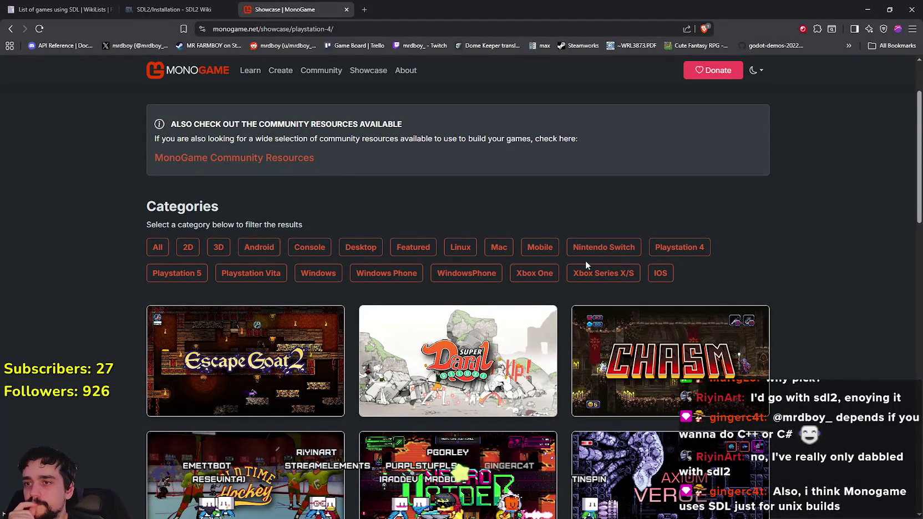
- Filter the showcase to Mobile, then Xbox One games, and return to the SDL2 Installation tab
click(539, 246)
scroll(787, 293, down, 6)
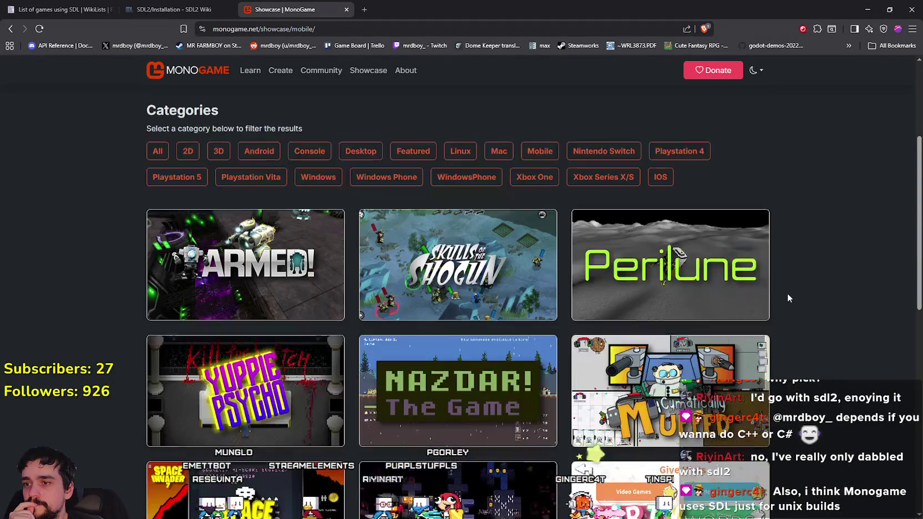
scroll(788, 298, up, 6)
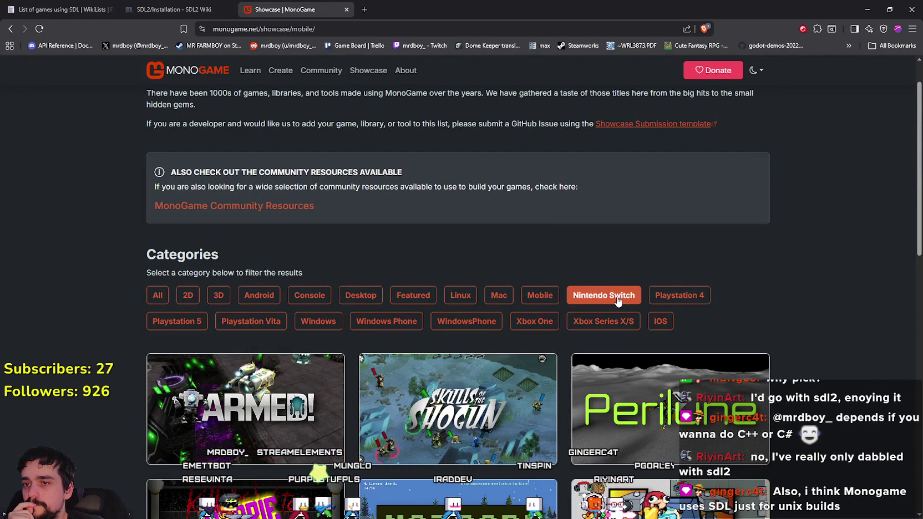
click(521, 321)
scroll(718, 341, down, 7)
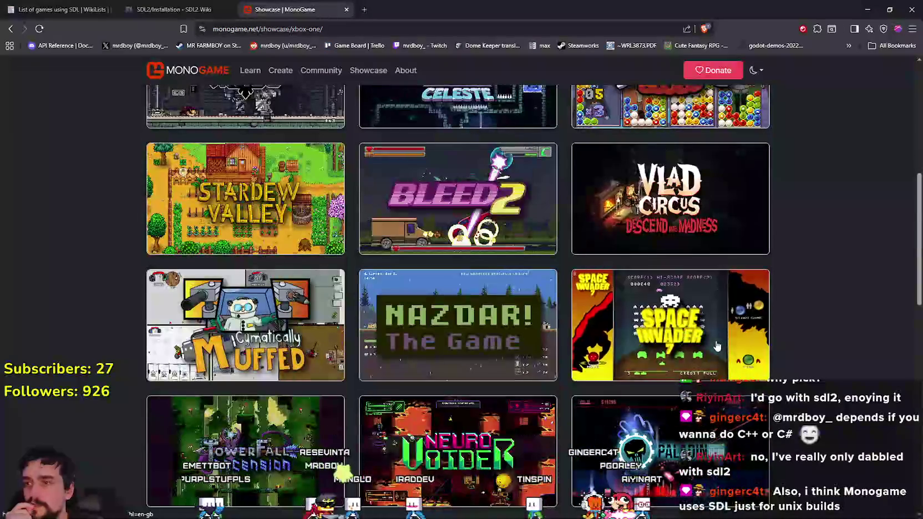
scroll(282, 195, down, 5)
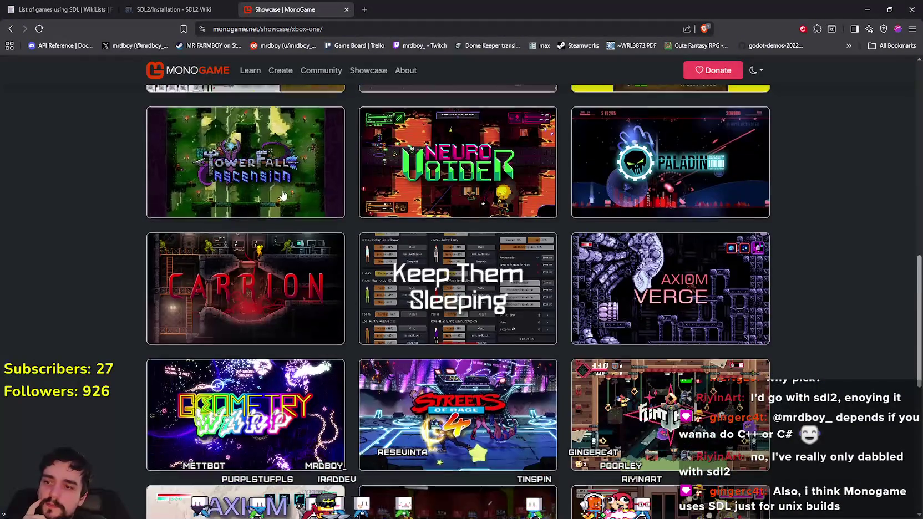
scroll(282, 196, down, 8)
click(175, 4)
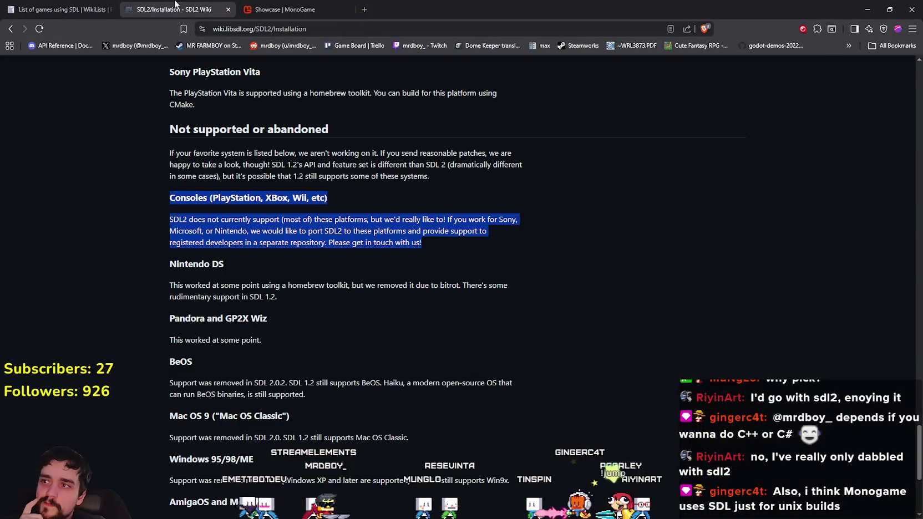
click(727, 294)
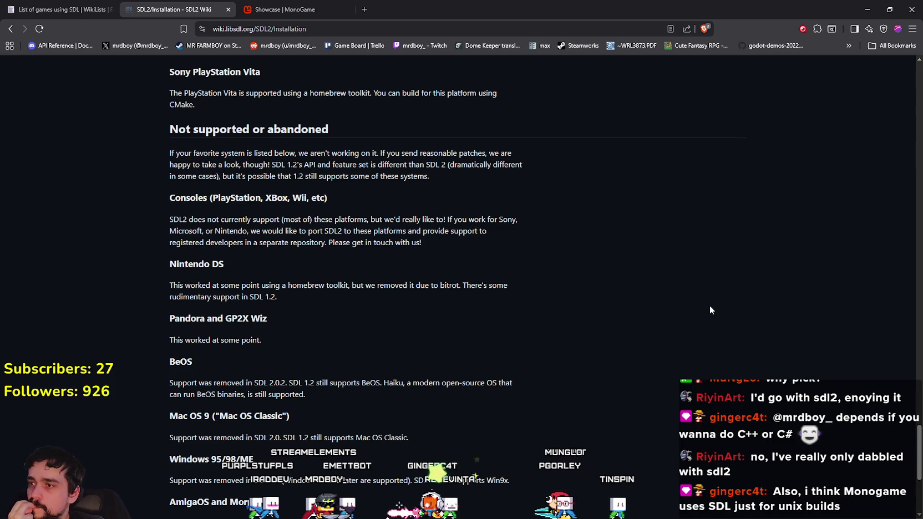
scroll(710, 306, down, 3)
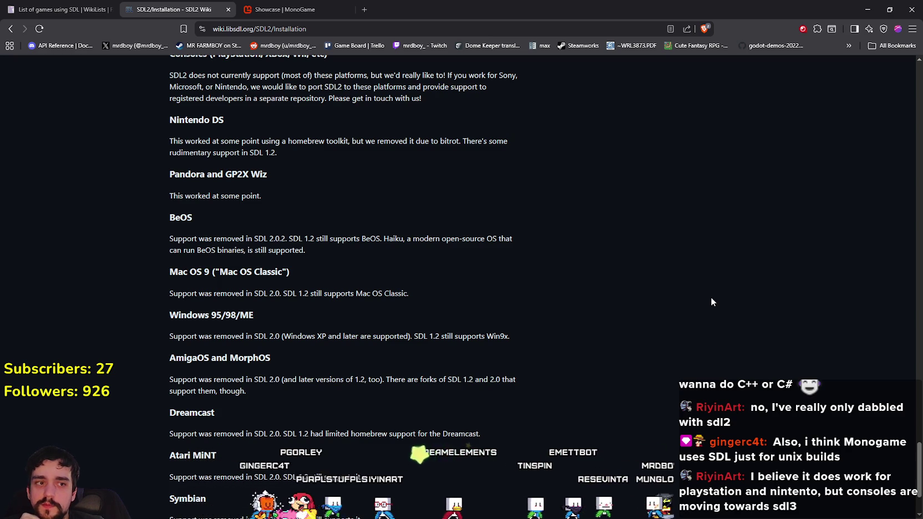
scroll(682, 273, up, 2)
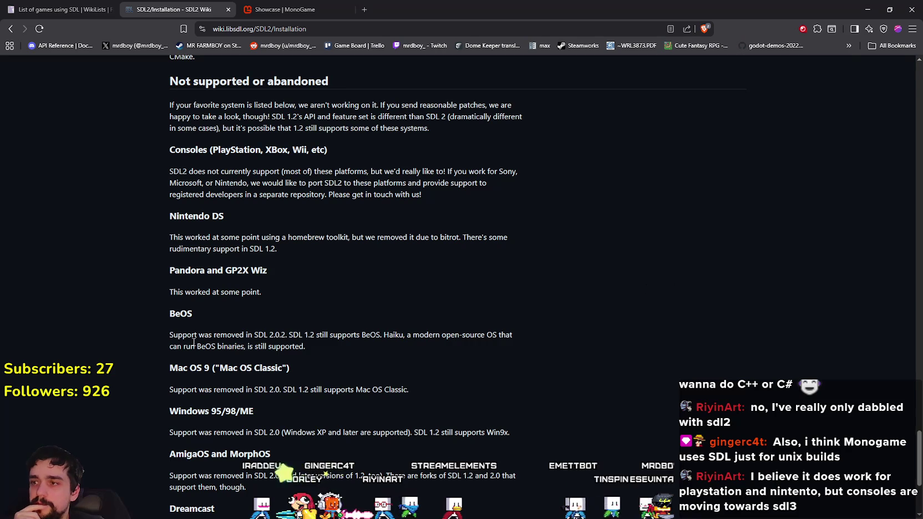
scroll(164, 346, up, 2)
scroll(146, 261, down, 5)
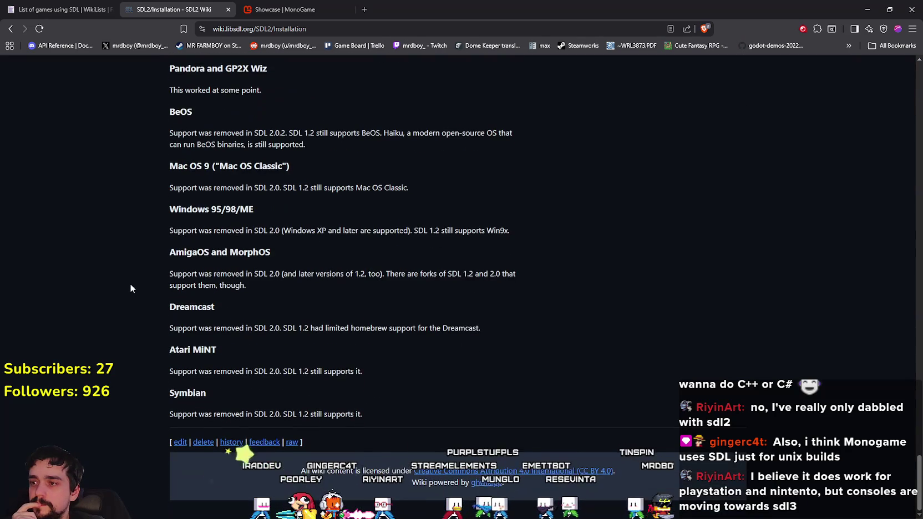
drag(166, 332, 560, 328)
click(576, 349)
scroll(577, 347, up, 4)
scroll(580, 342, up, 4)
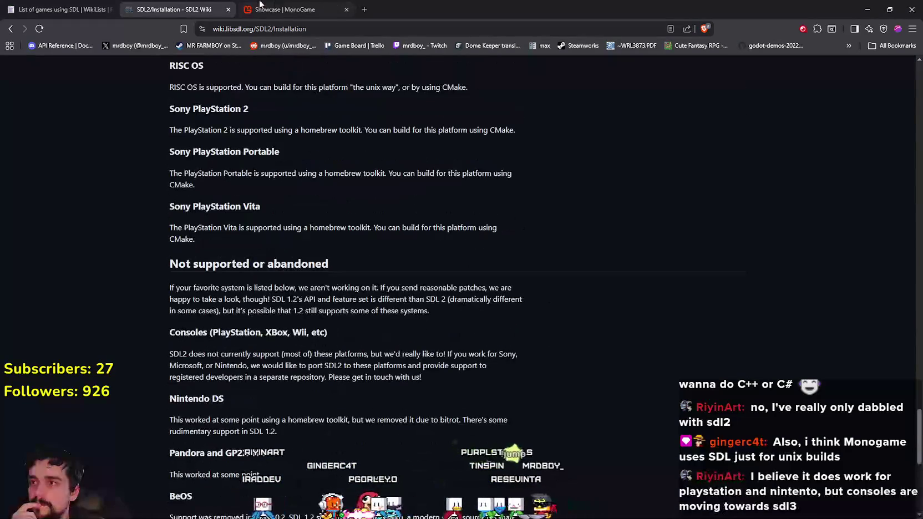
click(365, 10)
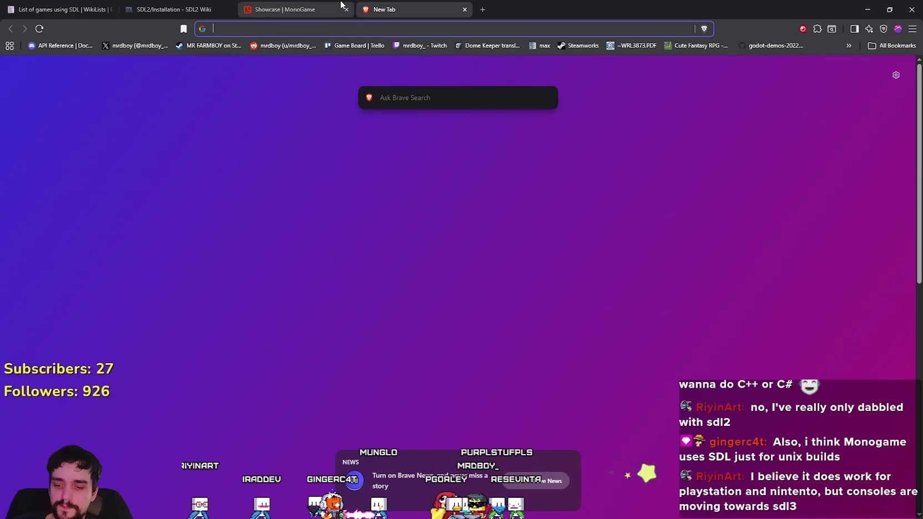
- Search for 'sdl3' and open the official SDL releases link in a new tab
text(sdl3)
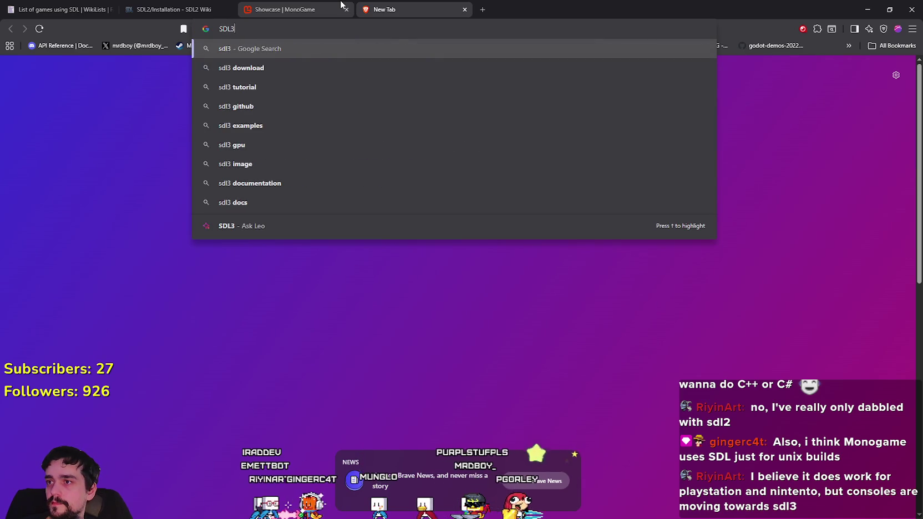
key(Return)
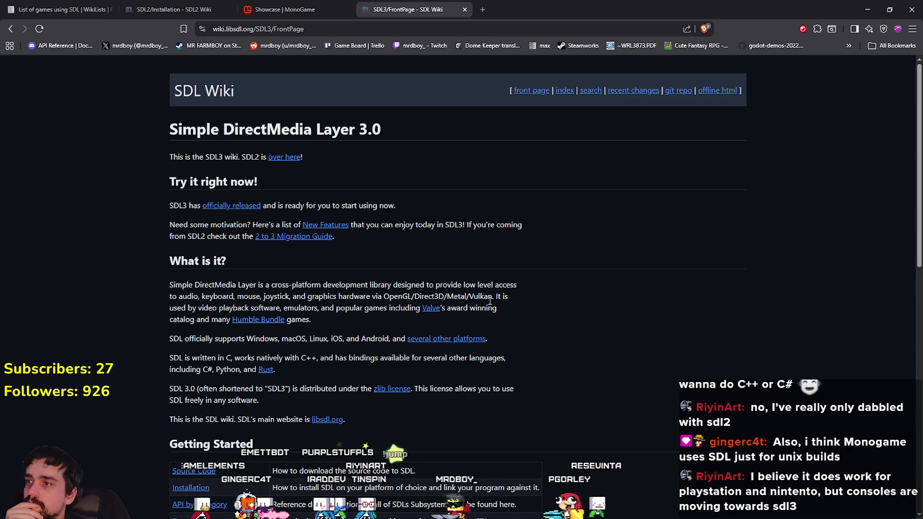
right_click(232, 209)
click(259, 216)
click(549, 10)
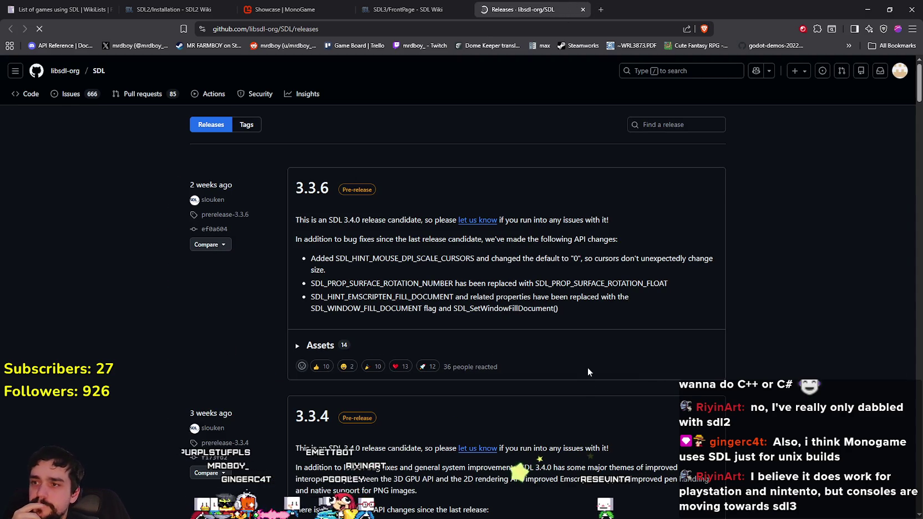
- Read the SDL3 wiki front page's description of SDL, then switch to the GitHub releases tab
click(410, 10)
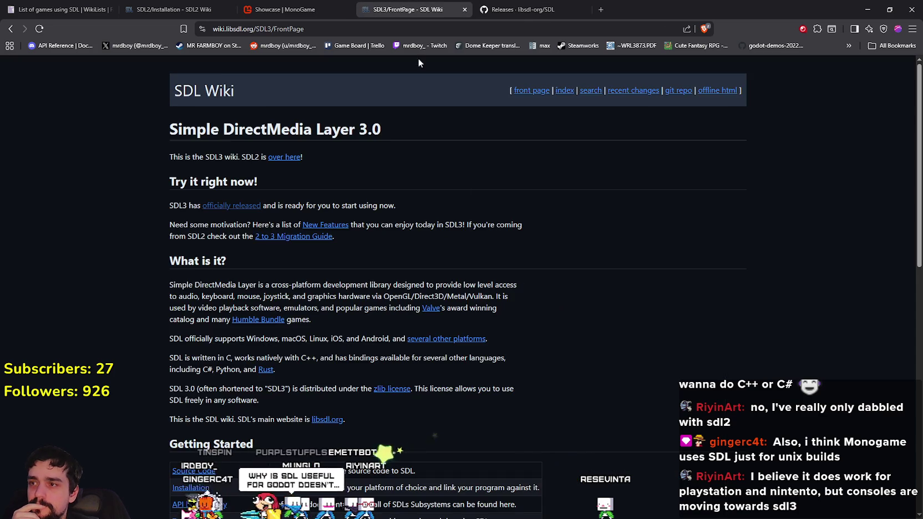
scroll(530, 384, down, 3)
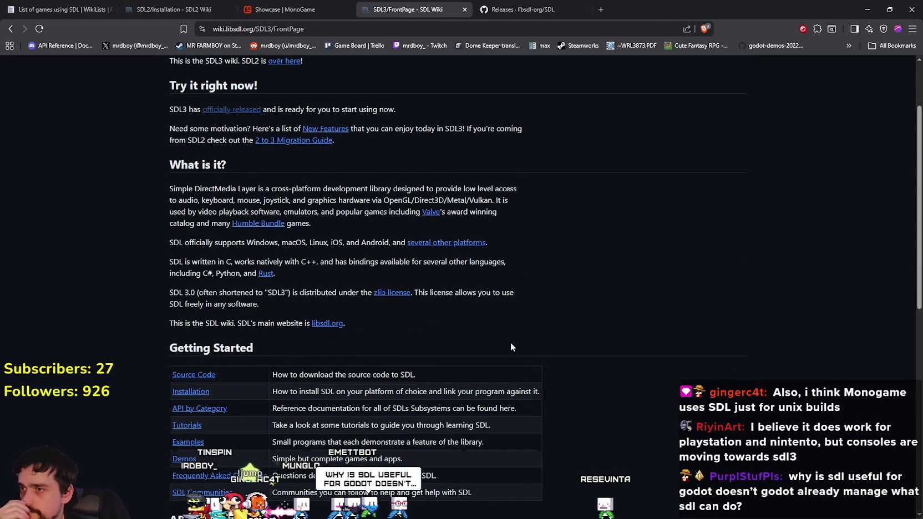
mouse_move(350, 188)
mouse_down()
mouse_move(552, 190)
mouse_move(566, 200)
mouse_move(601, 326)
mouse_up()
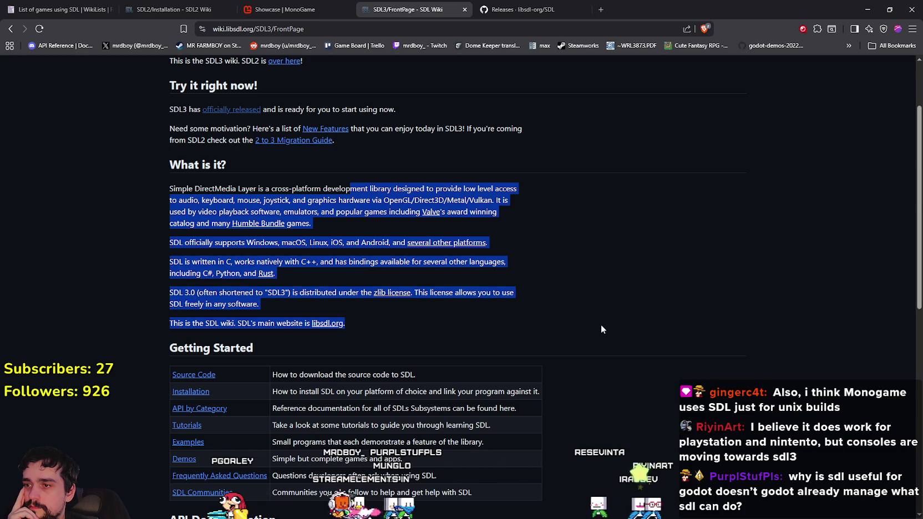
click(599, 329)
scroll(601, 342, down, 5)
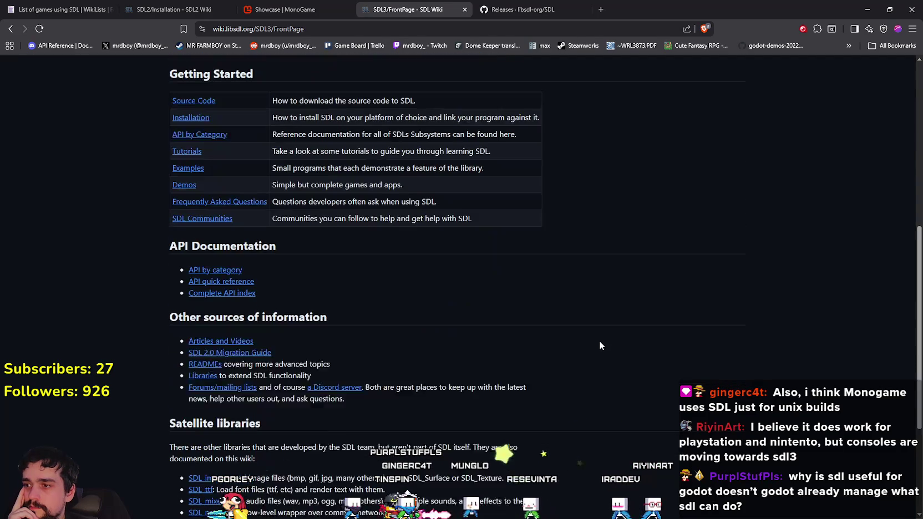
scroll(598, 338, down, 3)
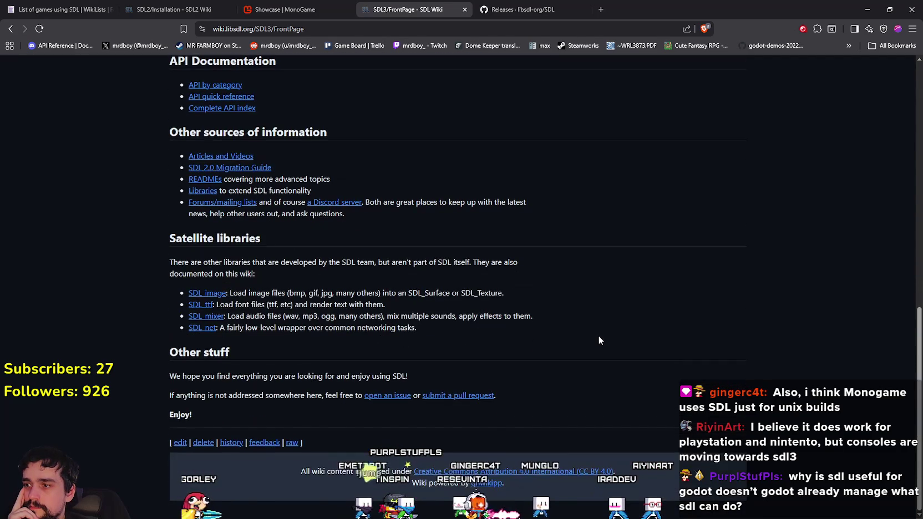
click(502, 9)
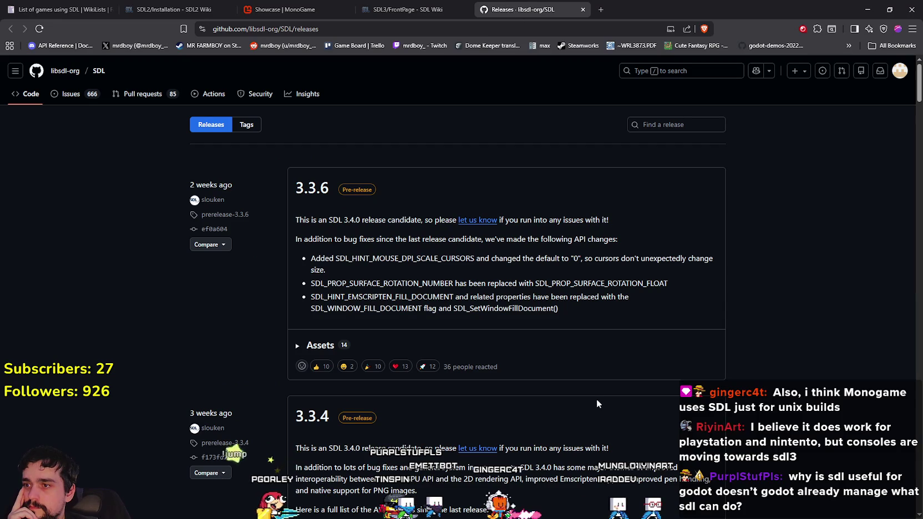
mouse_move(311, 219)
mouse_down()
mouse_move(323, 239)
mouse_move(544, 314)
mouse_up()
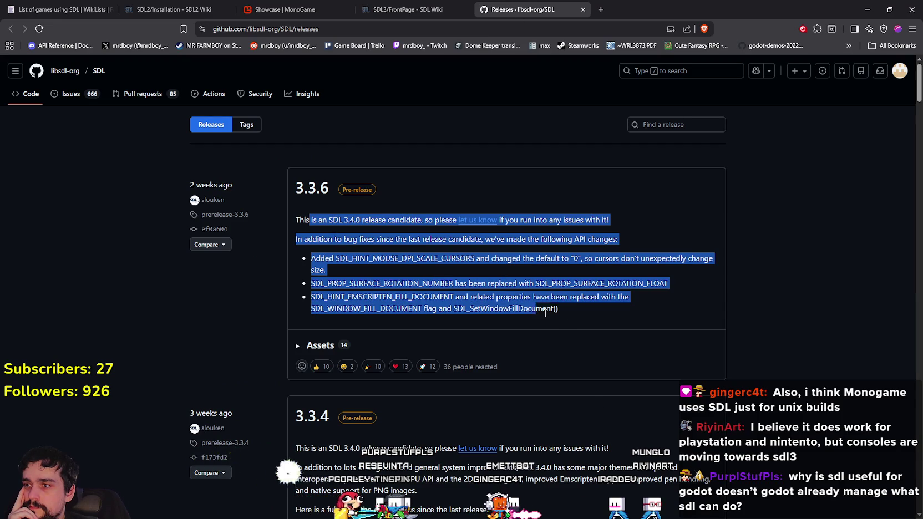
scroll(604, 345, down, 5)
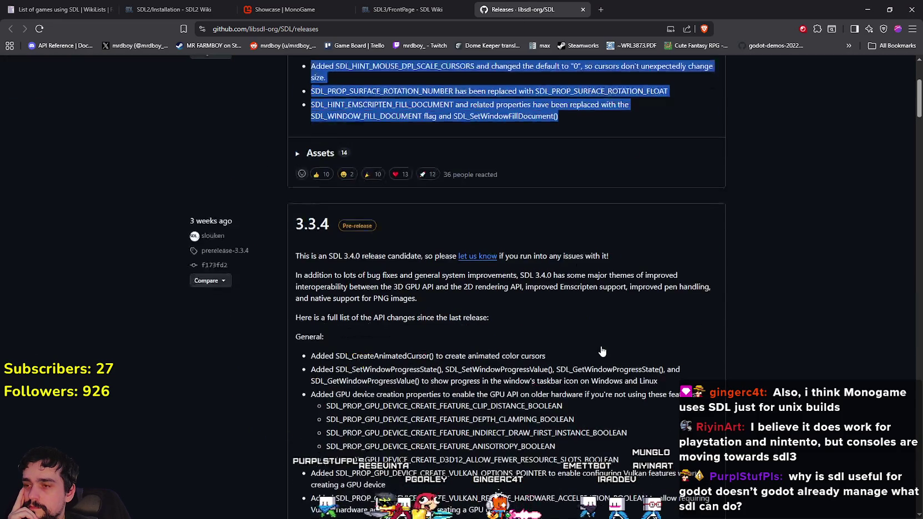
scroll(429, 305, down, 3)
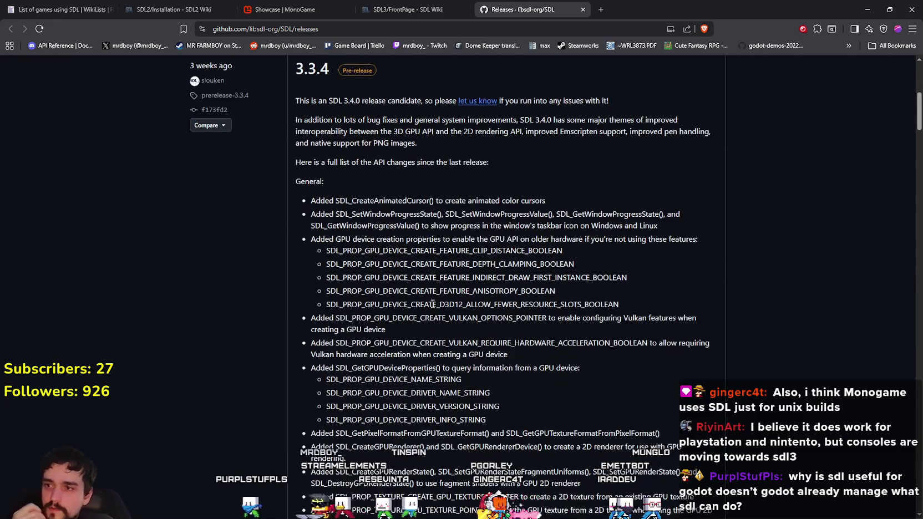
scroll(452, 306, down, 4)
scroll(453, 312, up, 5)
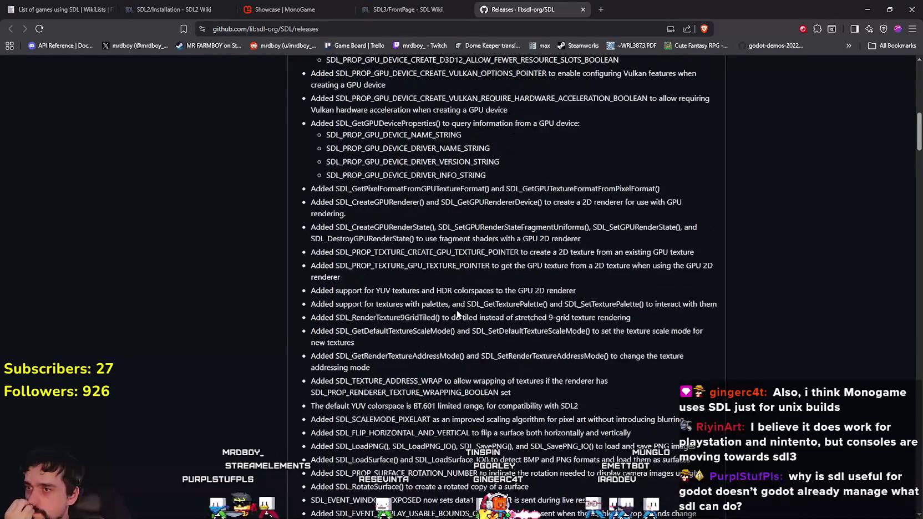
scroll(613, 363, down, 5)
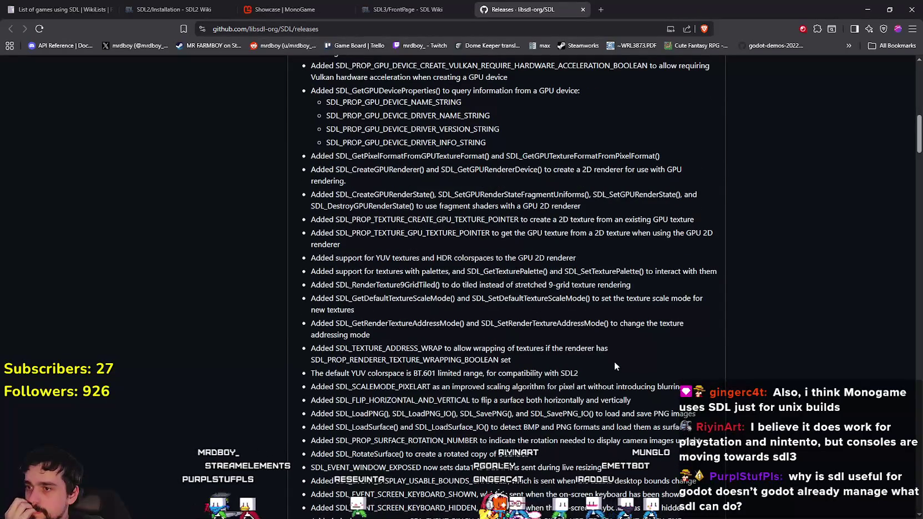
scroll(615, 366, down, 8)
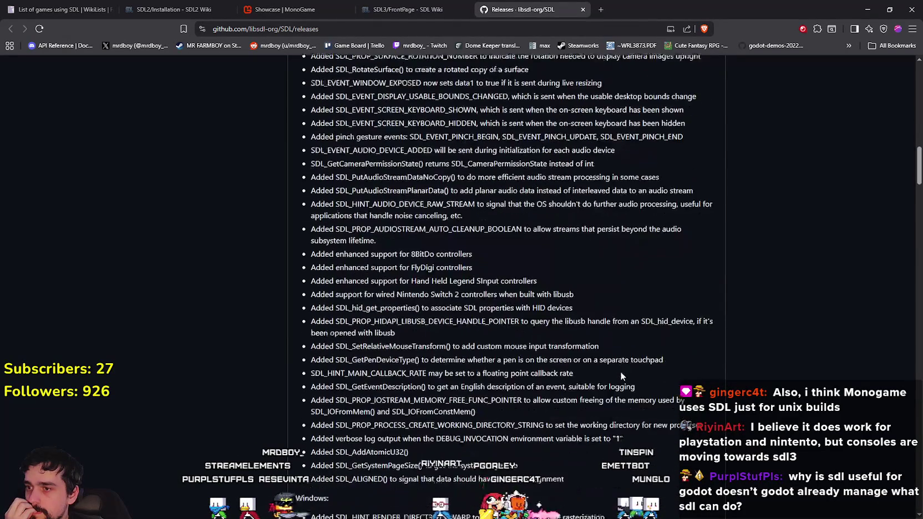
scroll(622, 376, down, 6)
scroll(621, 376, down, 6)
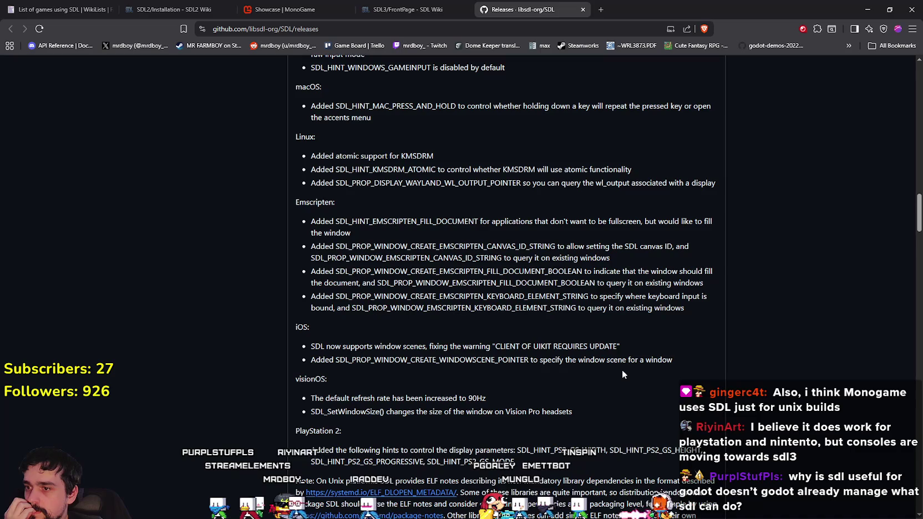
scroll(622, 372, down, 2)
mouse_move(322, 353)
mouse_down()
mouse_move(597, 384)
mouse_move(608, 360)
mouse_up()
scroll(606, 361, down, 9)
scroll(597, 363, down, 12)
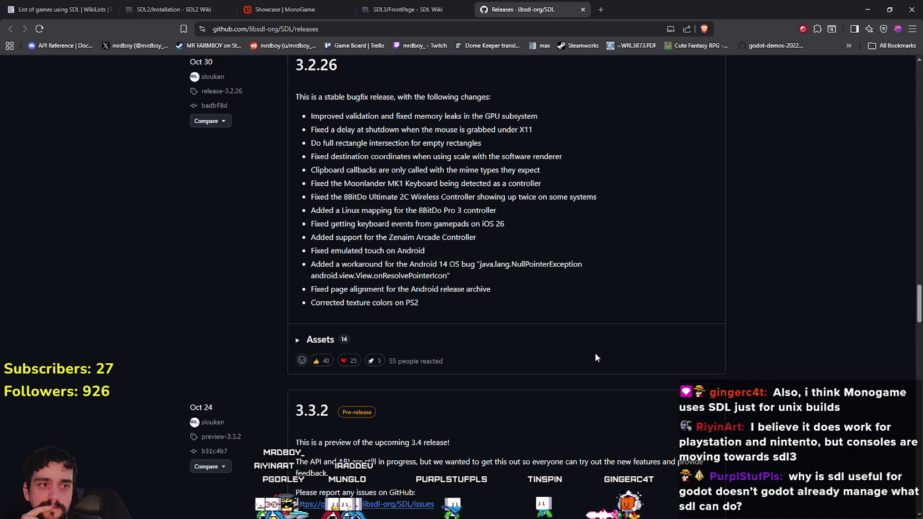
- Scroll the SDL3 wiki front page back to its top, then switch to the MonoGame Showcase tab
click(407, 10)
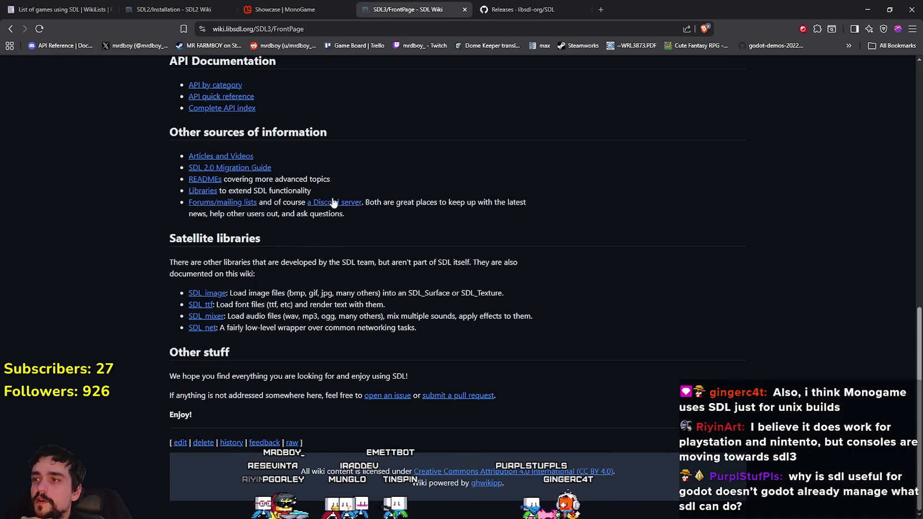
scroll(355, 177, up, 1)
scroll(335, 244, up, 1)
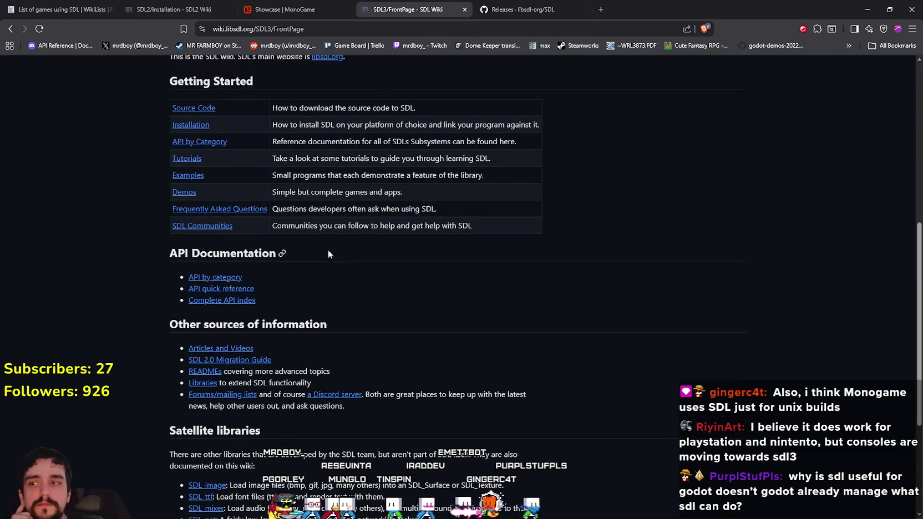
scroll(515, 402, up, 4)
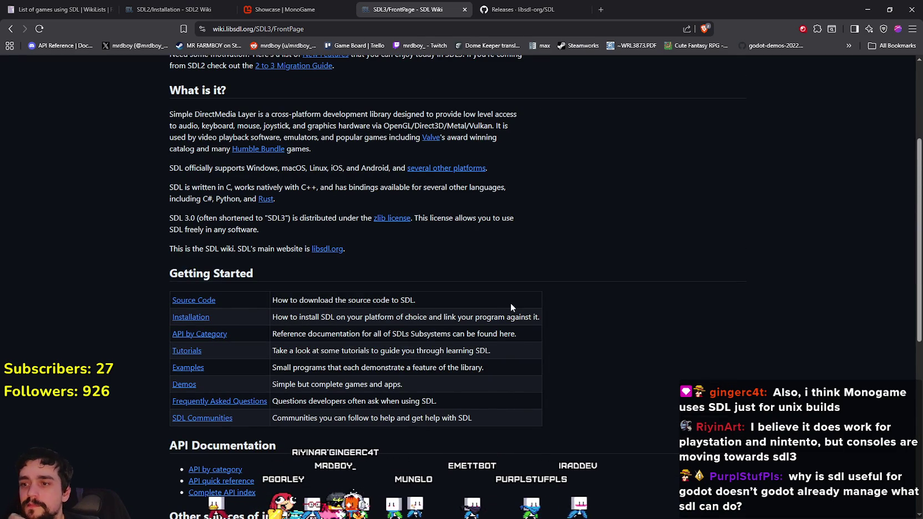
scroll(455, 247, up, 2)
key(ctrl+shift+Tab)
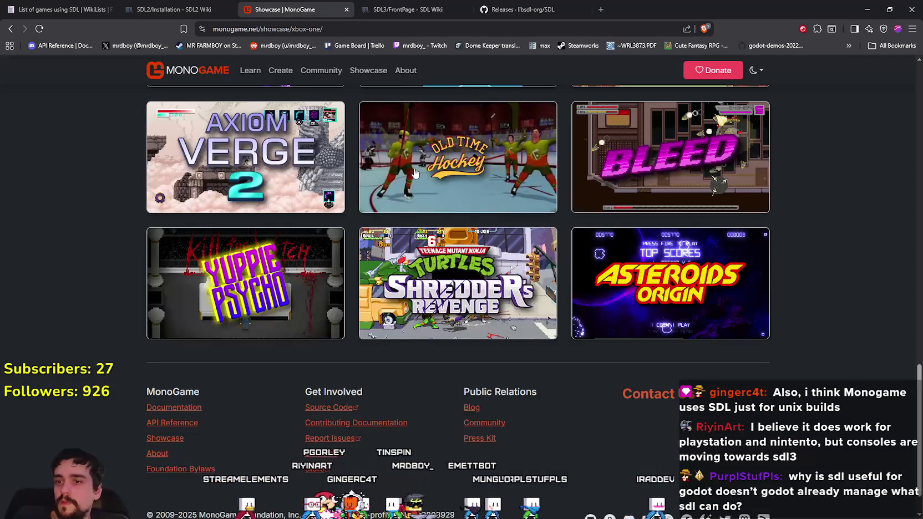
- Switch back to the SDL2 Installation wiki tab
scroll(382, 206, up, 3)
scroll(381, 205, down, 4)
key(ctrl+shift+Tab)
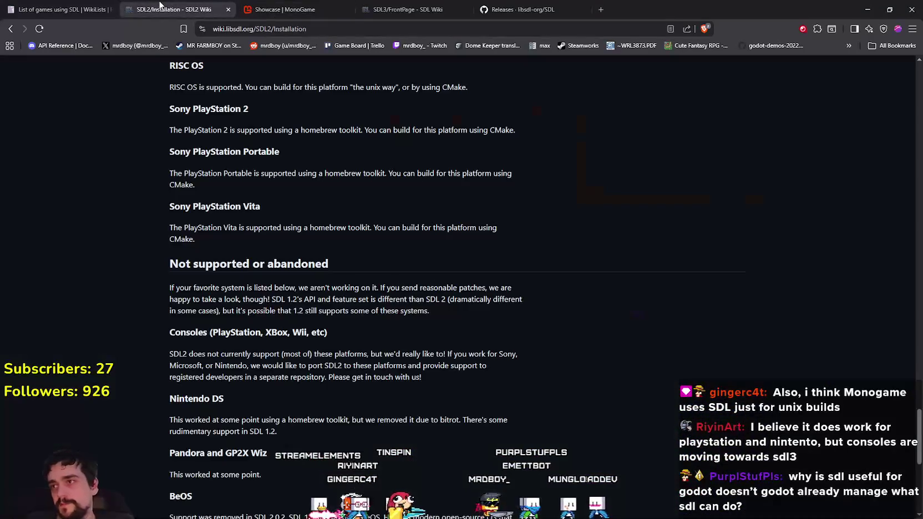
scroll(209, 303, down, 4)
- Show the 'List of games using SDL' page from its title, then minimize the browser
key(ctrl+shift+Tab)
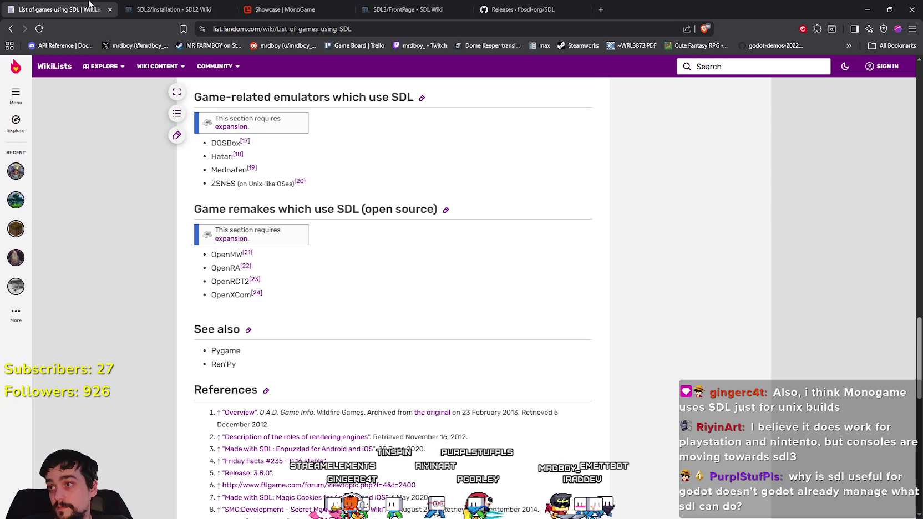
scroll(421, 339, up, 6)
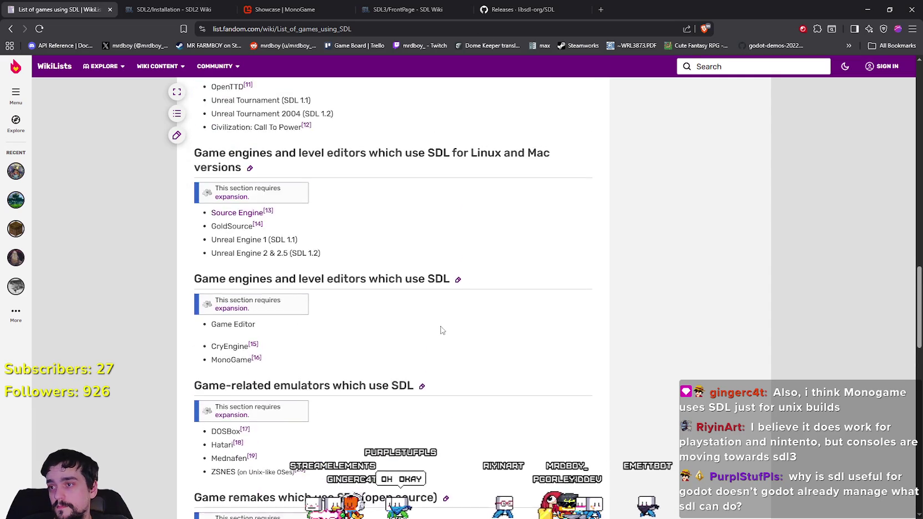
scroll(443, 321, up, 3)
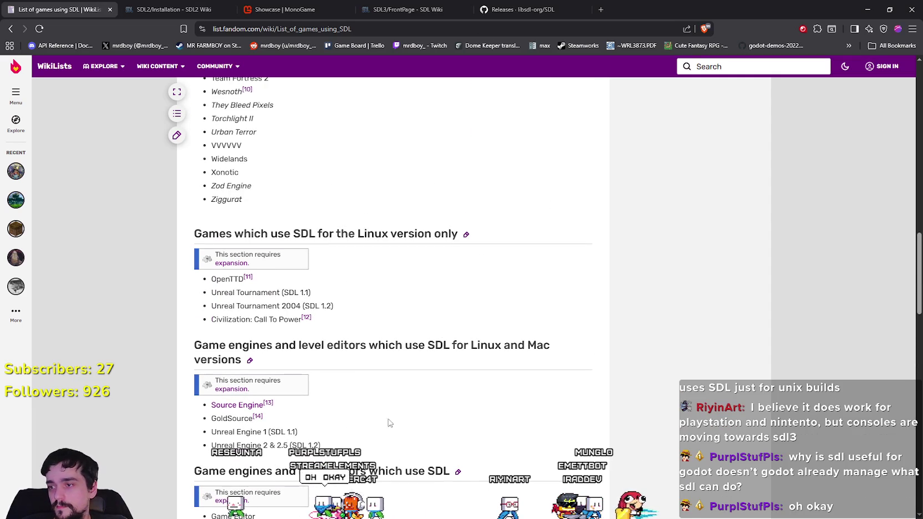
scroll(350, 450, up, 15)
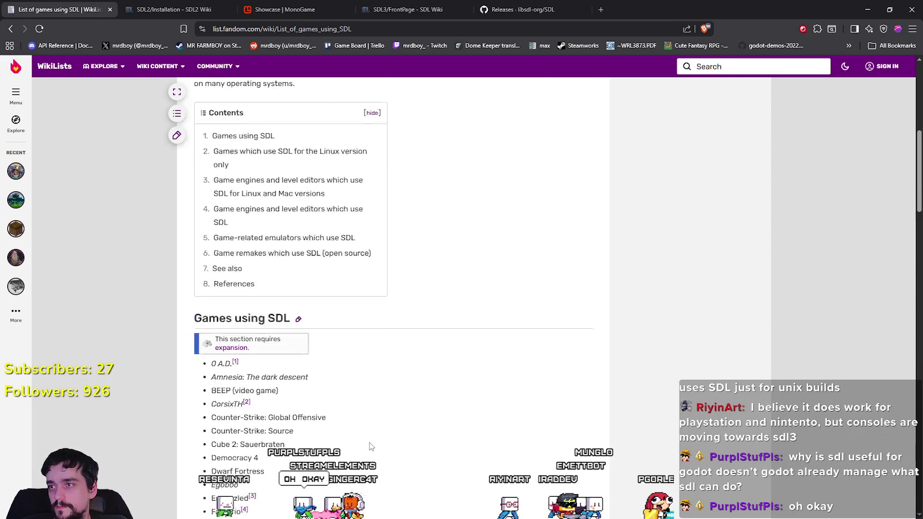
scroll(372, 453, up, 2)
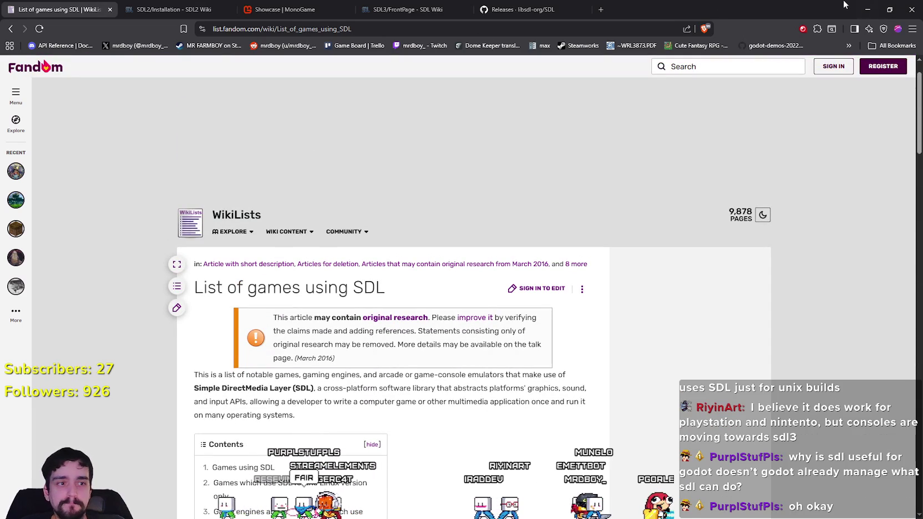
click(867, 11)
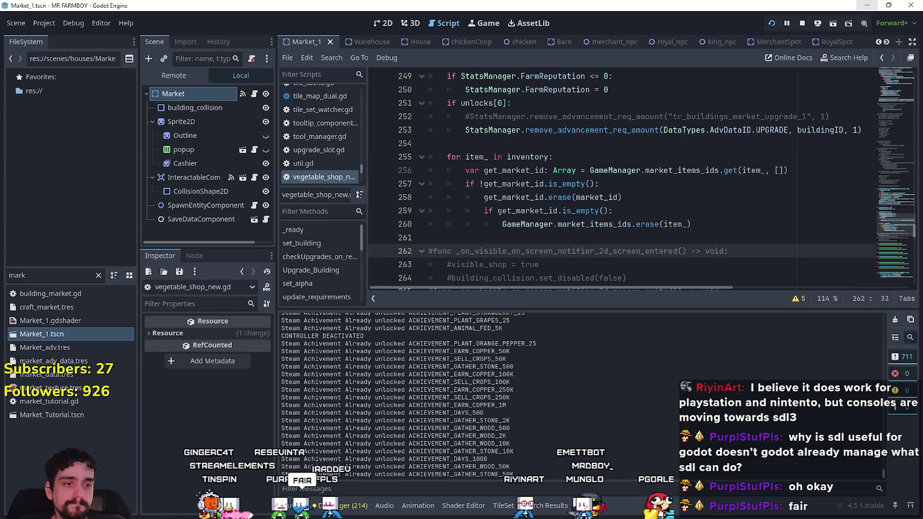
- Bring the running MR FARMBOY (DEBUG) game window to the front
key(alt+Tab)
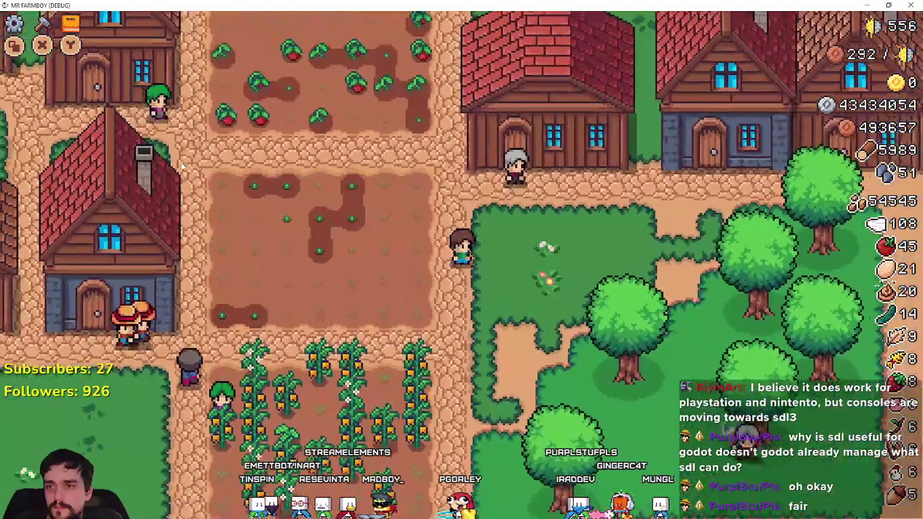
- Check the Advancements panel and the Merchant Seller's Cow slot by controller focus, closing both
key(a)
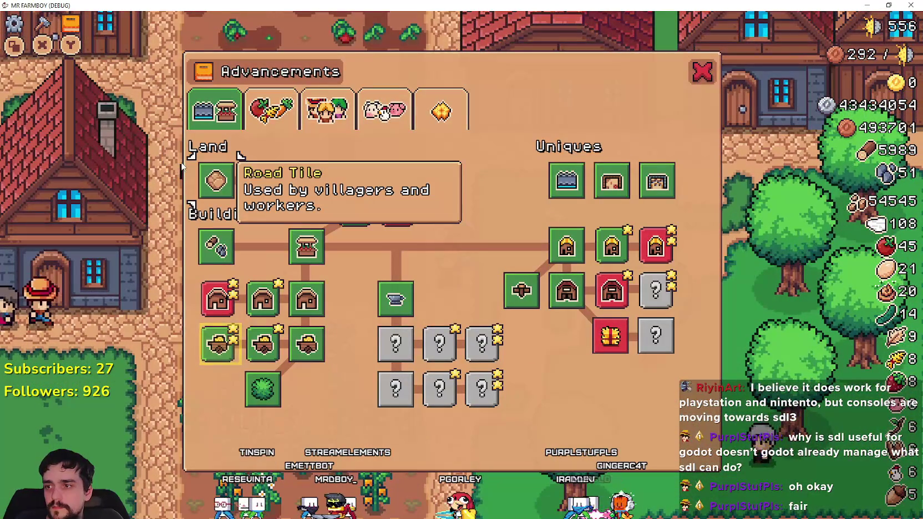
key(Escape)
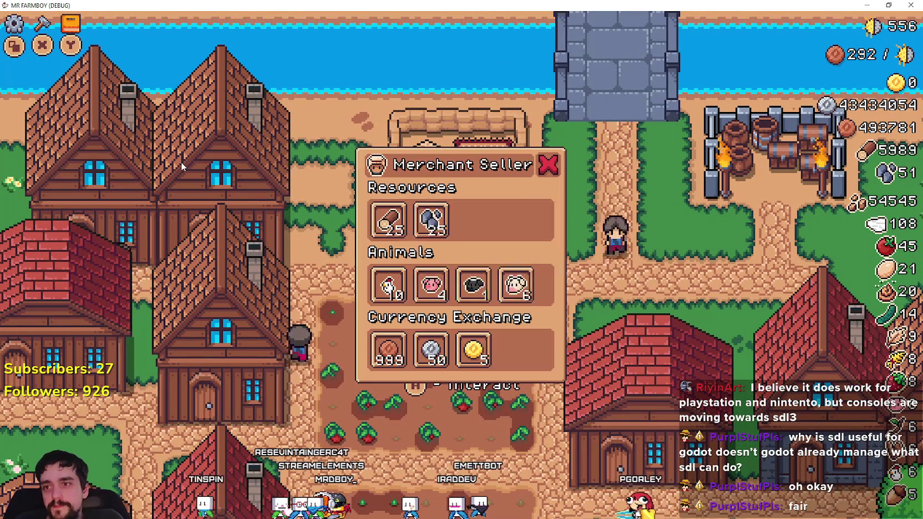
key(Up)
key(Right)
key(Right)
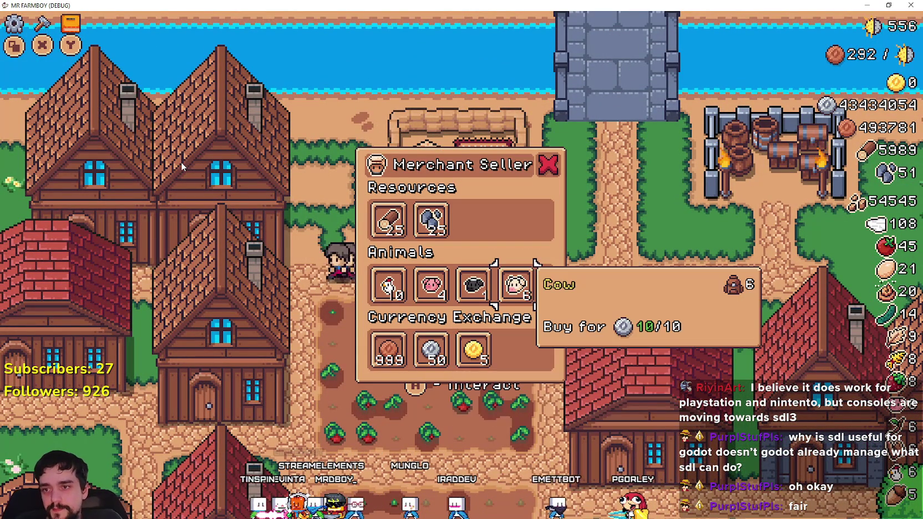
key(Escape)
- Walk the farmer to the house and buy its bed capacity upgrade
key(Right)
key(Up)
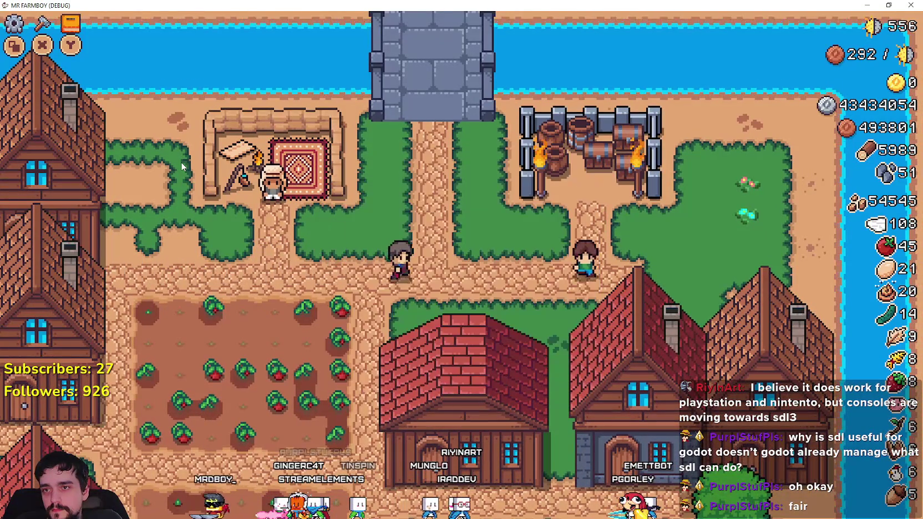
key(Down)
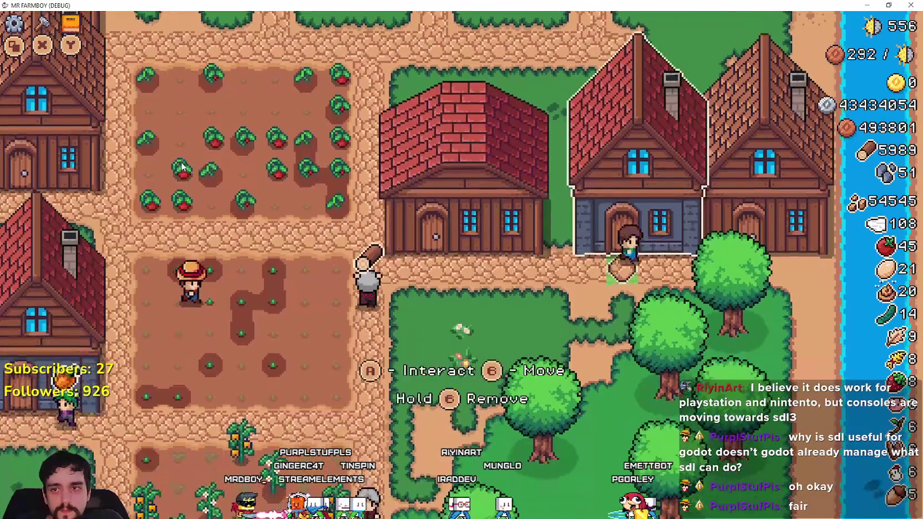
key(space)
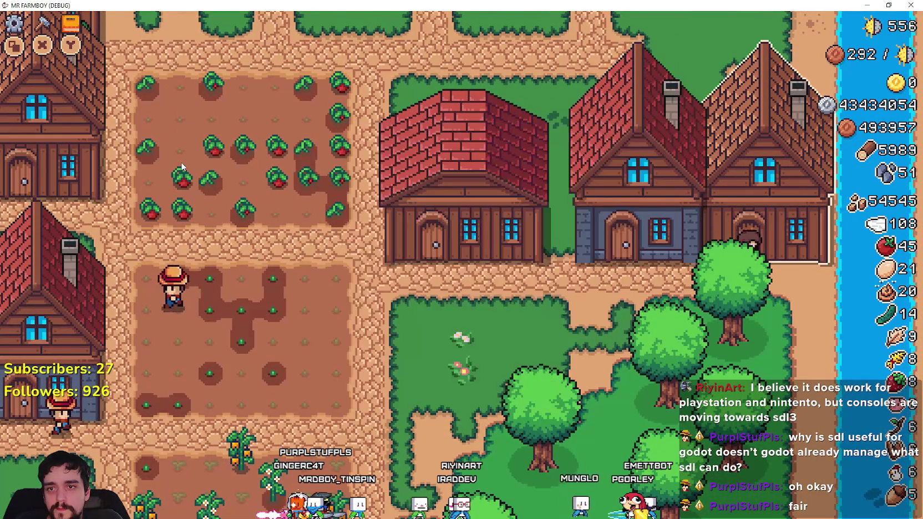
key(Right)
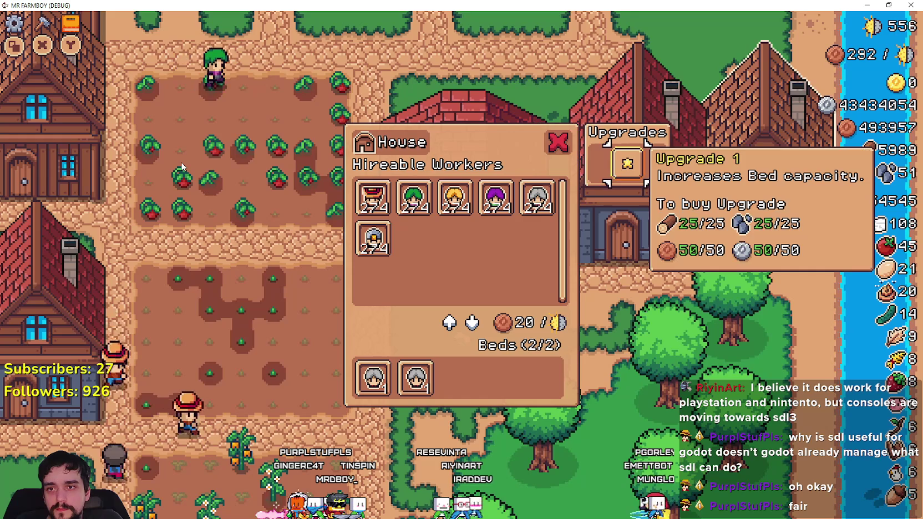
key(space)
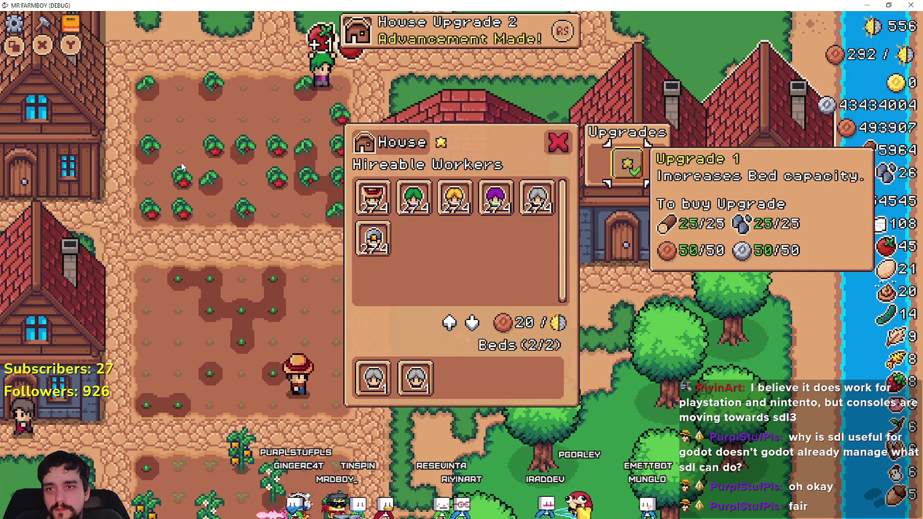
key(Escape)
- Peek into the Warehouse, walk up-left through the crops, zoom out and dismiss the House Upgrade 2 notice
key(Left)
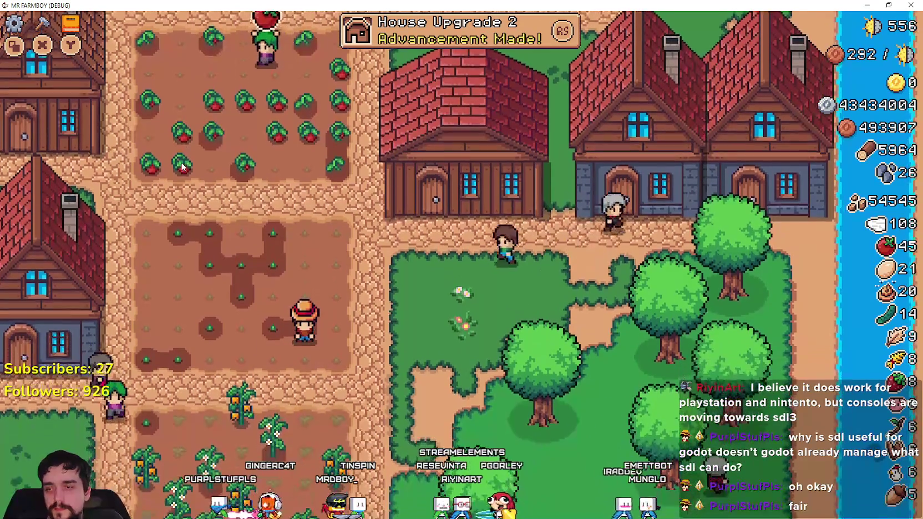
key(space)
key(Escape)
key(Down)
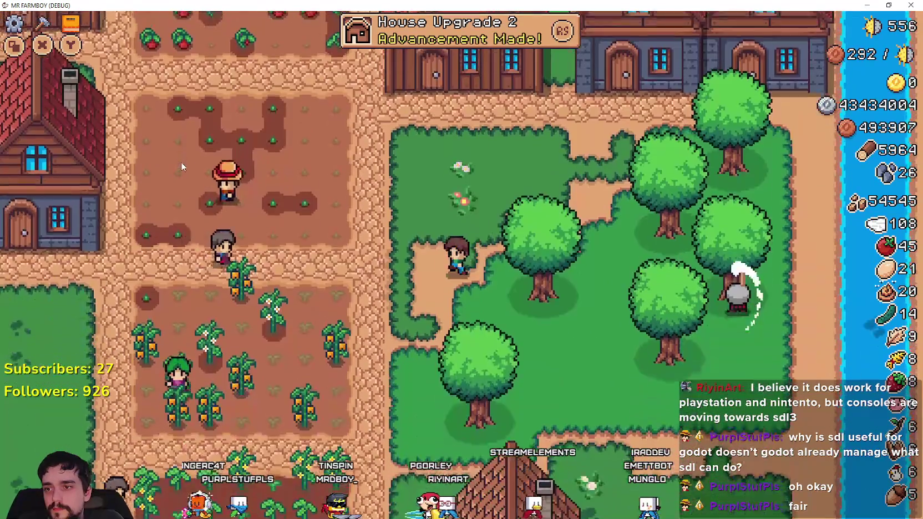
key(Left)
key(Left)
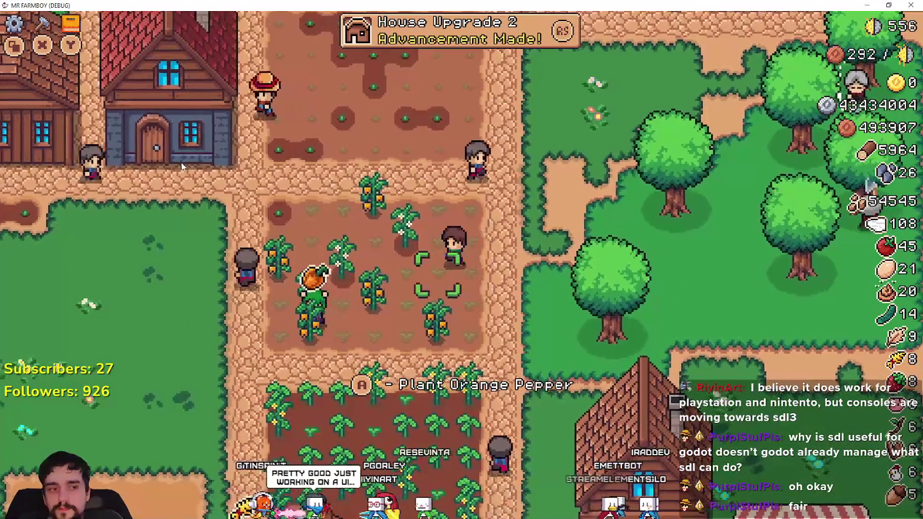
key(Up)
key(Left)
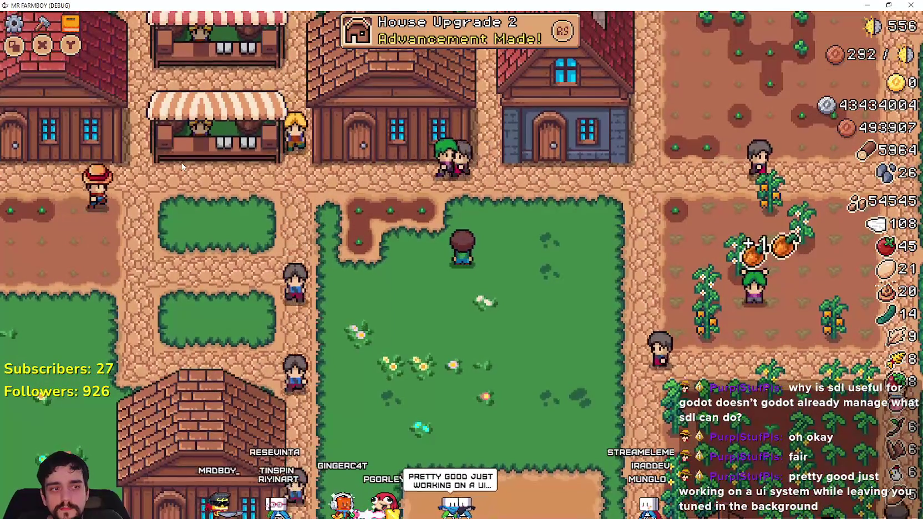
scroll(182, 167, down, 1)
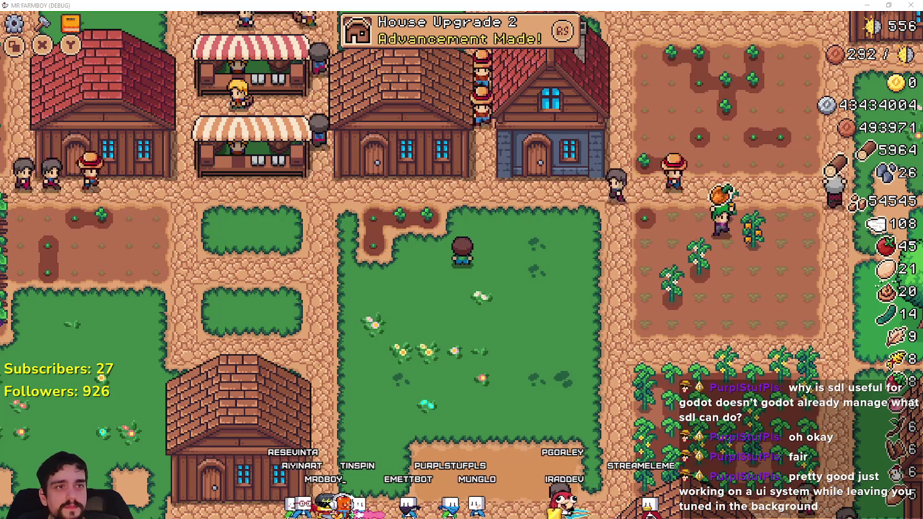
click(561, 30)
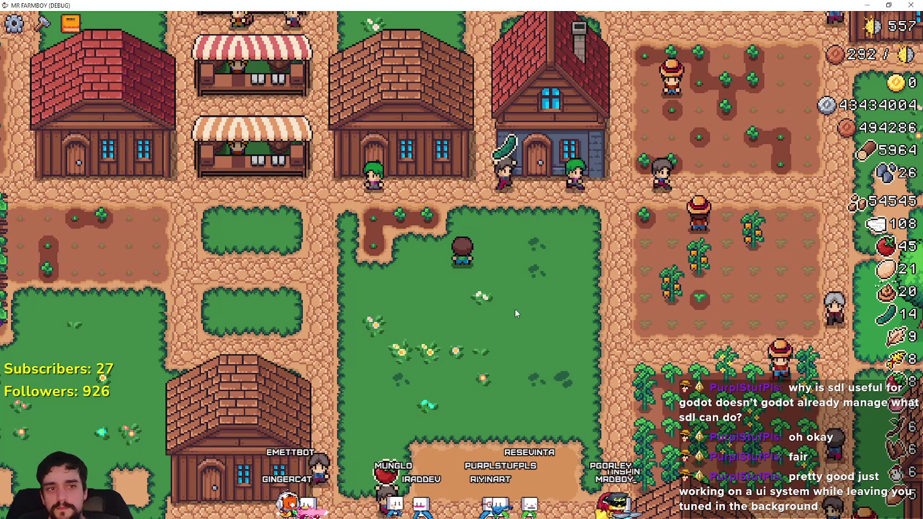
- Walk into the warehouse and buy its Upgrade 1
key(a)
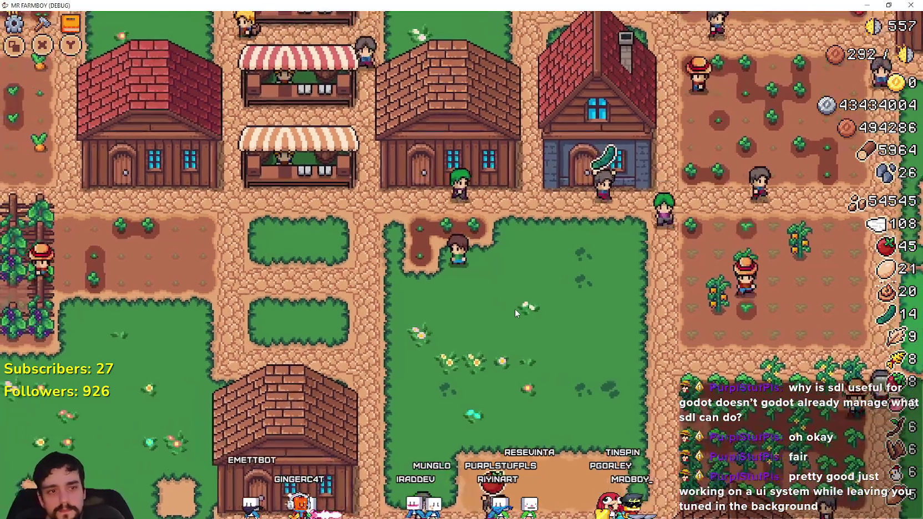
key(w)
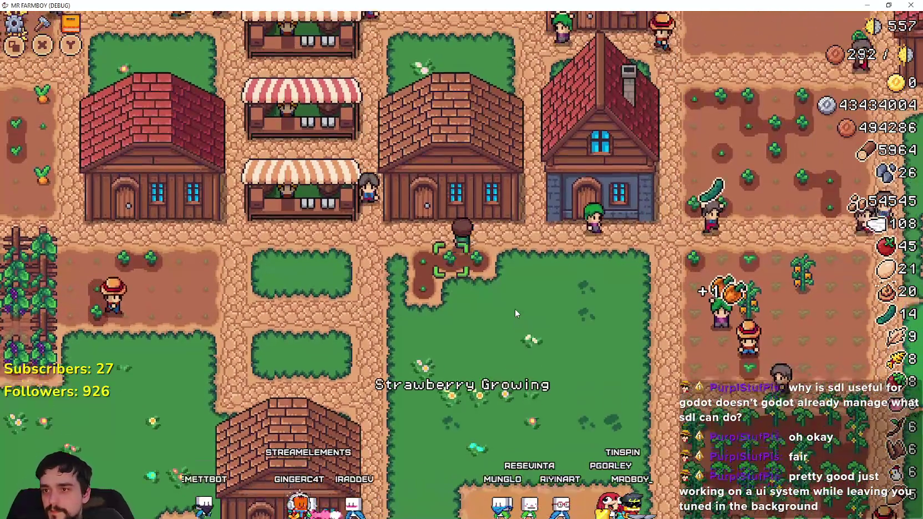
key(w)
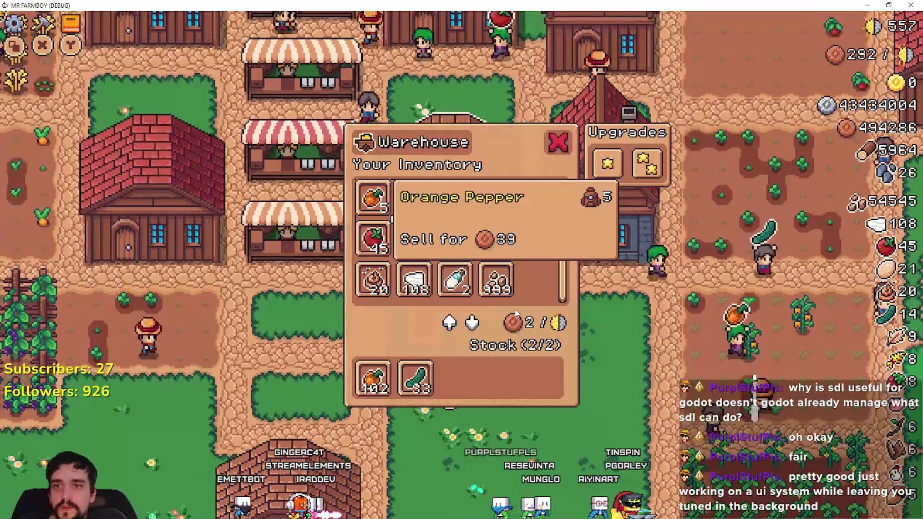
key(d)
key(d)
key(d)
key(d)
key(d)
key(e)
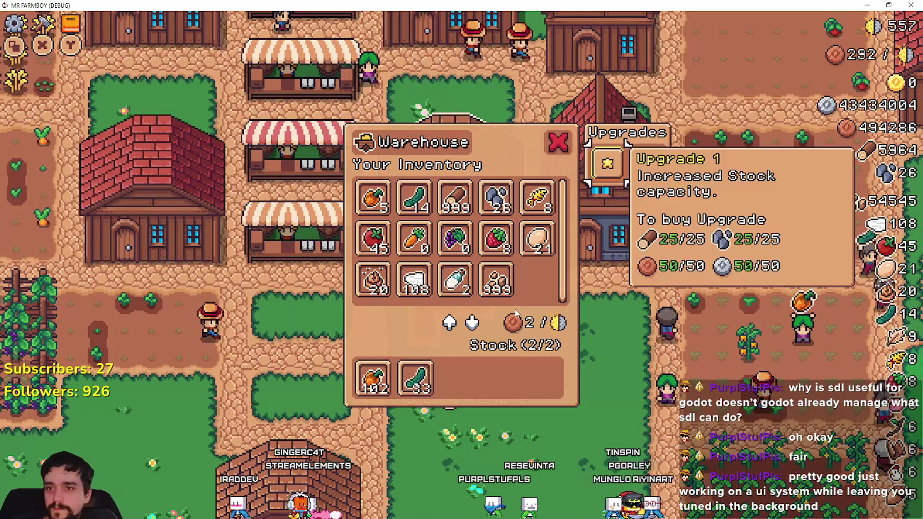
key(d)
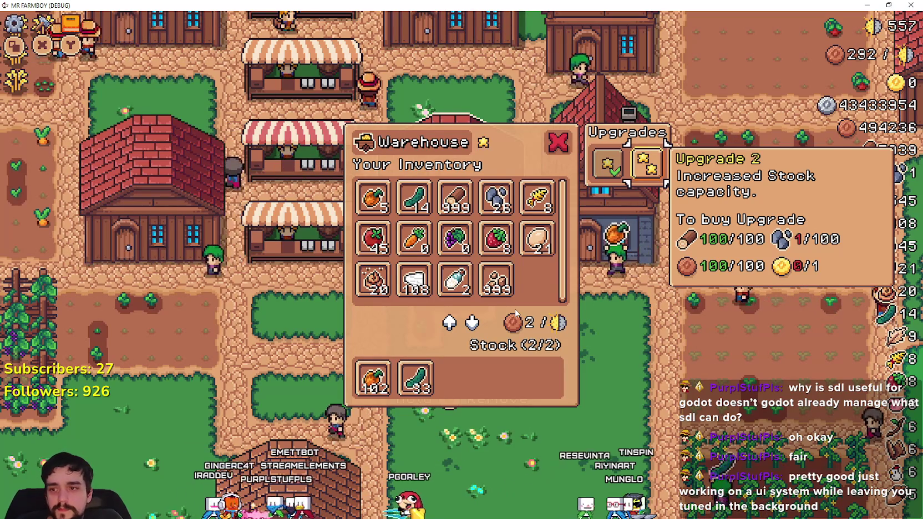
key(a)
key(Escape)
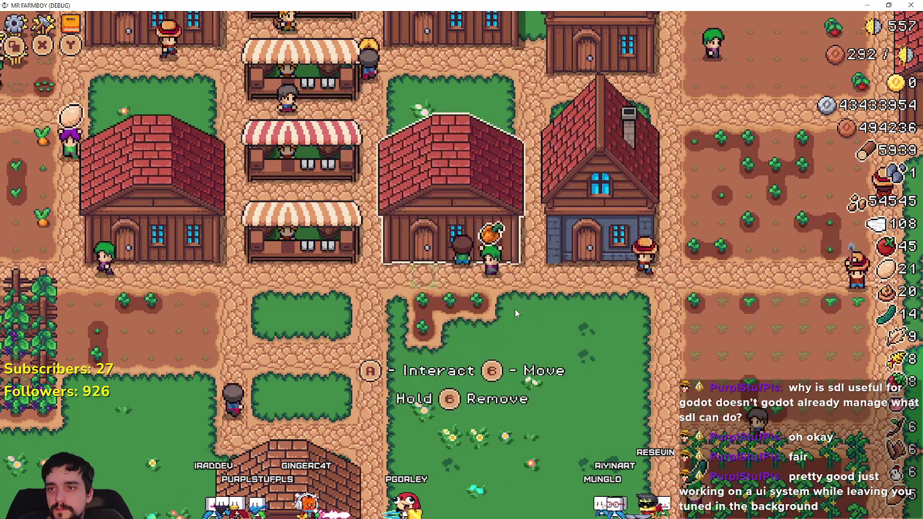
- Look over the Market's items and upgrades, then walk down-left toward the grape field
key(a)
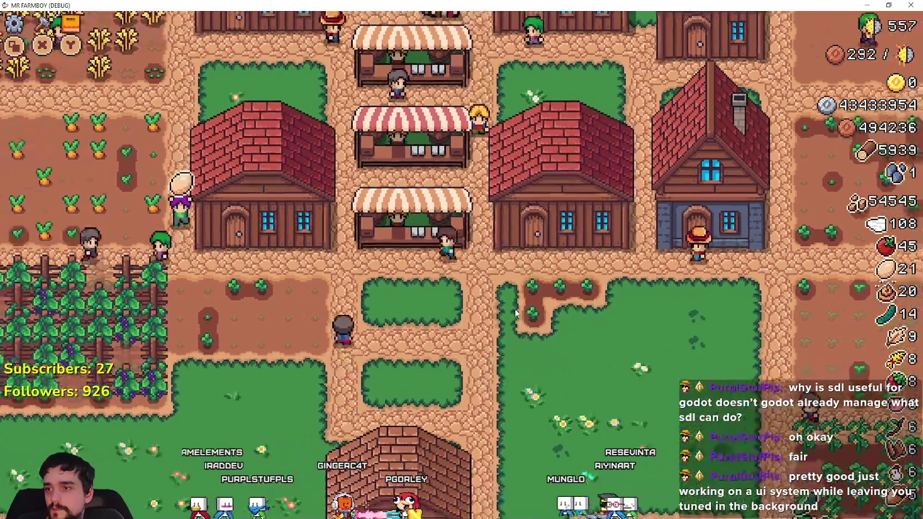
key(e)
key(d)
key(d)
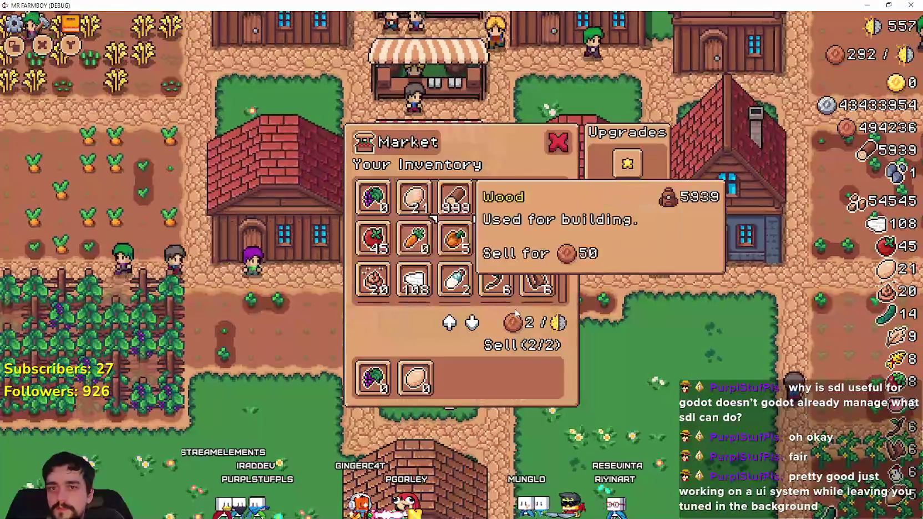
key(d)
key(d)
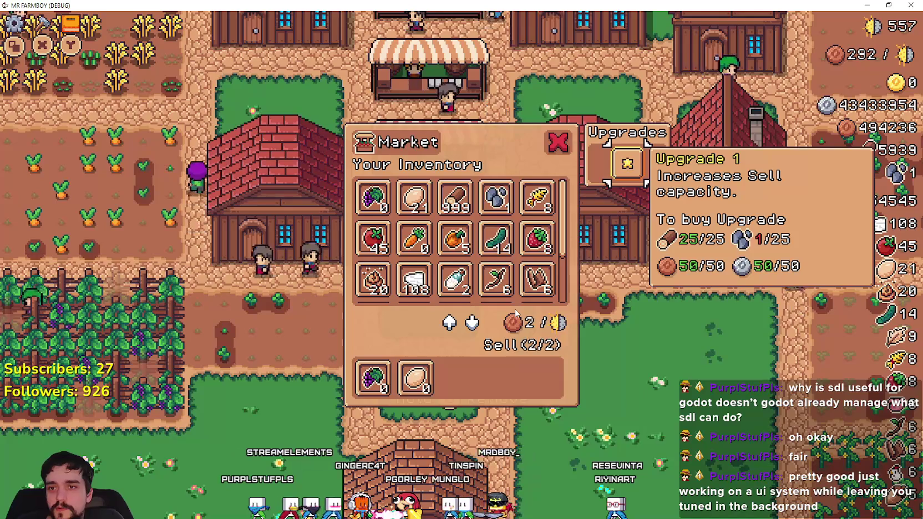
key(Escape)
key(s)
key(a)
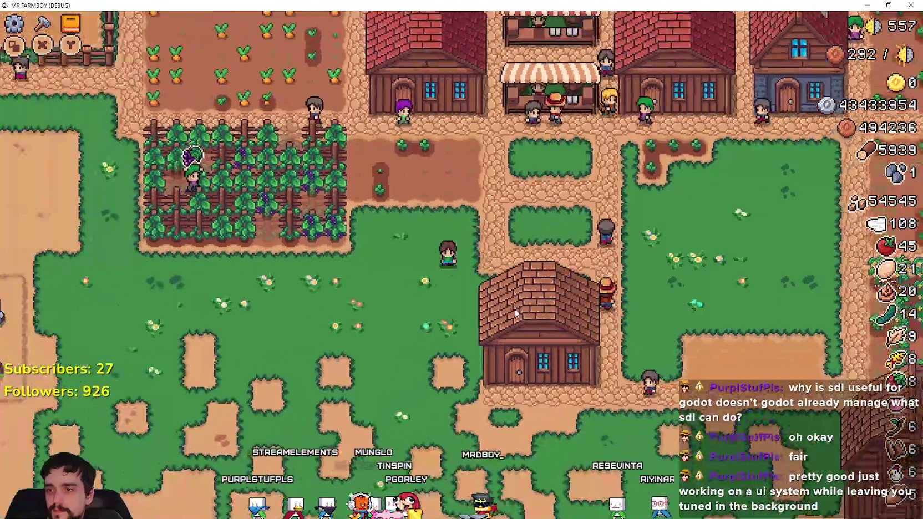
key(a)
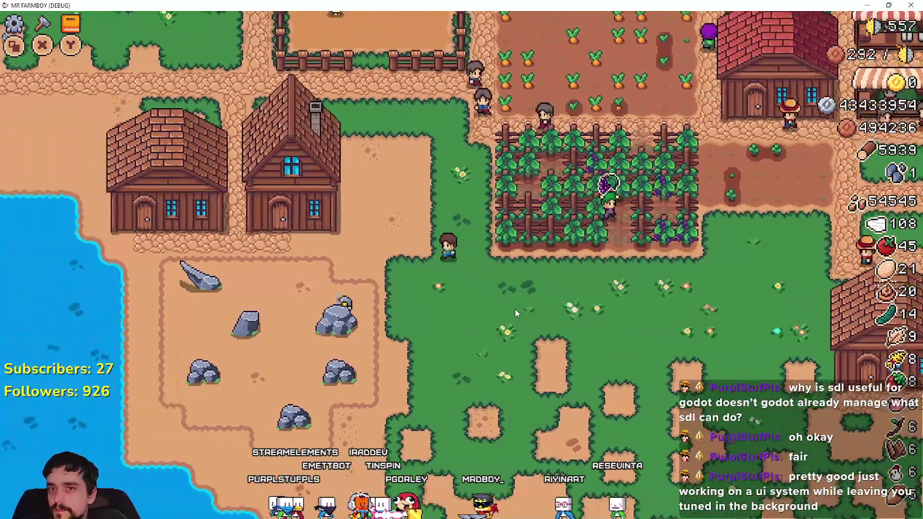
key(w)
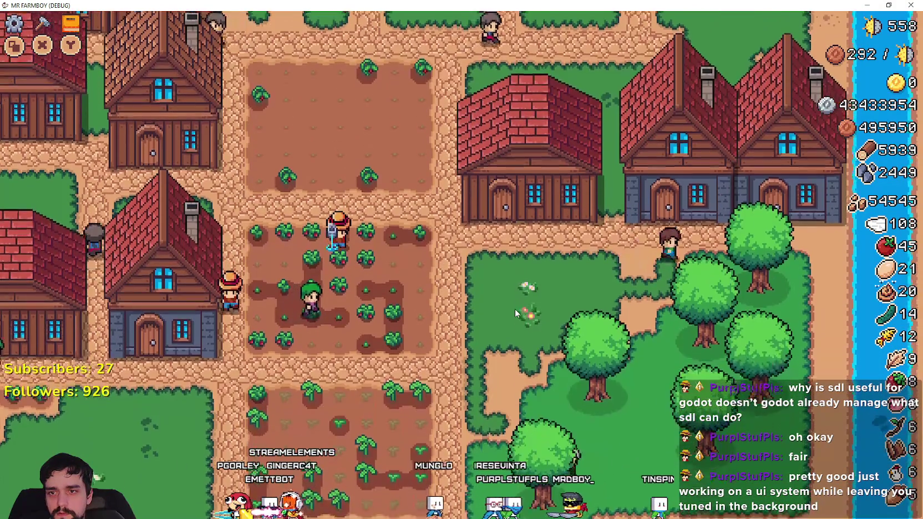
- Walk the farmer up past the crop plots to the riverside merchant by the stone bridge
key(Up)
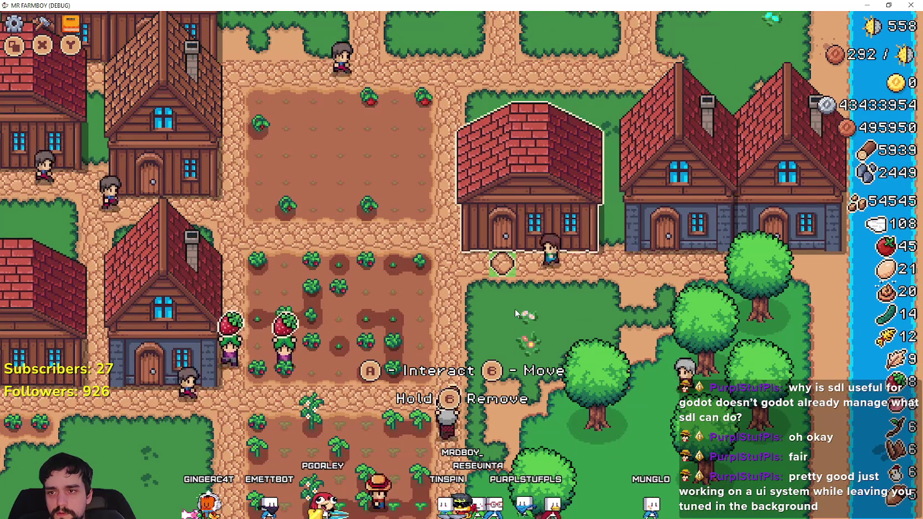
- Walk to the merchant, browse the selling window's goods to Sheep with the controller, and close it
key(w)
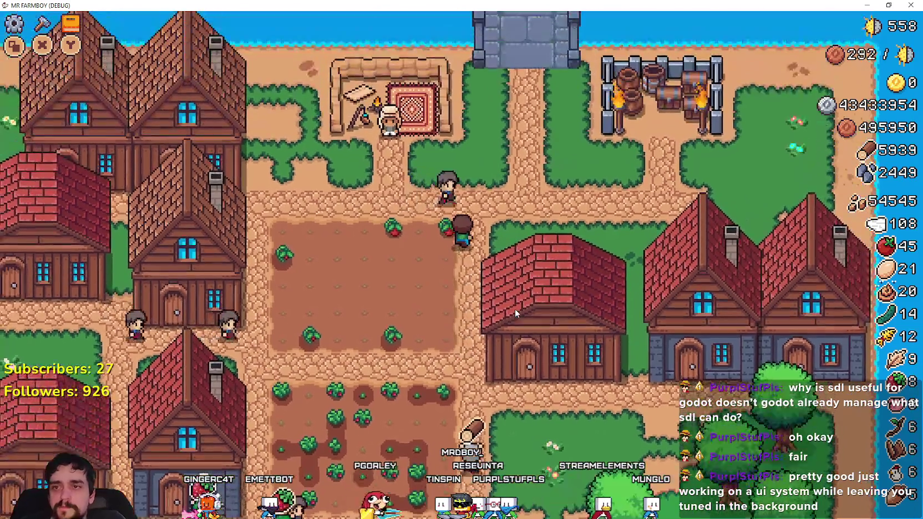
key(a)
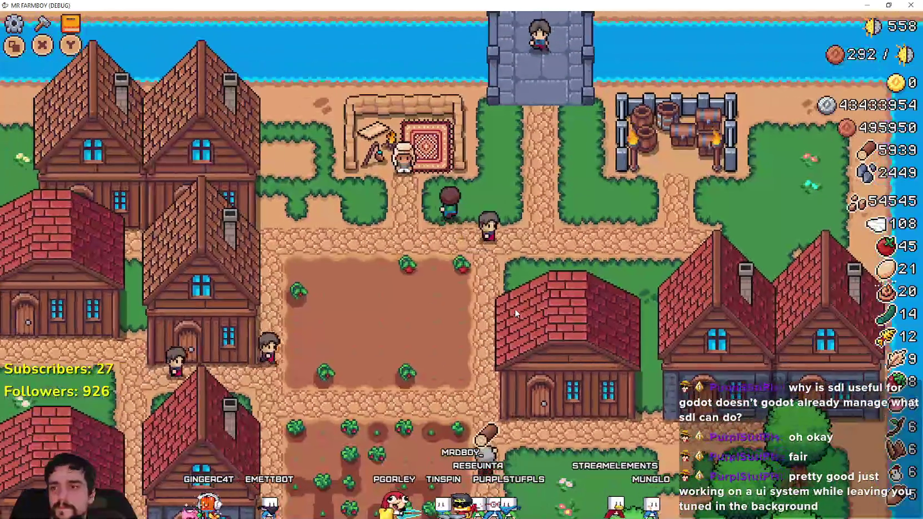
key(e)
key(Down)
key(Right)
key(Right)
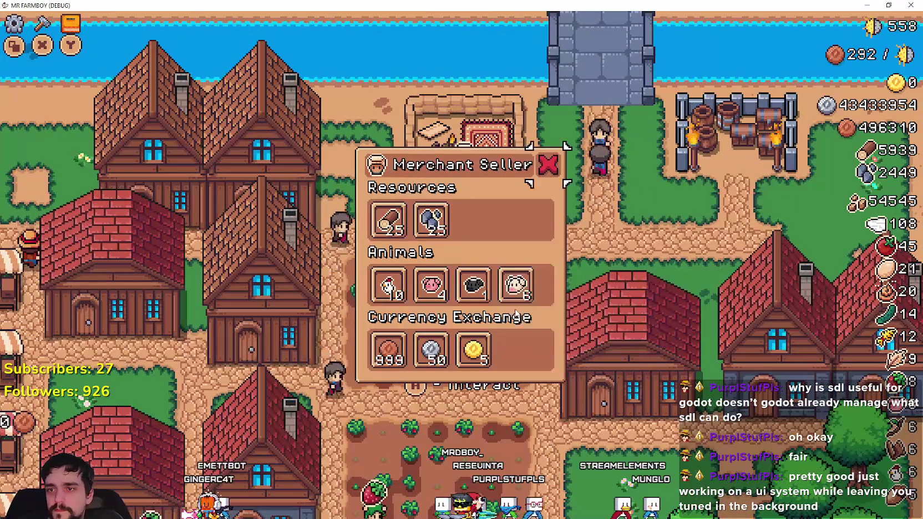
key(Escape)
- Walk south through the farm plots to the barn, then open and close its animals window
key(s)
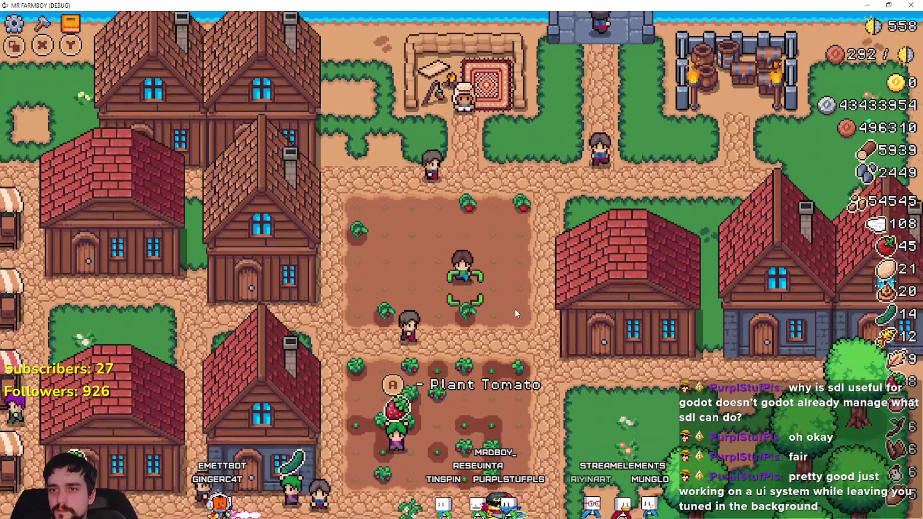
key(s)
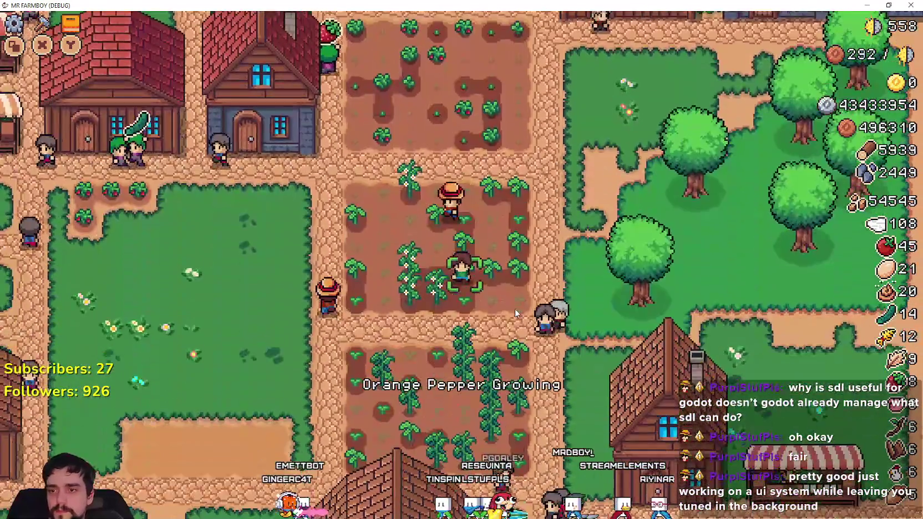
key(s)
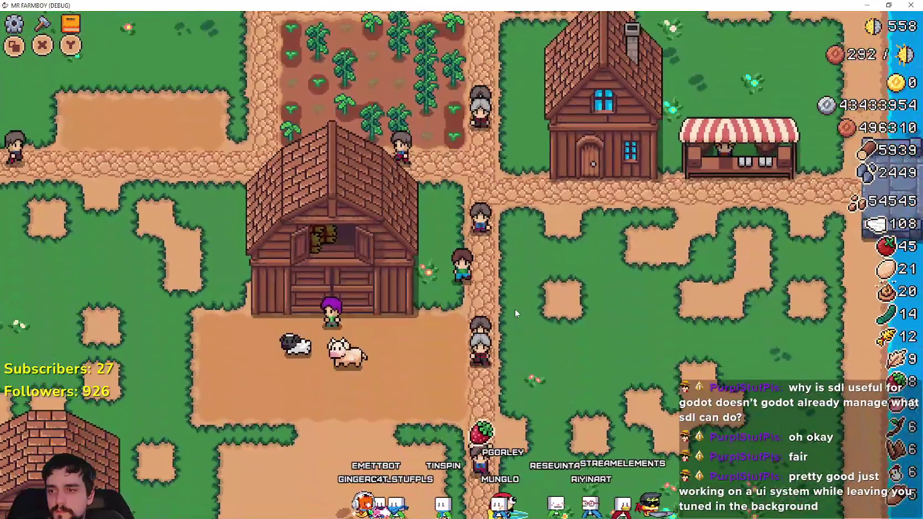
key(s)
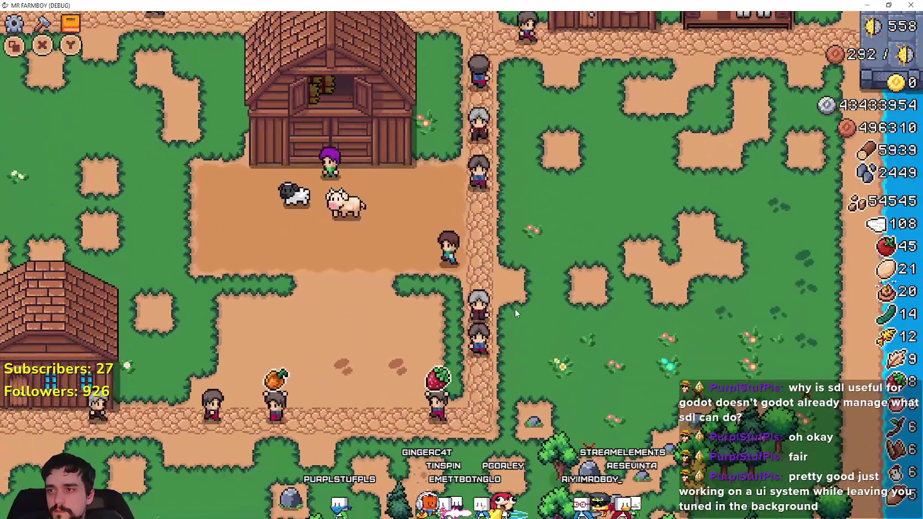
key(w)
key(a)
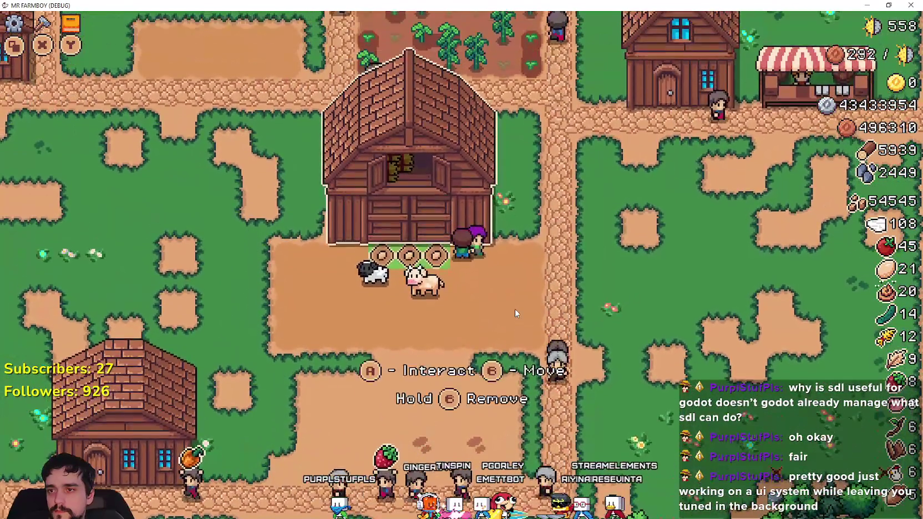
key(e)
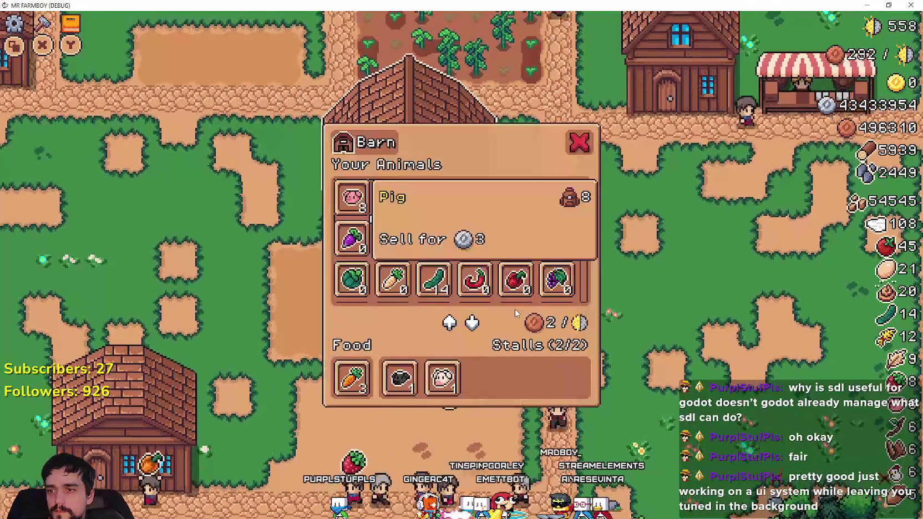
key(Escape)
key(s)
- In the crafting menu, switch between Decorations and Land, then open and close Advancements
key(c)
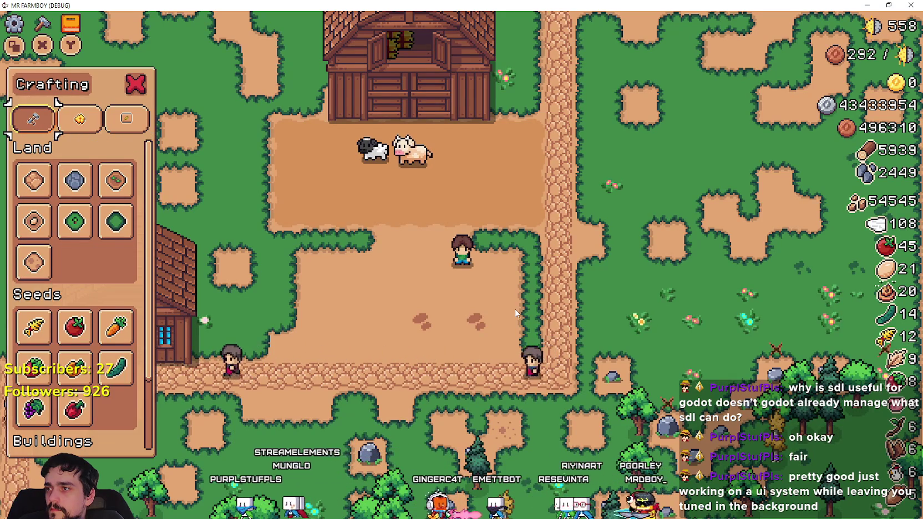
key(q)
key(q)
key(q)
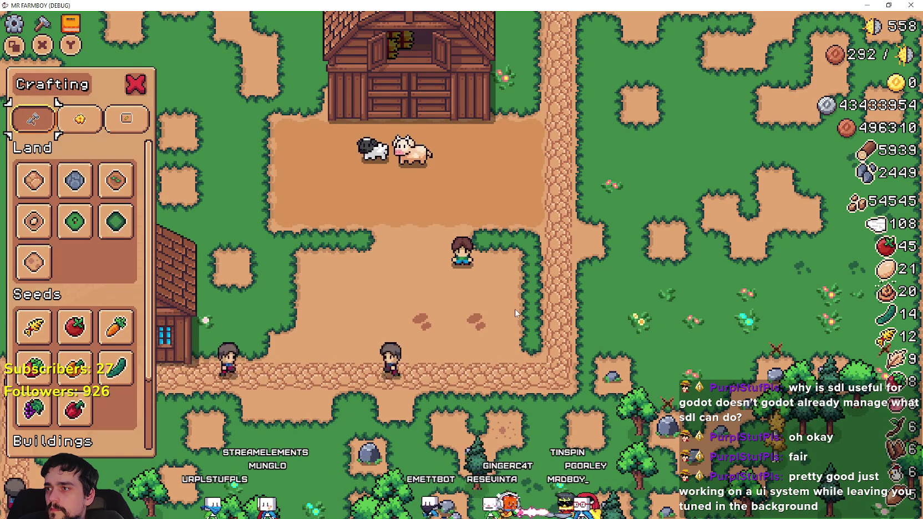
key(d)
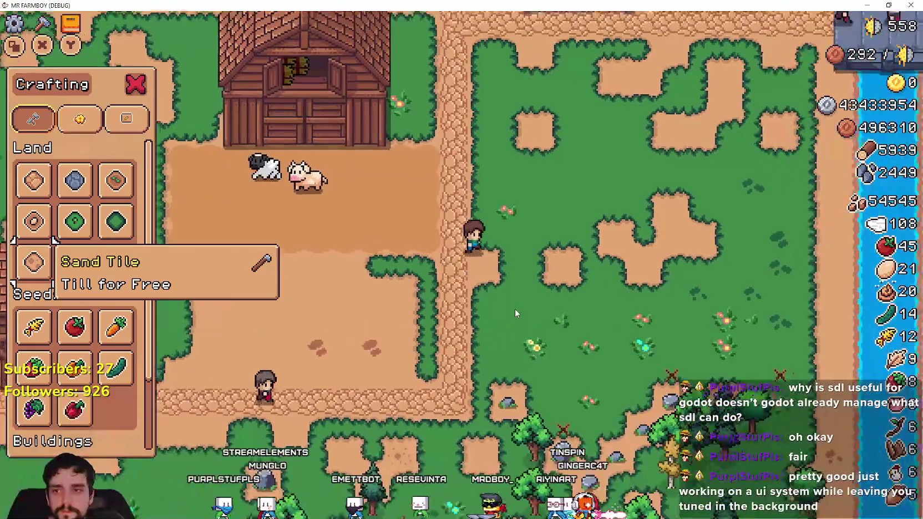
key(e)
key(e)
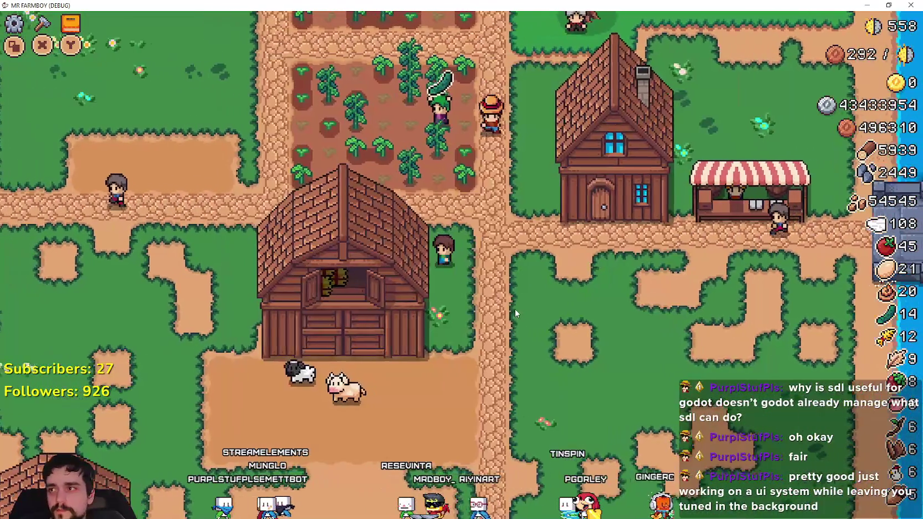
key(w)
- Walk into the grass and navigate crafting items: Strawberry seed, Coop and Road Tile
key(a)
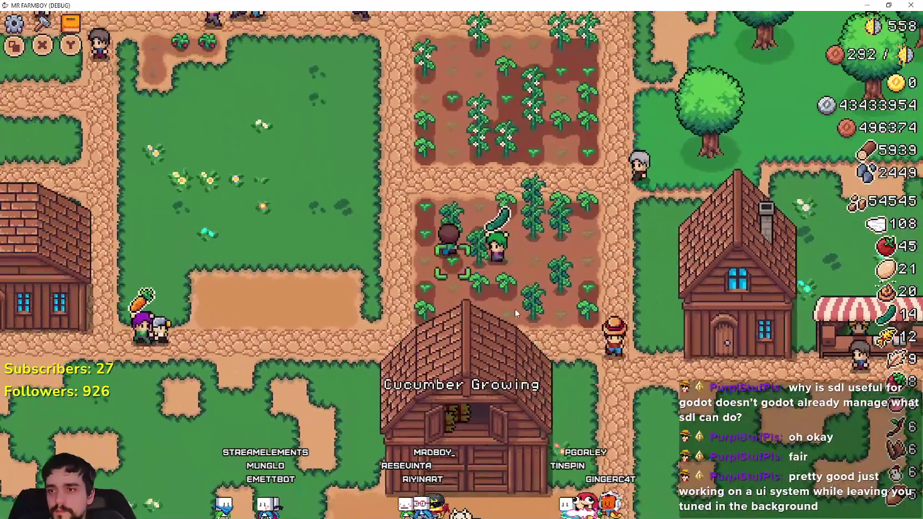
key(w)
key(a)
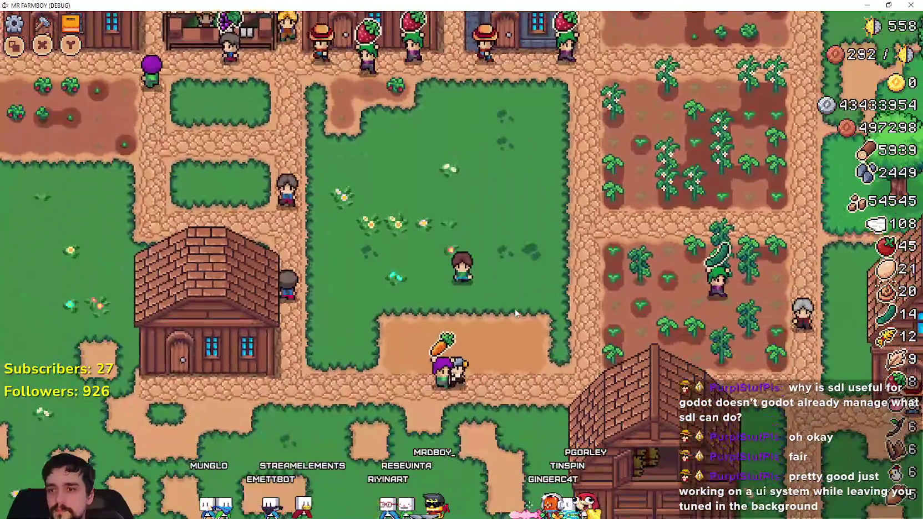
key(c)
key(d)
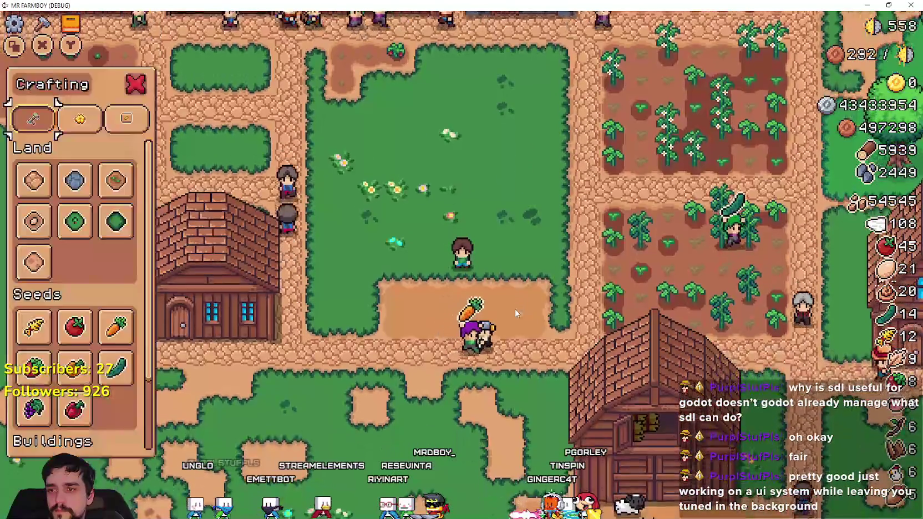
key(Down)
key(Down)
key(Down)
key(Down)
key(Down)
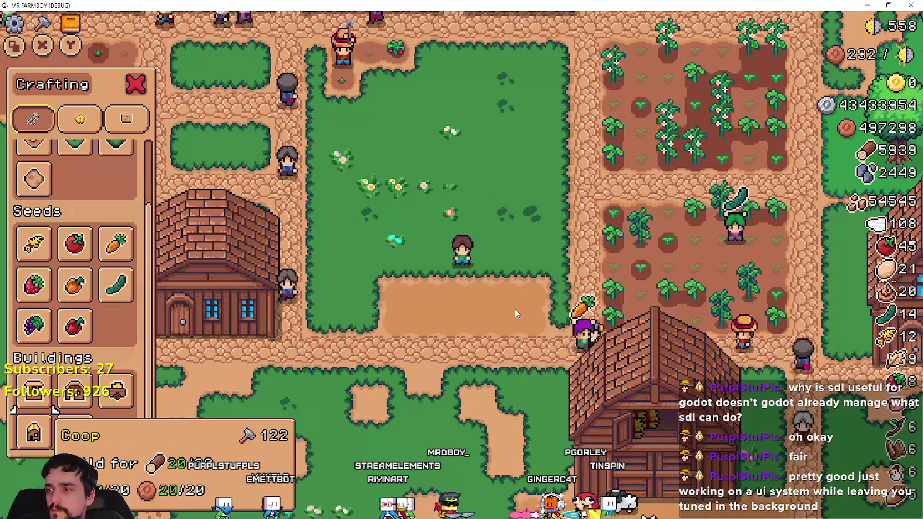
key(w)
key(a)
key(w)
key(Up)
key(Up)
key(Up)
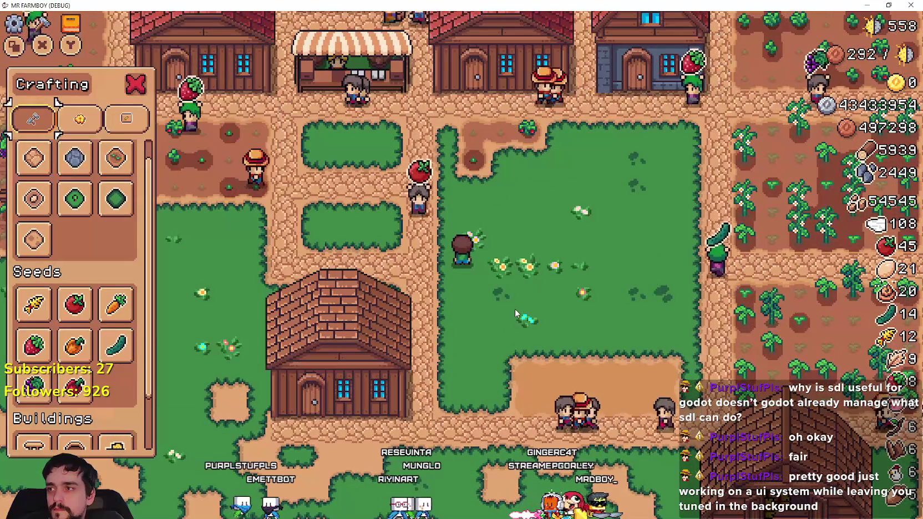
key(c)
- Harvest the strawberry field up to 47, then view and close the King's Outpost panel
key(d)
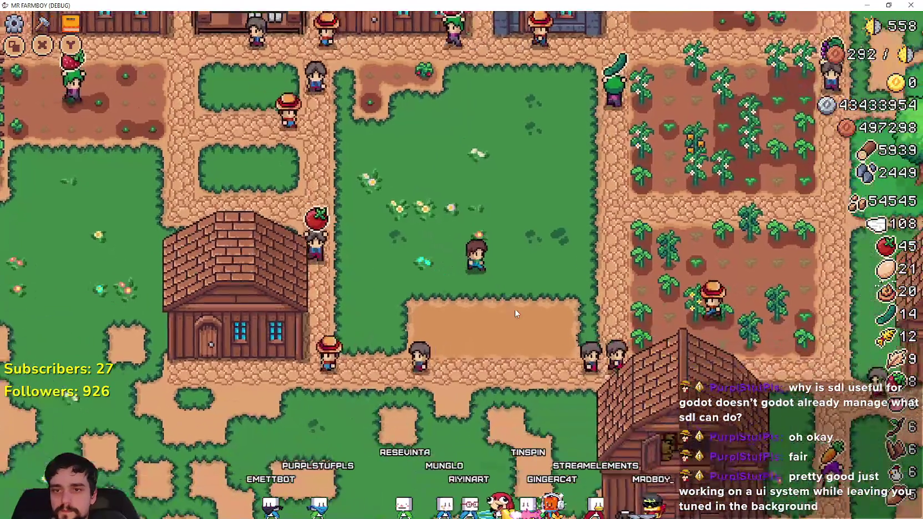
key(w)
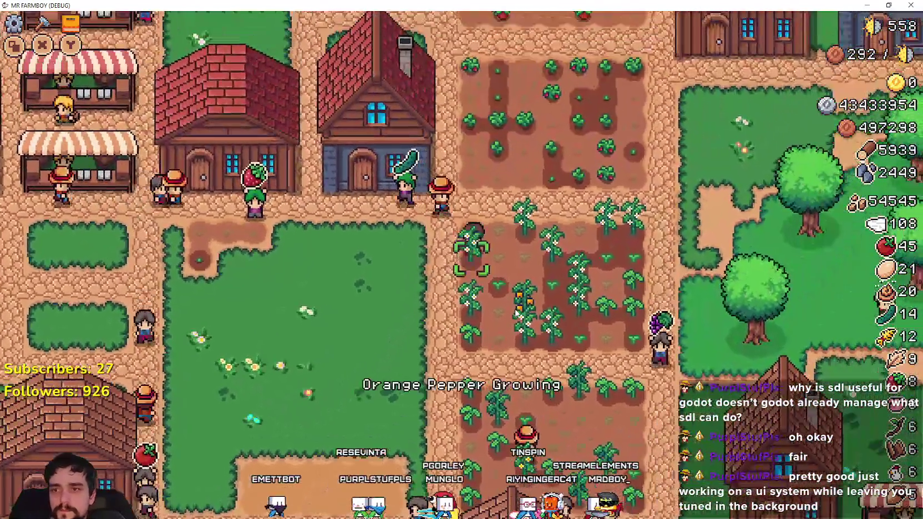
key(d)
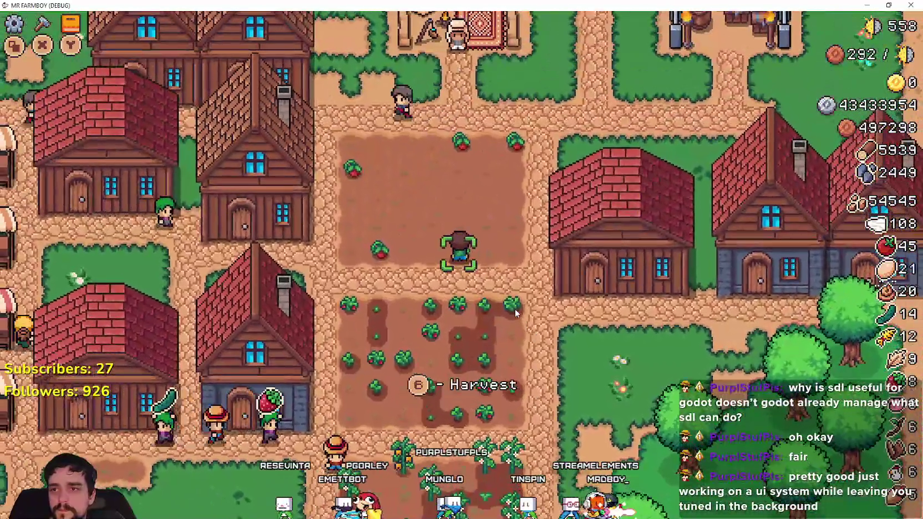
key(e)
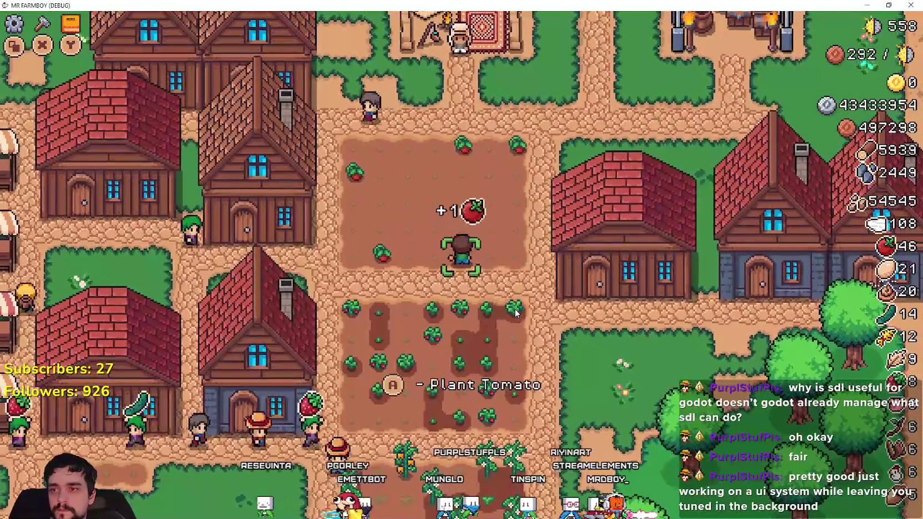
key(a)
key(e)
key(w)
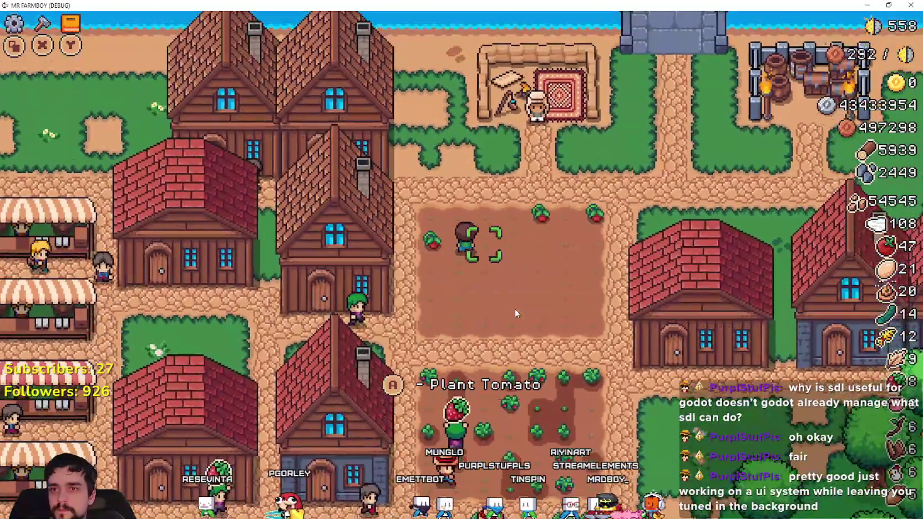
key(d)
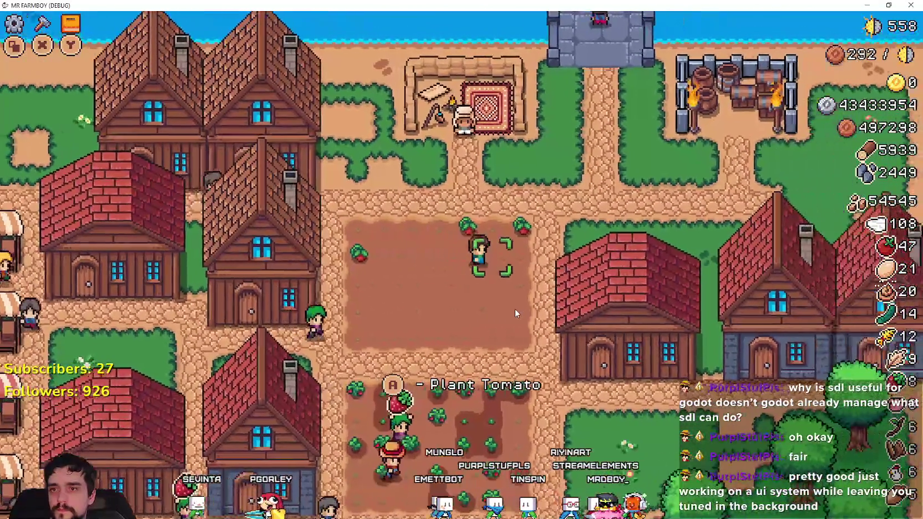
key(w)
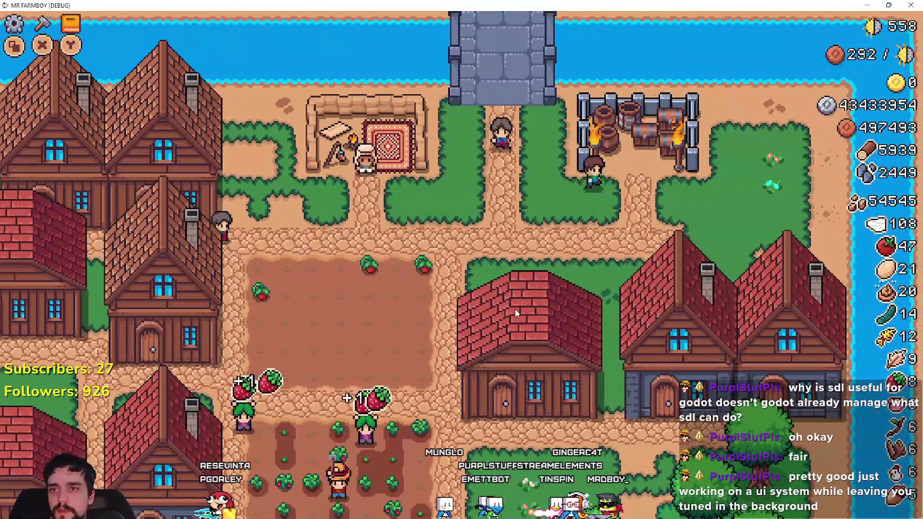
click(515, 312)
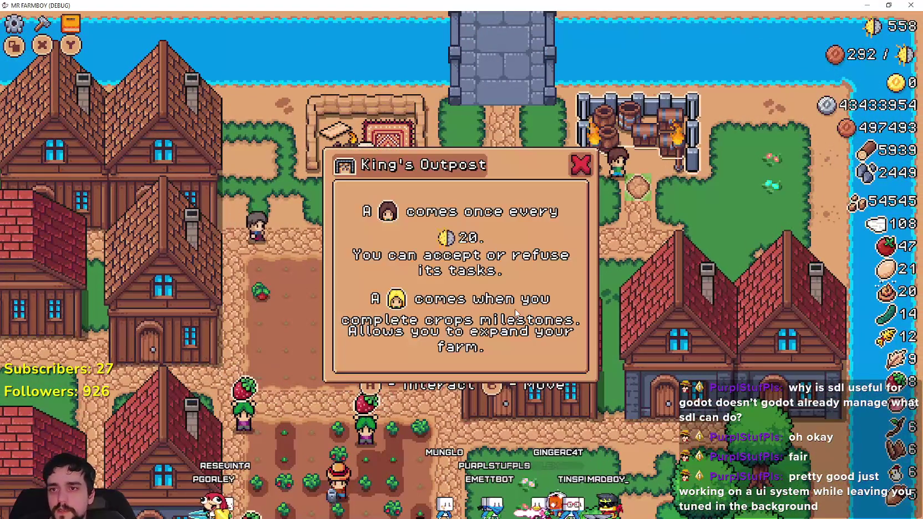
key(Escape)
- Navigate the Advancements Crops tab from Wheat through Grapes to locked Garlic, then return to the editor
key(c)
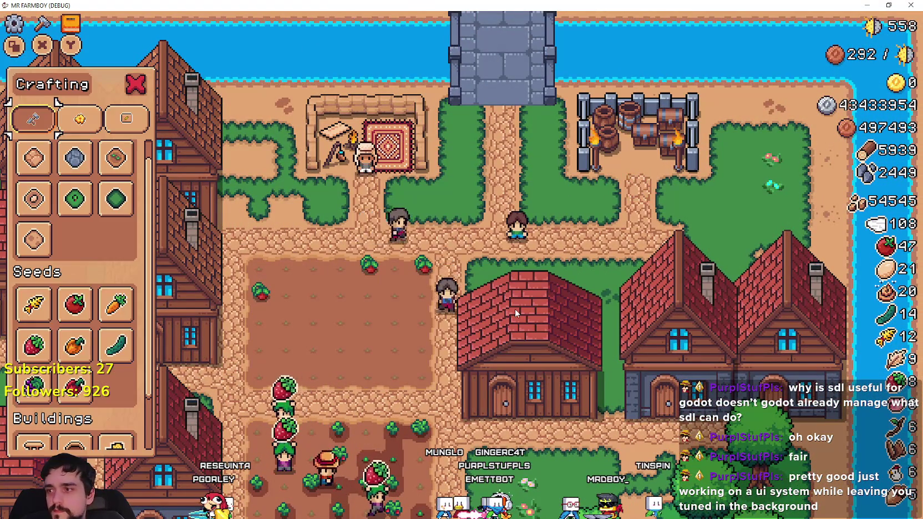
key(b)
key(d)
key(s)
key(s)
key(d)
key(d)
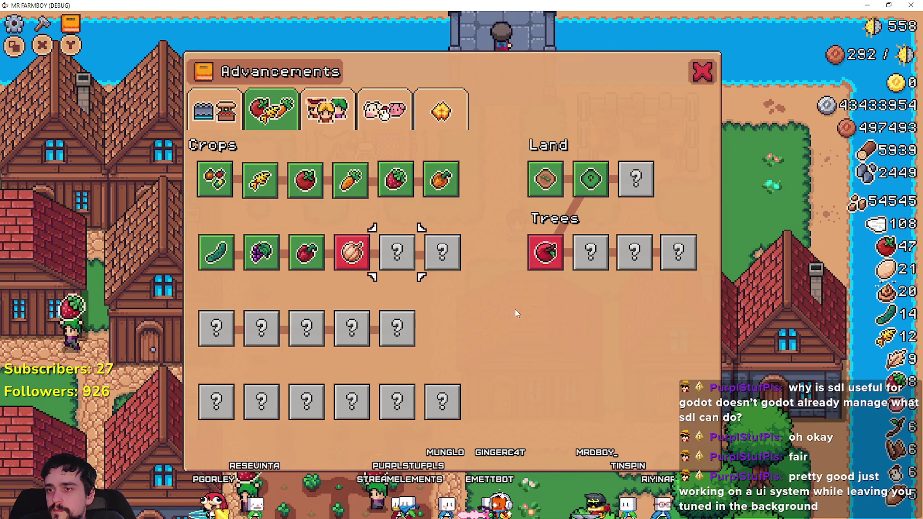
key(Escape)
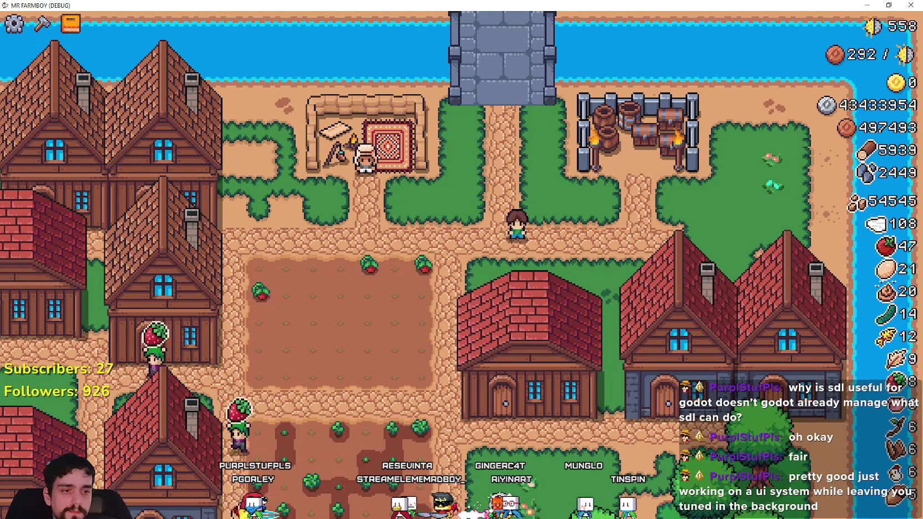
key(alt+Tab)
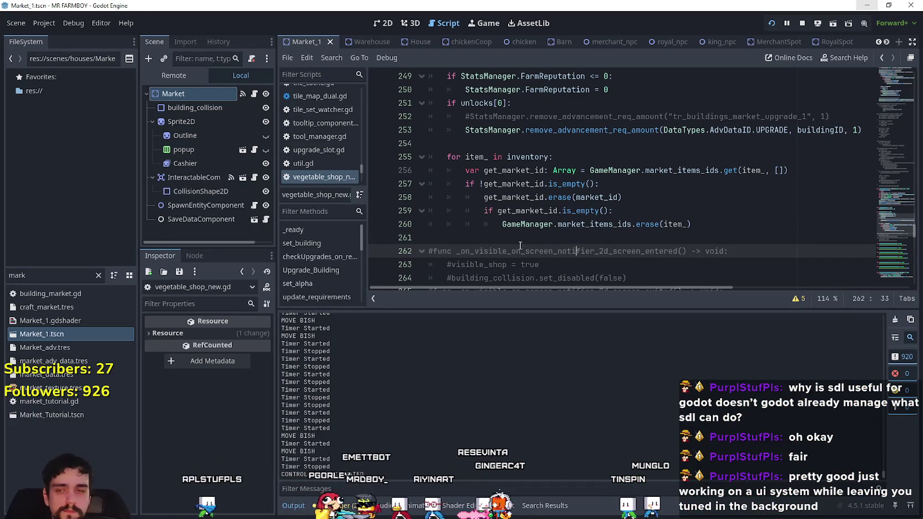
- Filter the FileSystem dock for 'game_s' and open game_screen.tscn
click(508, 226)
key(Down)
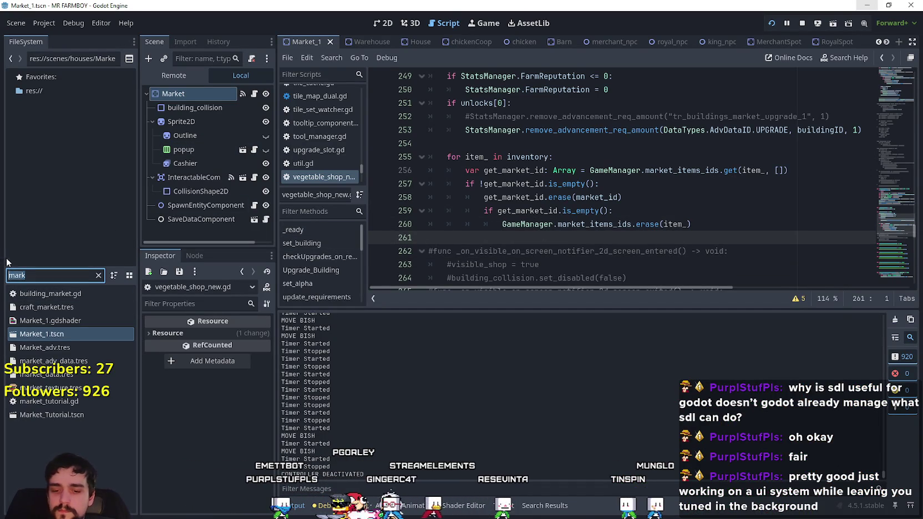
text(game_s)
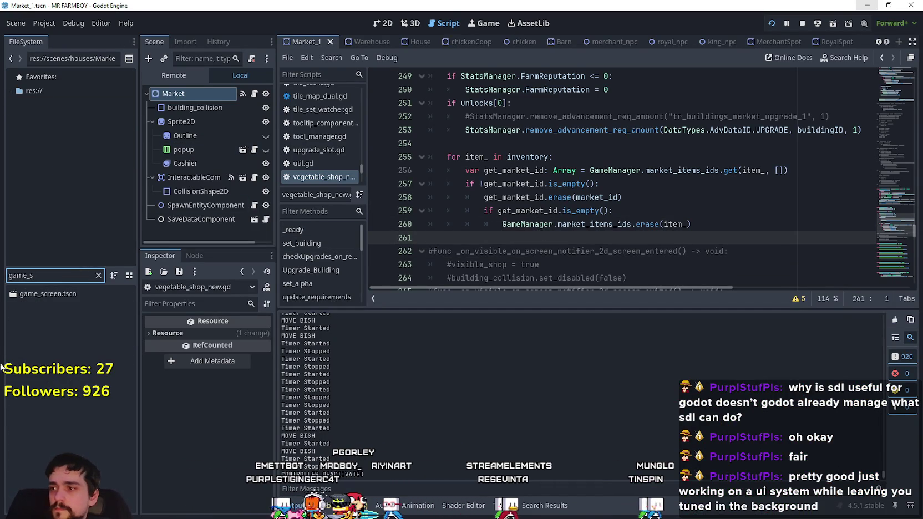
double_click(73, 294)
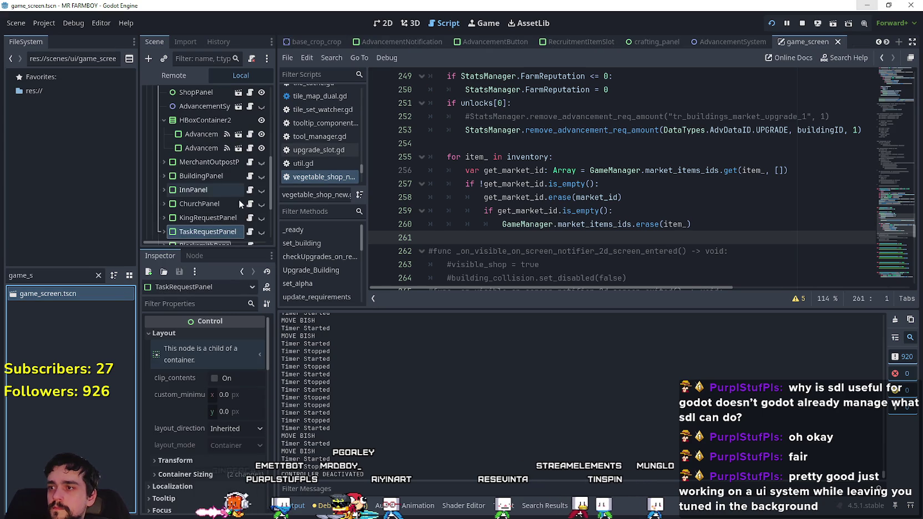
- Review merchant_panel.gd and merchant_outpost_panel.gd, enlarging the script area above the output log
scroll(239, 201, down, 2)
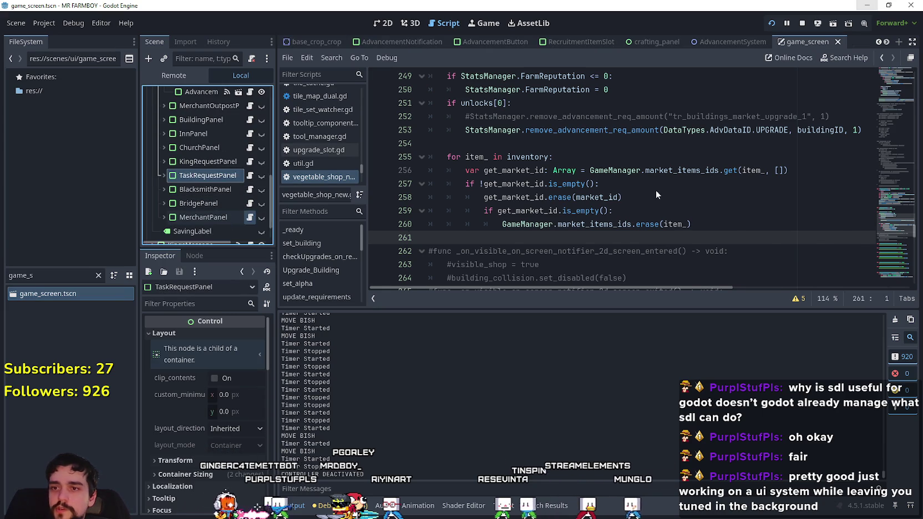
click(249, 217)
scroll(585, 155, up, 3)
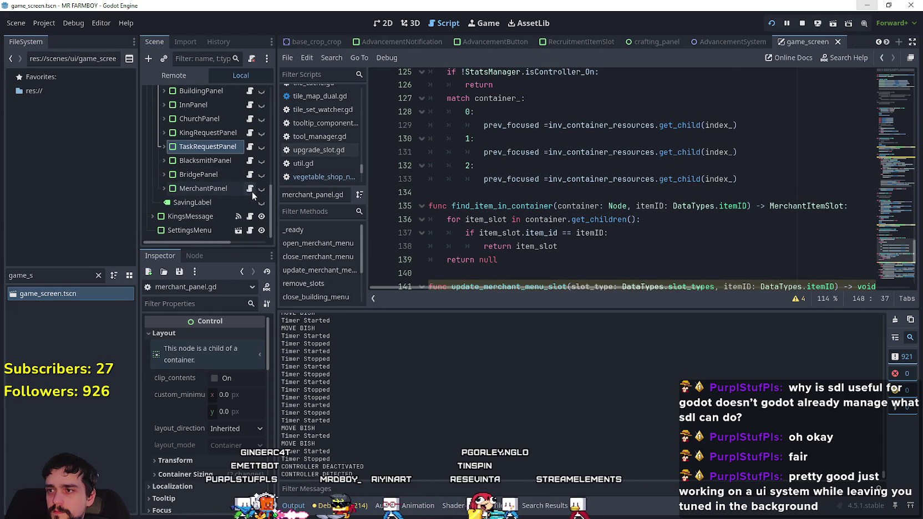
scroll(249, 191, down, 1)
scroll(244, 155, up, 1)
scroll(242, 142, up, 2)
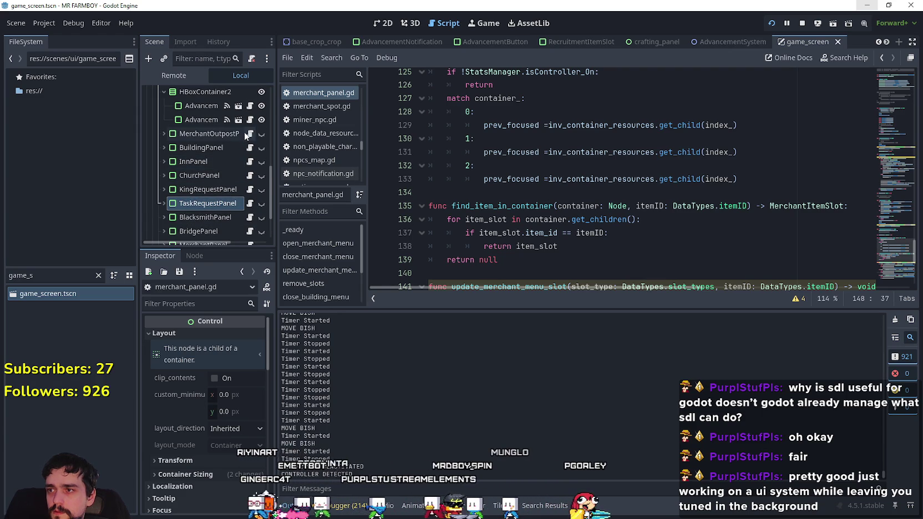
click(250, 133)
scroll(635, 208, down, 6)
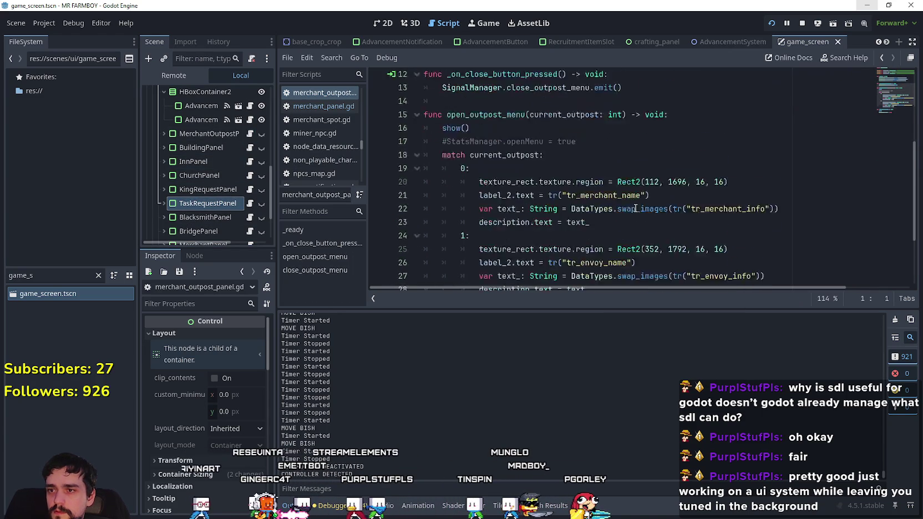
scroll(634, 204, up, 5)
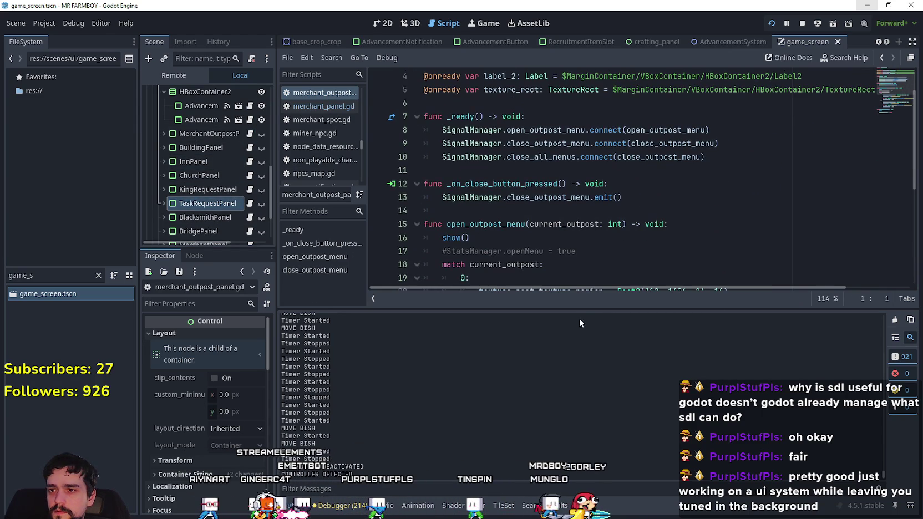
drag(580, 309, 509, 370)
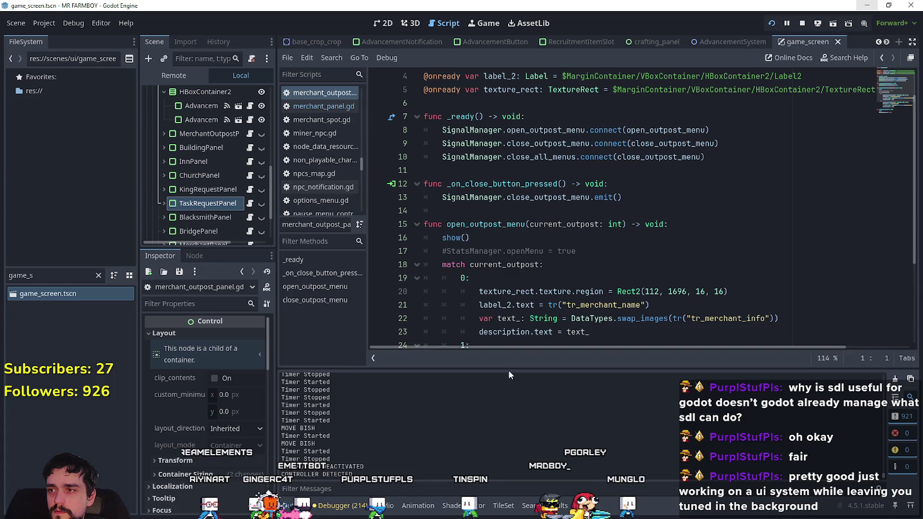
- Select the controller focus code on lines 19–21 of bridge_panel.gd, then return to merchant_outpost_panel.gd
click(254, 228)
scroll(610, 211, down, 2)
drag(577, 237, 400, 216)
key(ctrl+c)
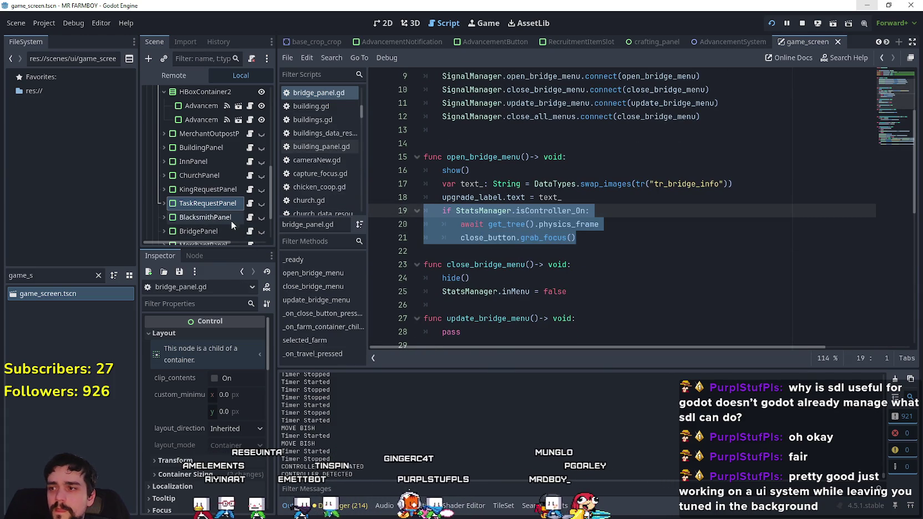
scroll(238, 196, up, 1)
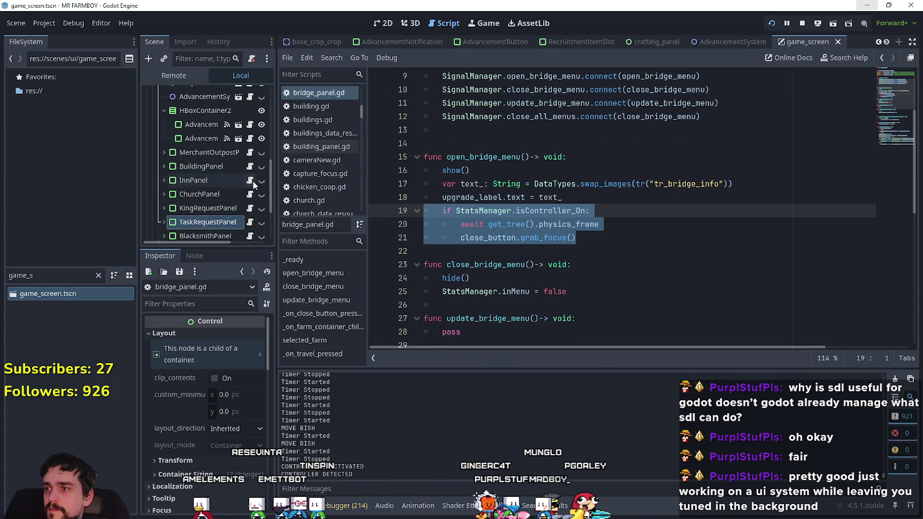
click(250, 152)
scroll(566, 225, down, 2)
scroll(499, 239, up, 3)
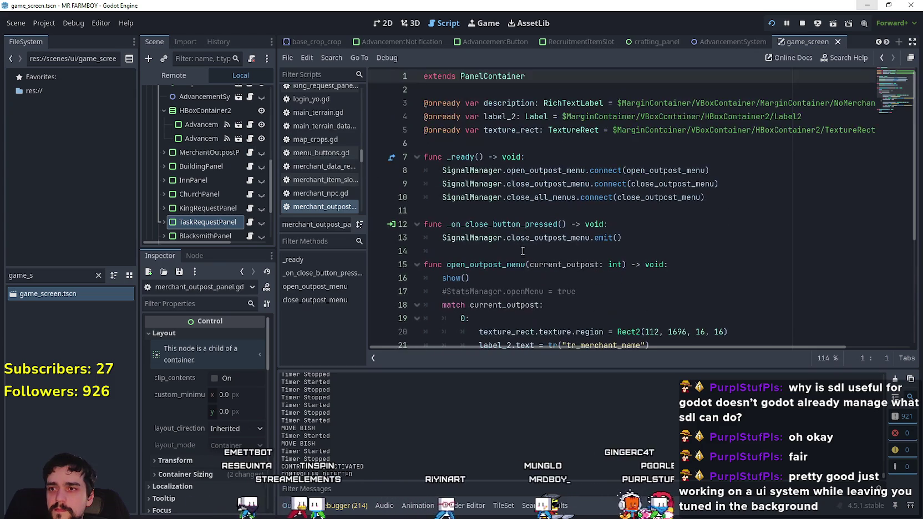
- Paste the controller focus grab code into open_outpost_menu at line 29
click(469, 250)
scroll(468, 248, down, 2)
scroll(469, 248, down, 3)
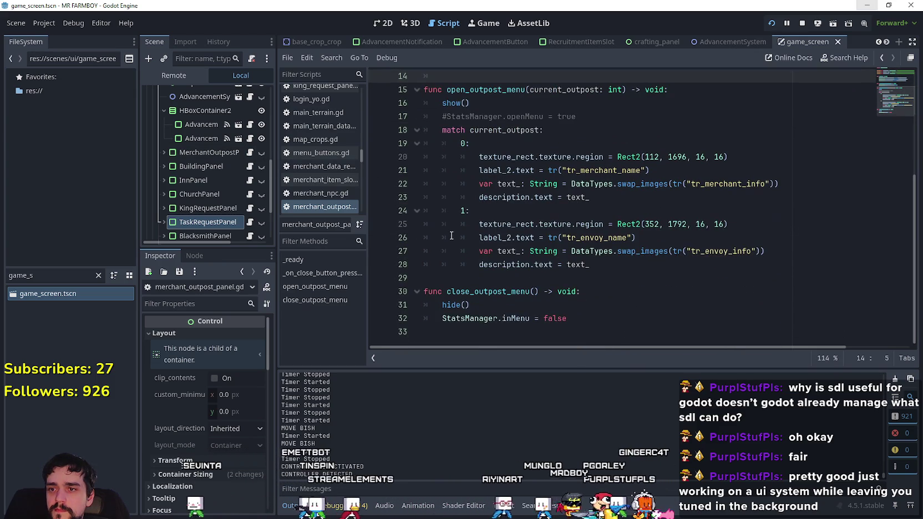
click(485, 275)
key(ctrl+v)
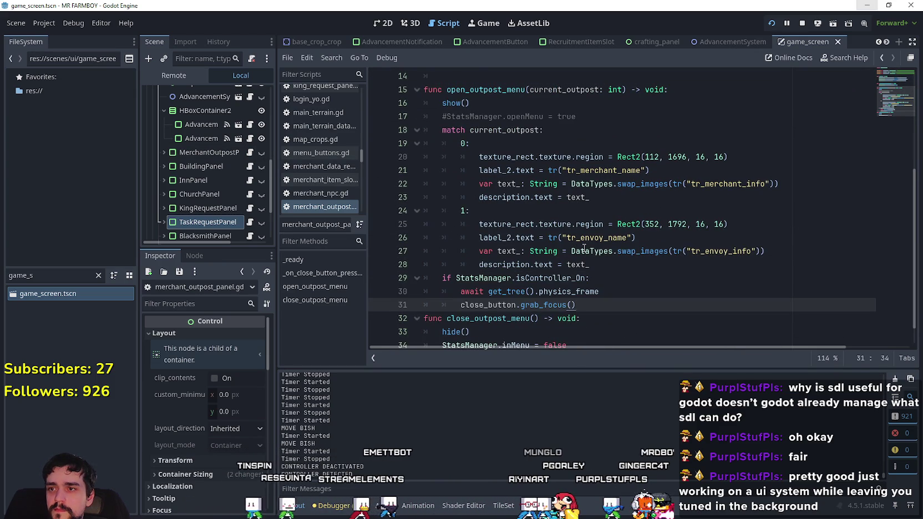
key(Return)
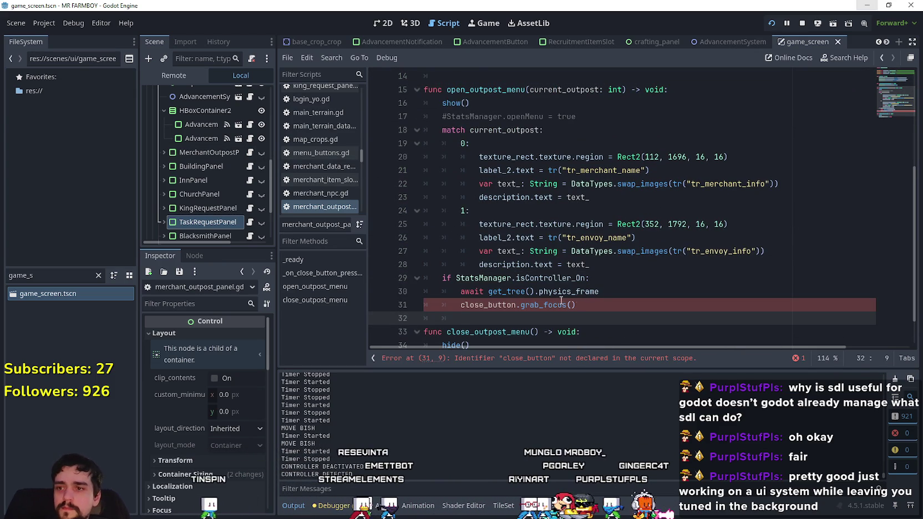
- Add an onready close_button reference at line 6 from the closeButton node and save
scroll(410, 155, up, 5)
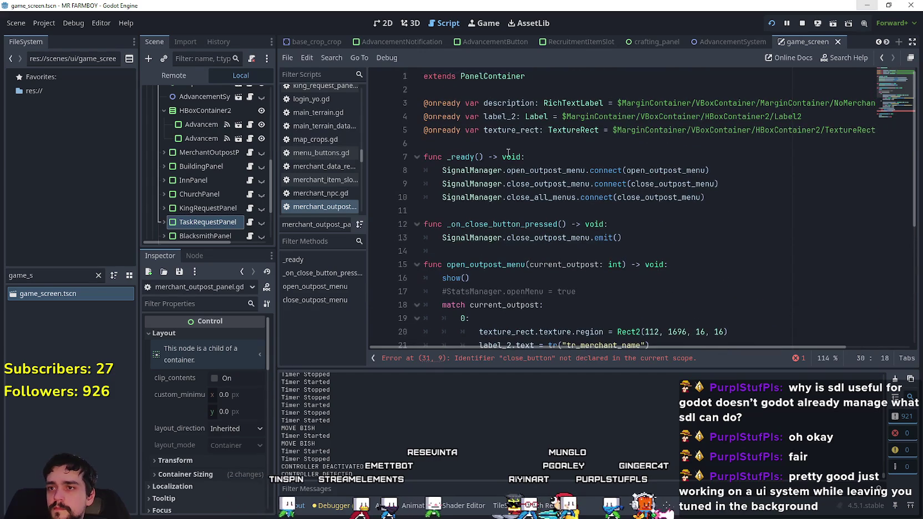
click(498, 142)
scroll(177, 136, down, 3)
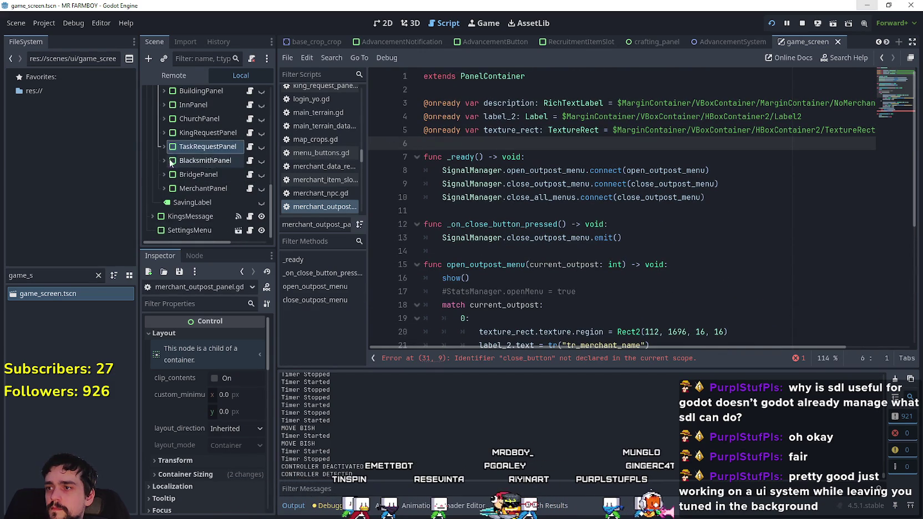
click(164, 115)
scroll(210, 189, down, 3)
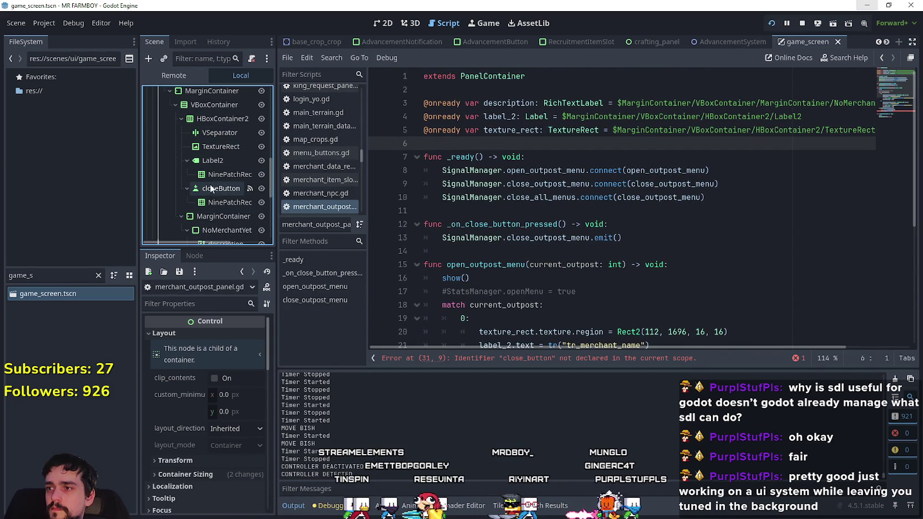
click(215, 191)
scroll(159, 433, down, 10)
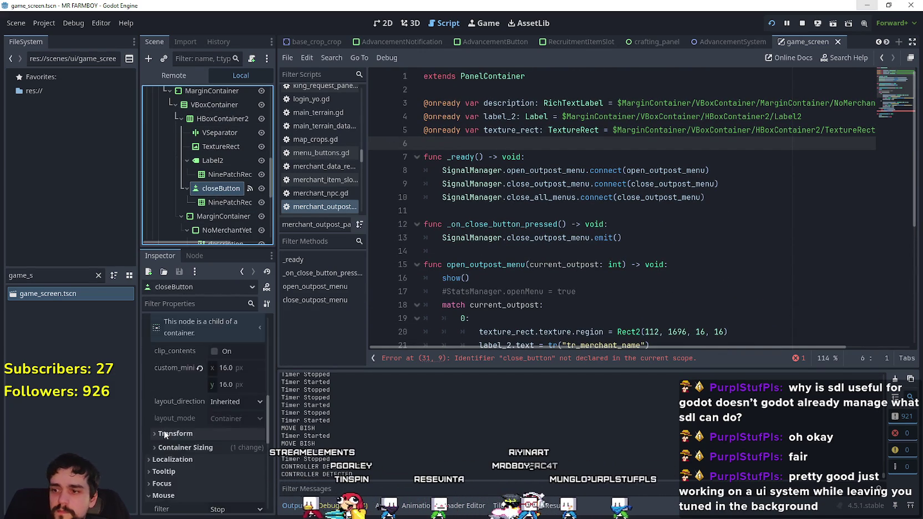
click(184, 361)
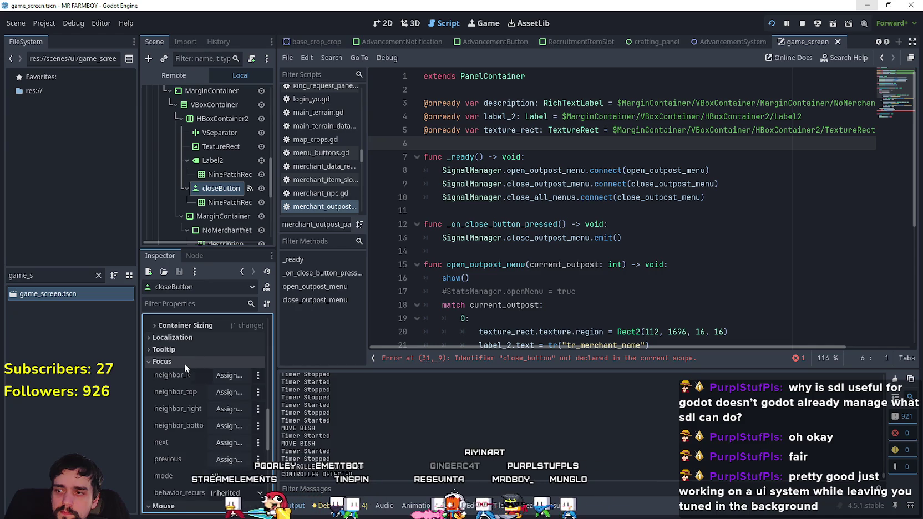
click(184, 361)
drag(237, 192, 464, 143)
key(ctrl+s)
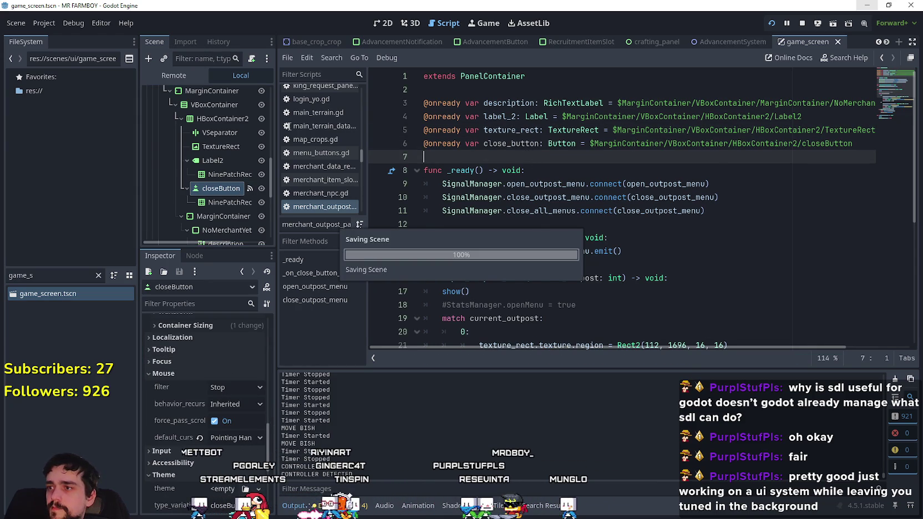
- Collapse the MerchantOutpostPanel node and put the caret on line 9 of game_screen.gd
scroll(169, 99, up, 2)
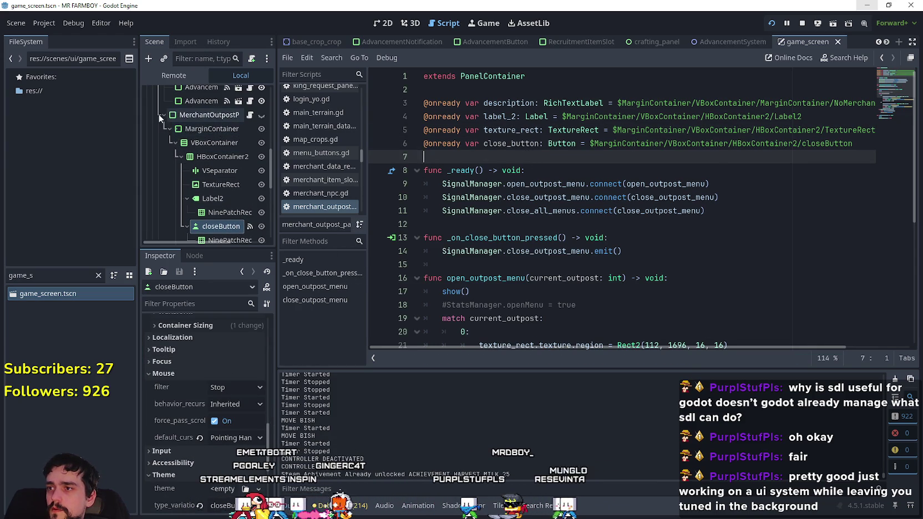
click(162, 116)
scroll(185, 176, up, 3)
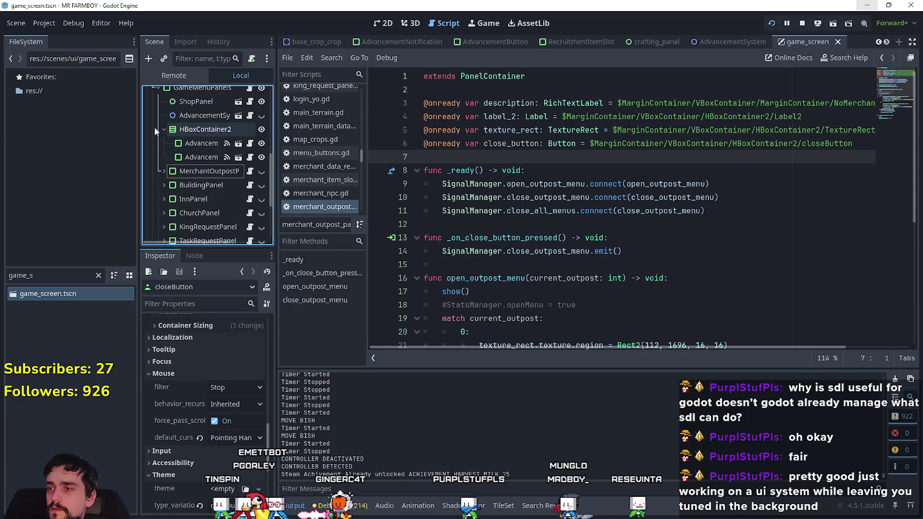
scroll(200, 221, down, 2)
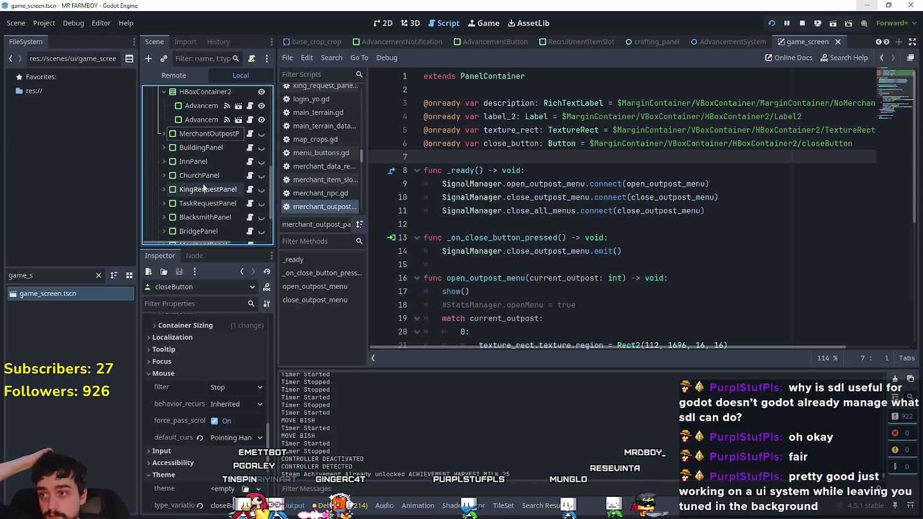
scroll(197, 190, down, 1)
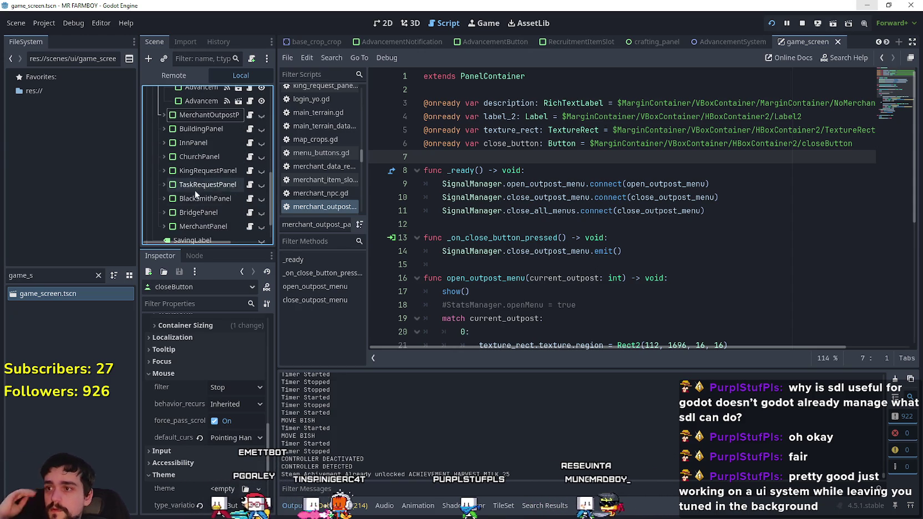
scroll(208, 191, down, 1)
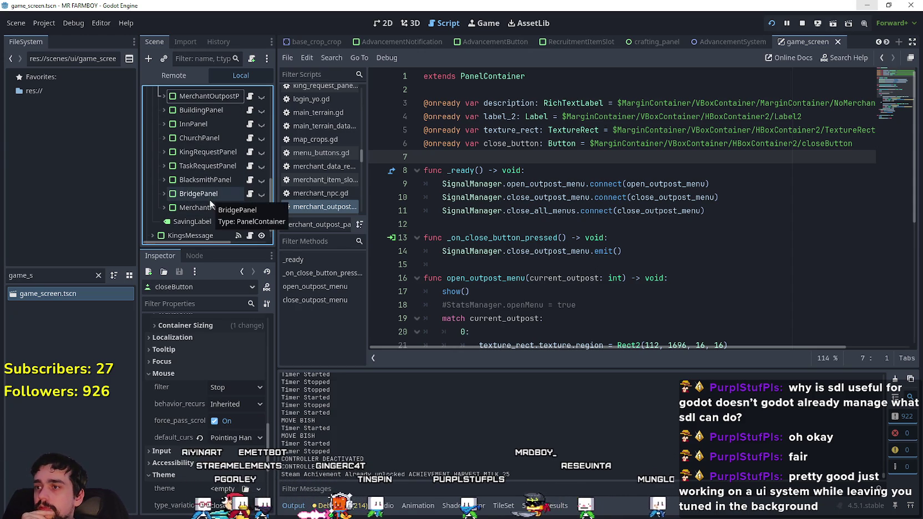
click(548, 184)
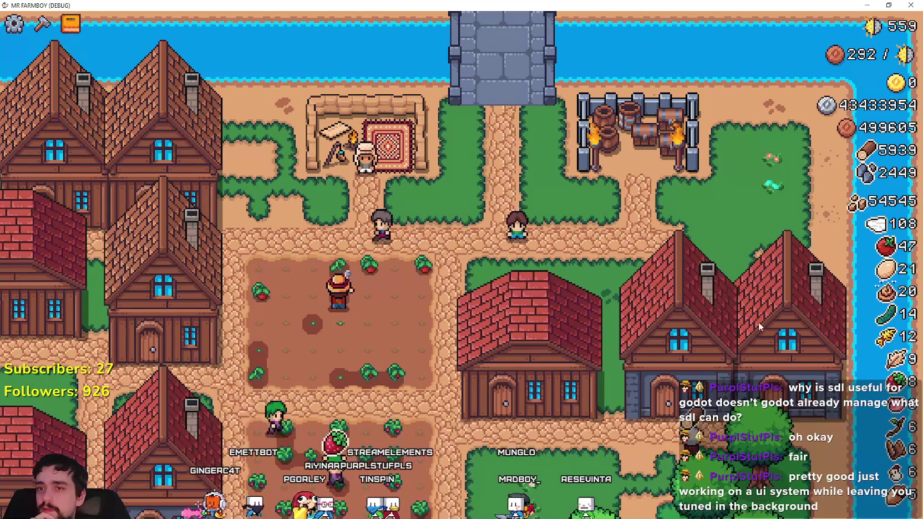
- Set the running DayAndNightCycleManager's game_speed to 500 in the Remote Inspector, let days pass, then return to the editor
key(alt+Tab)
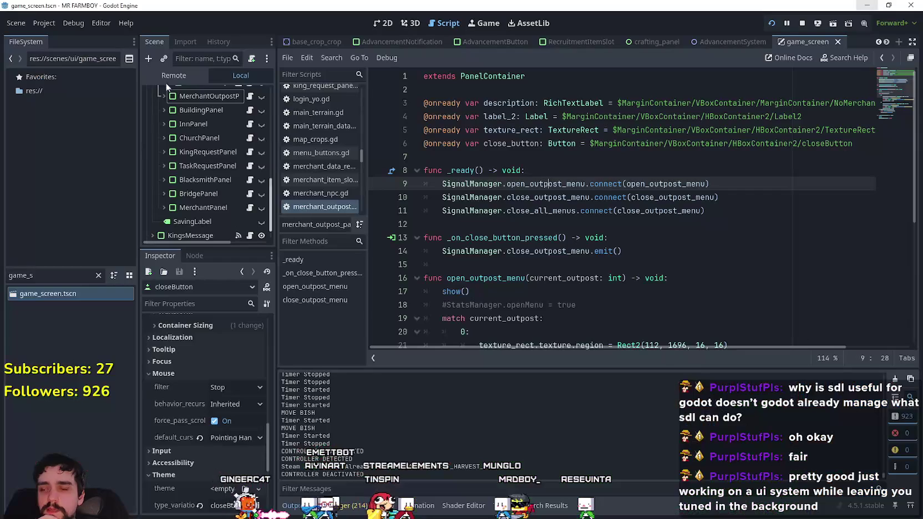
click(196, 71)
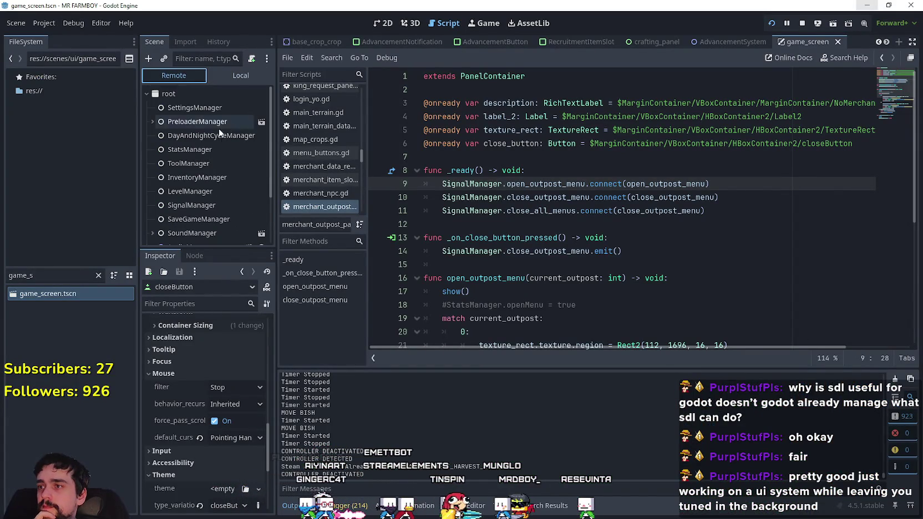
click(218, 135)
click(228, 338)
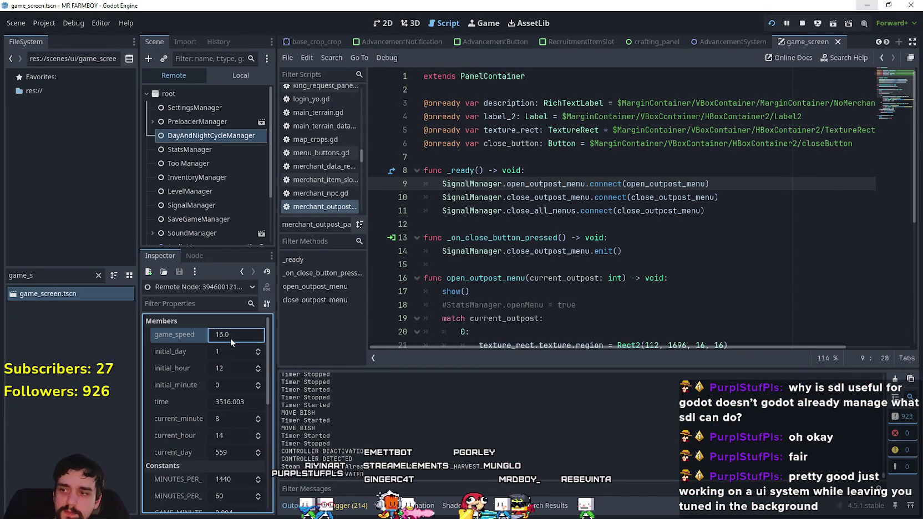
text(500)
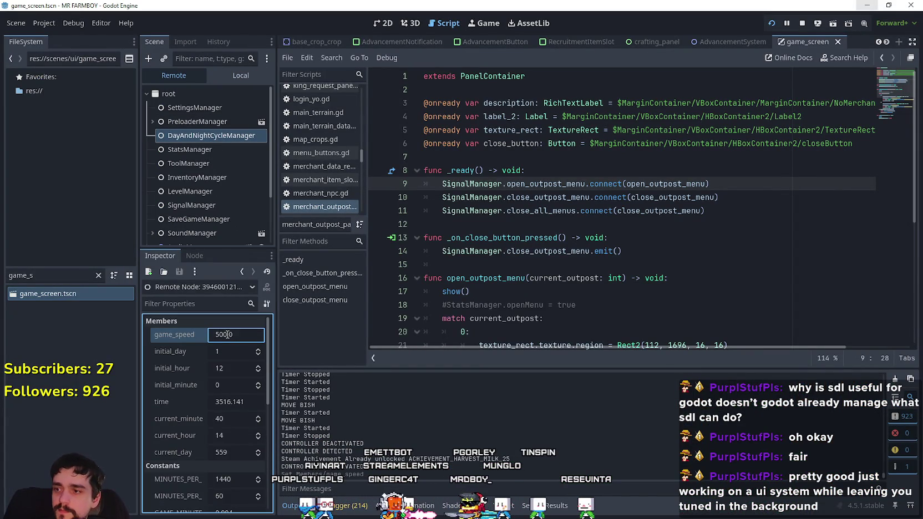
key(alt+Tab)
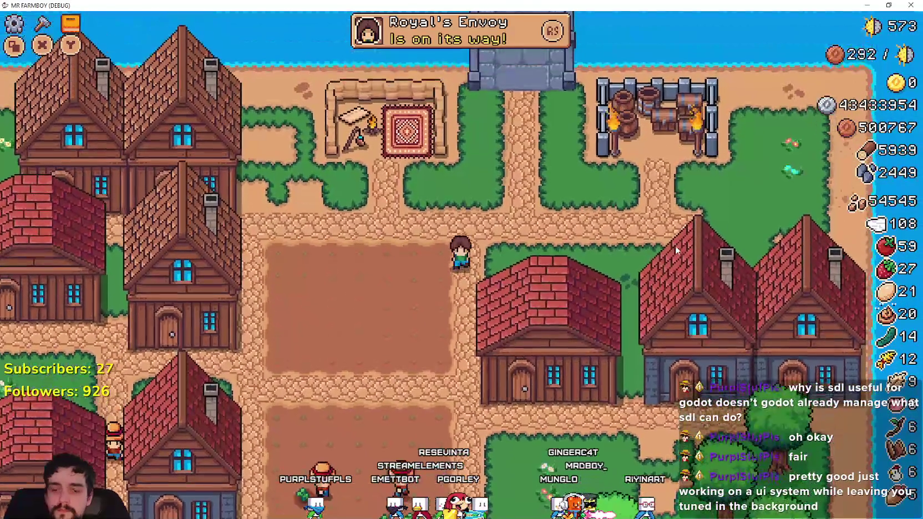
key(alt+Tab)
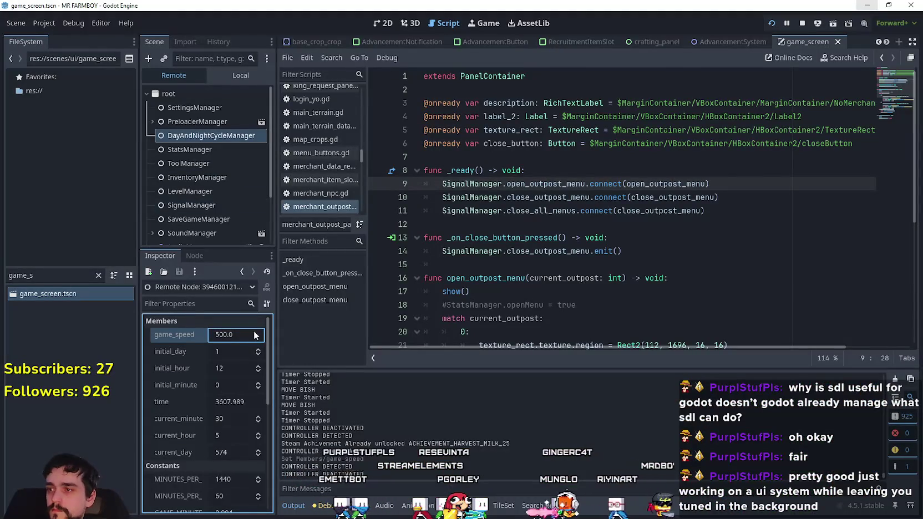
- Restore game_speed to 16, then walk the farmer east and west in the game
key(BackSpace)
text(16)
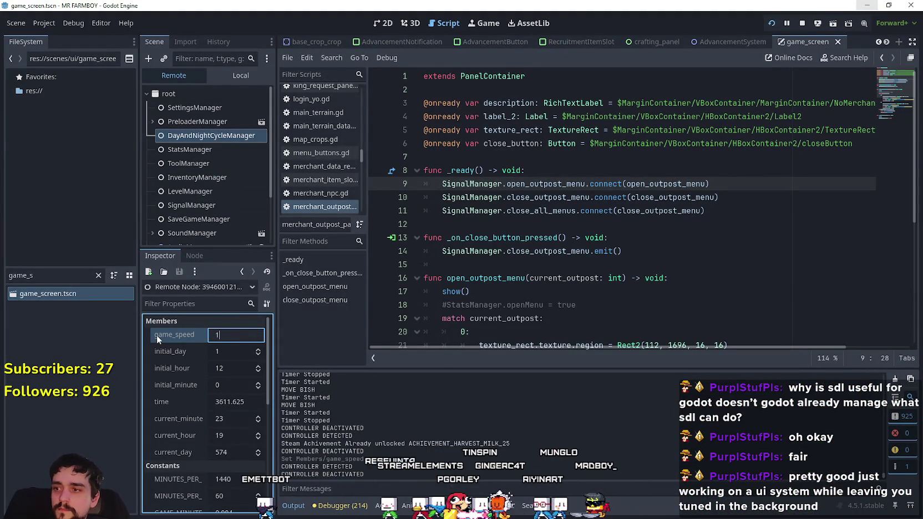
key(Return)
key(alt+Tab)
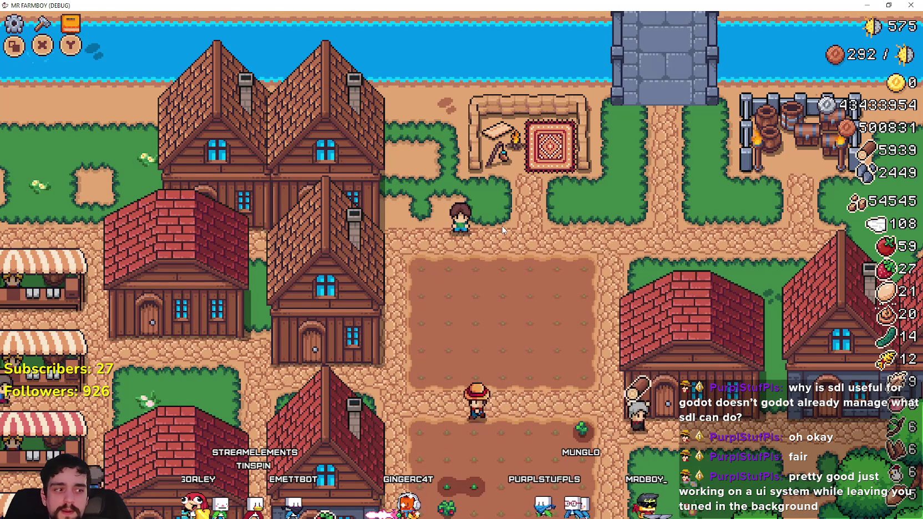
key(d)
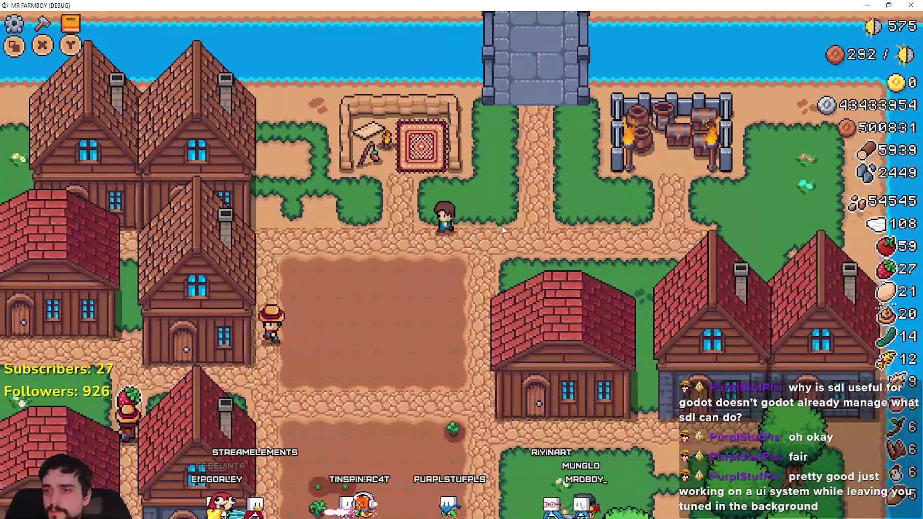
key(a)
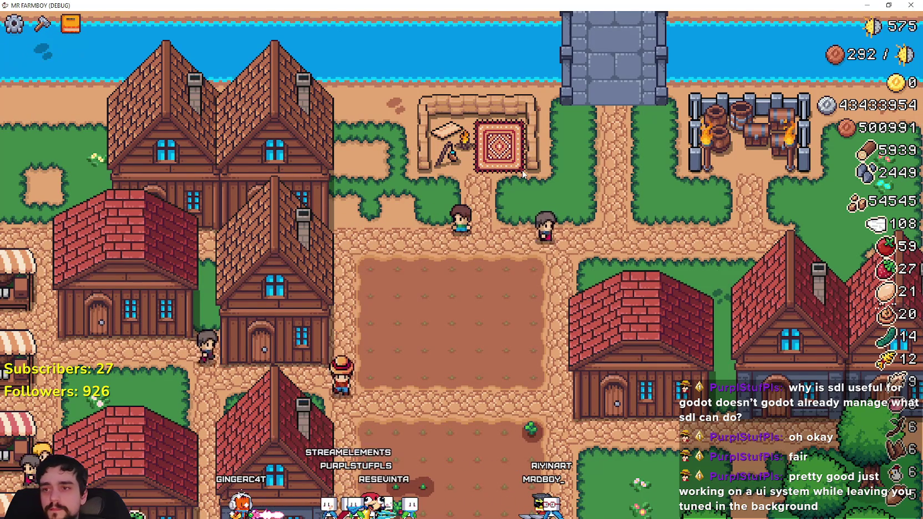
- Walk to the house, browse its hireable workers, and close the menu
key(s)
key(a)
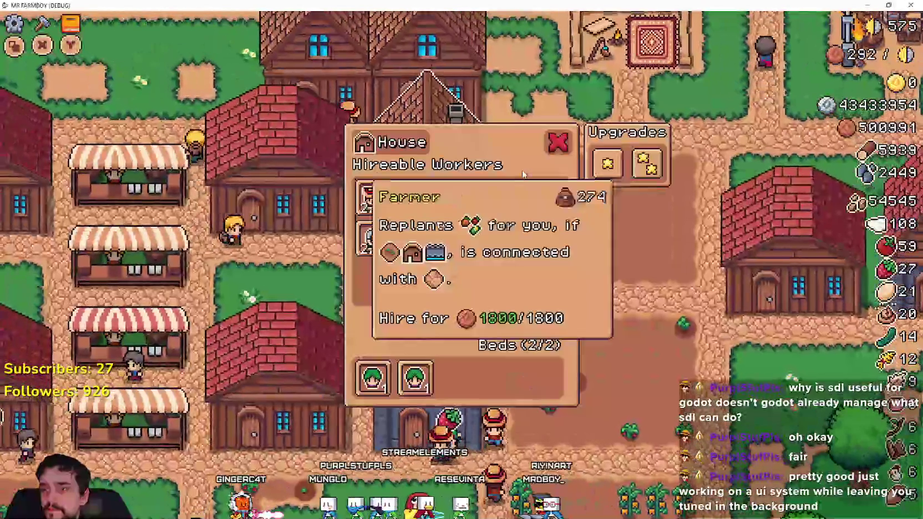
key(s)
key(s)
key(w)
key(w)
key(w)
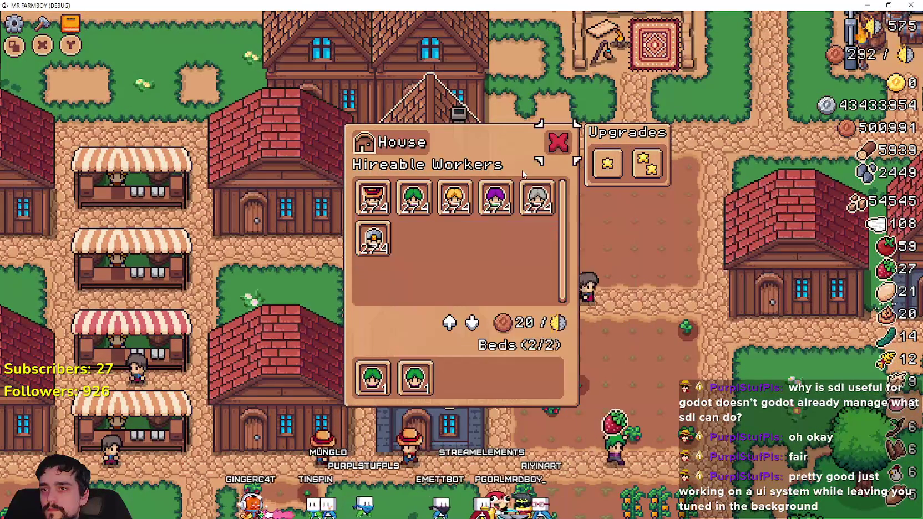
key(f)
- Reopen the house menu, buy the bed capacity Upgrade 1 (beds 2/4), then close it
key(d)
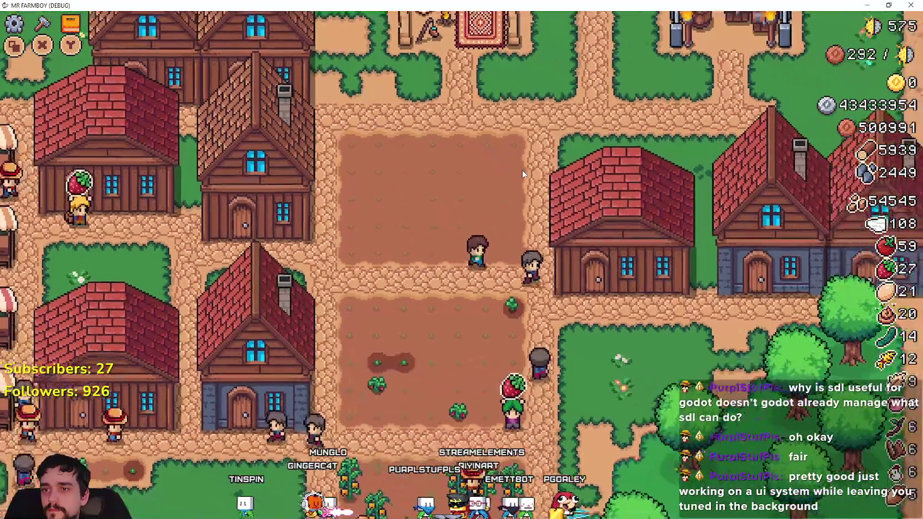
key(s)
key(a)
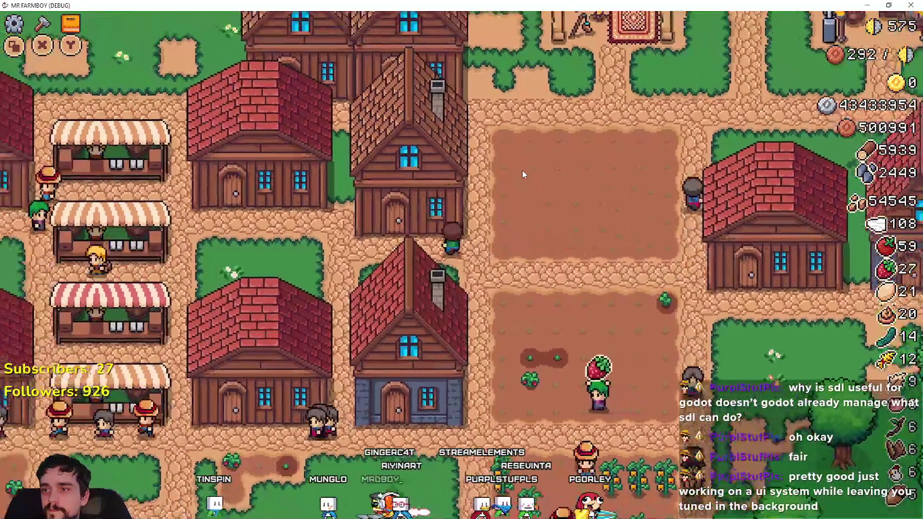
key(f)
key(s)
key(w)
key(d)
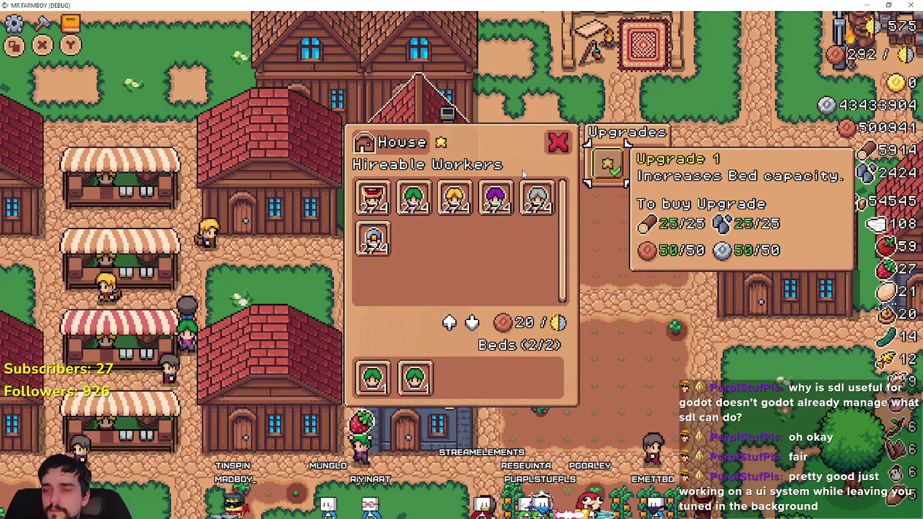
key(d)
key(f)
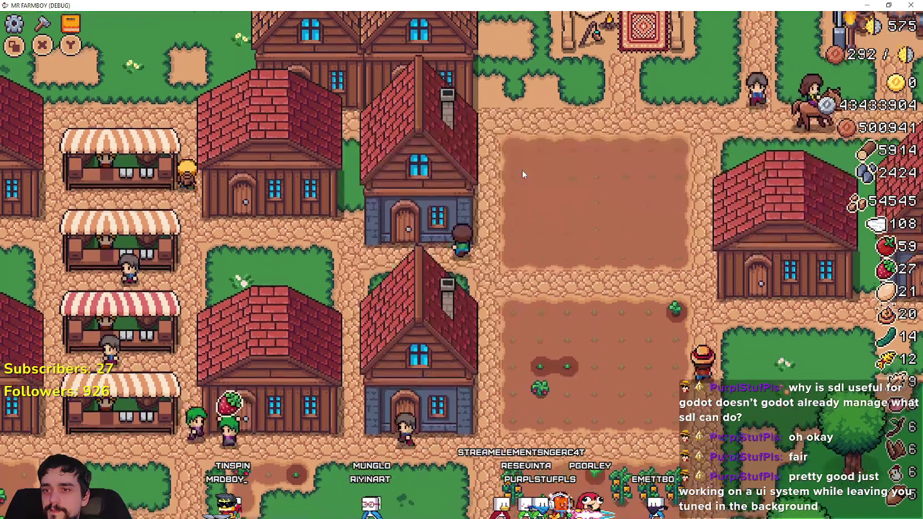
key(d)
key(d)
key(d)
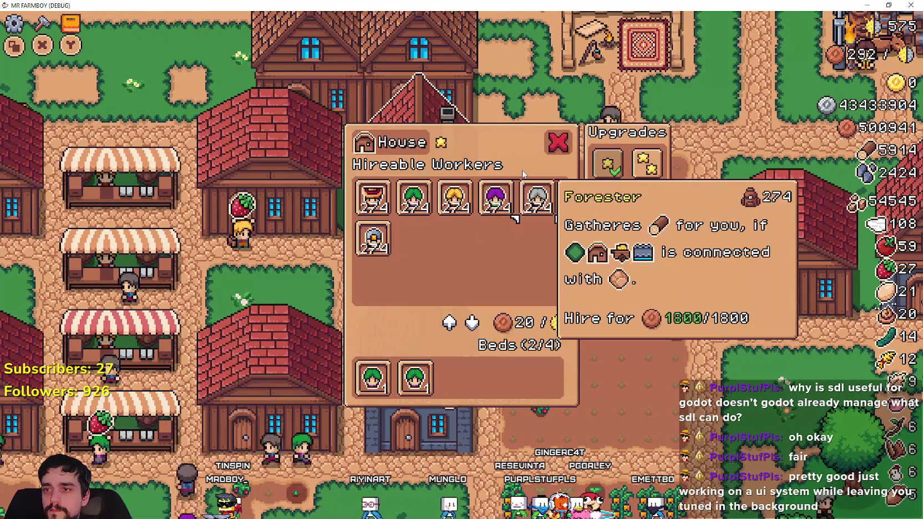
key(Escape)
key(a)
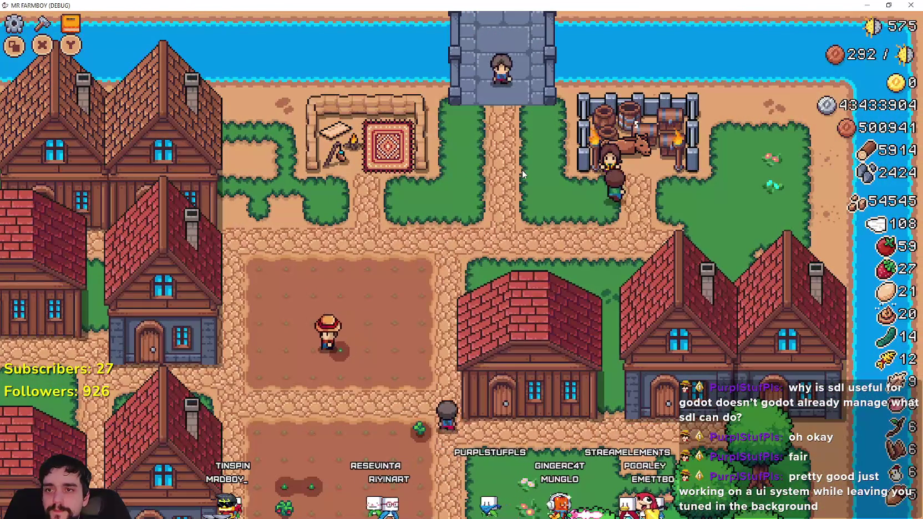
- Browse the Royal's Envoy inventory with the controller, then close and reopen the dialog
key(d)
key(d)
key(d)
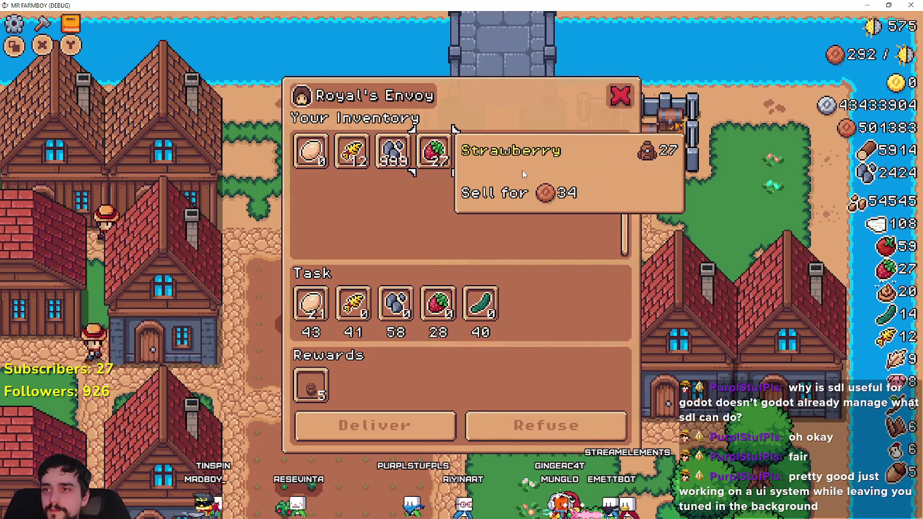
key(a)
key(a)
key(a)
key(w)
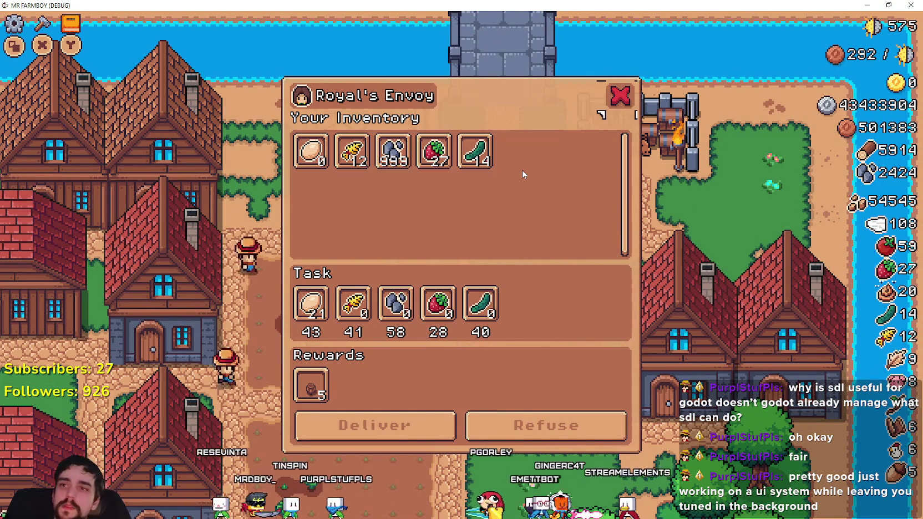
key(e)
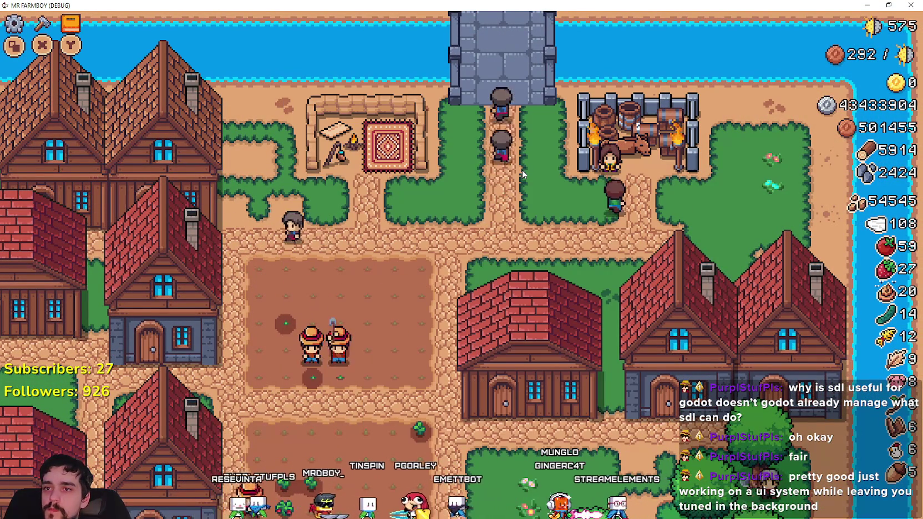
key(e)
- Add wheat and stone to the Royal's Envoy task (12 wheat, 58/58 stone)
key(d)
key(d)
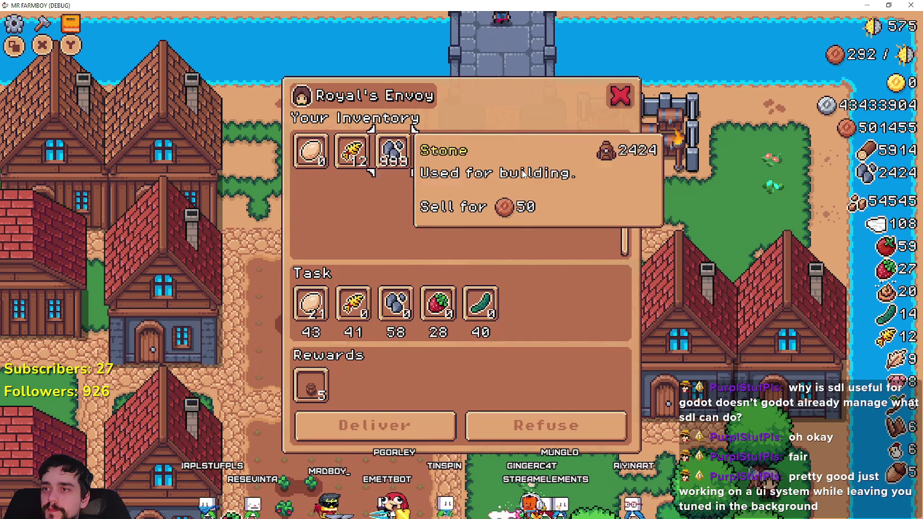
key(w)
key(s)
- Test focus between Deliver, Refuse and both Cucumber slots, then return to Godot's local scene tree
key(s)
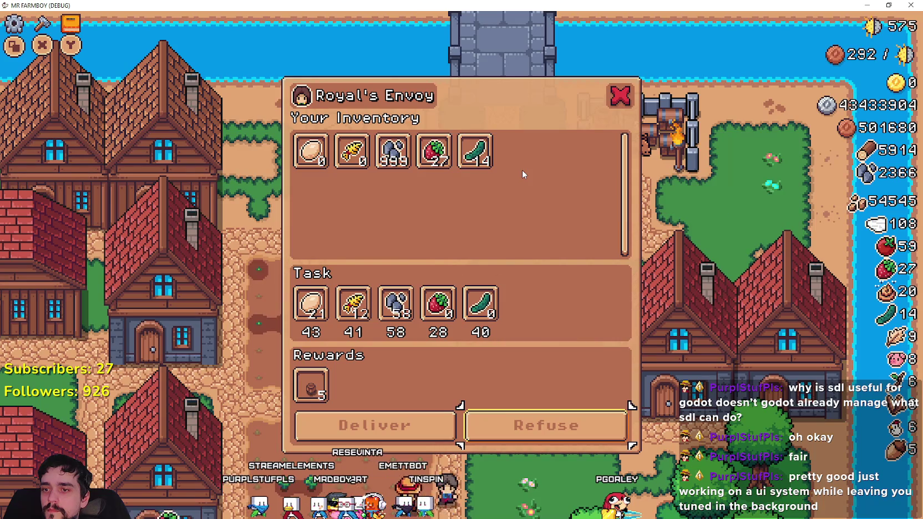
key(d)
key(w)
key(s)
key(s)
key(d)
key(w)
key(s)
key(s)
key(w)
key(s)
key(s)
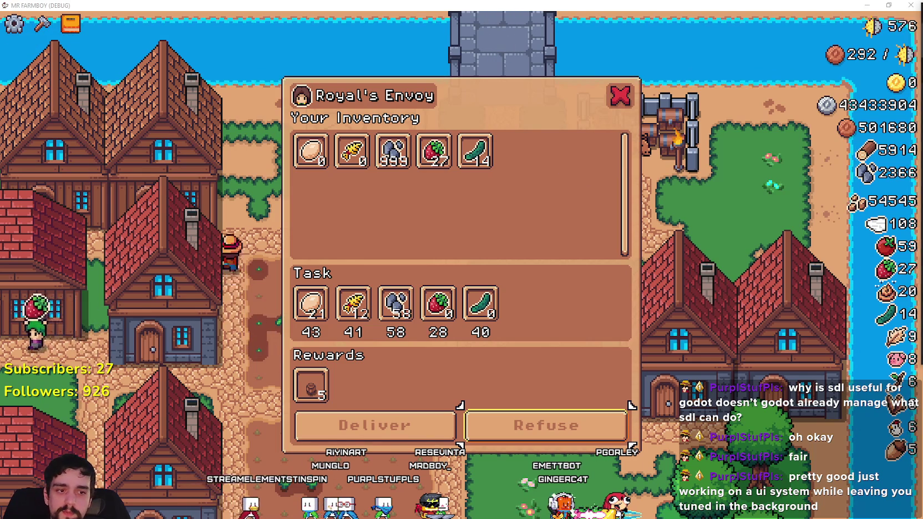
key(alt+Tab)
click(235, 77)
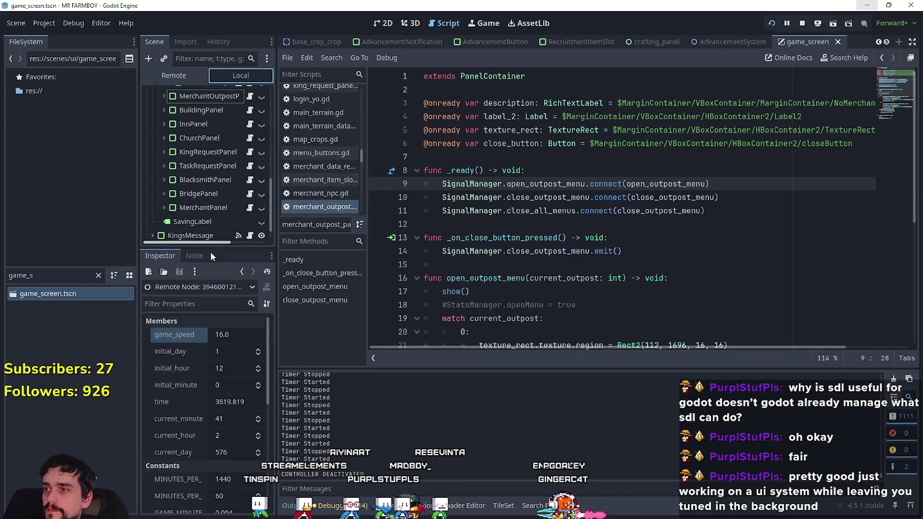
- Expand TaskRequestPanel in the Local scene tree and select its SkipRequest button
click(180, 147)
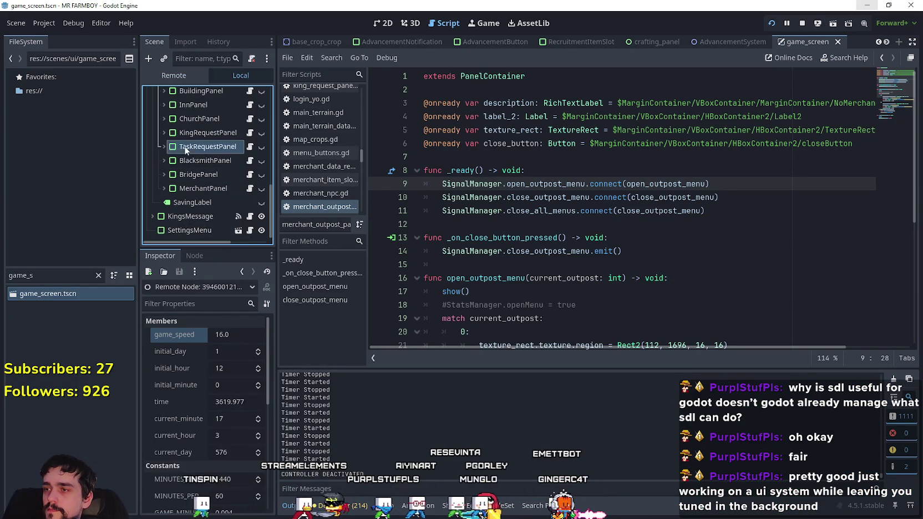
click(163, 147)
scroll(191, 189, down, 5)
scroll(191, 189, down, 2)
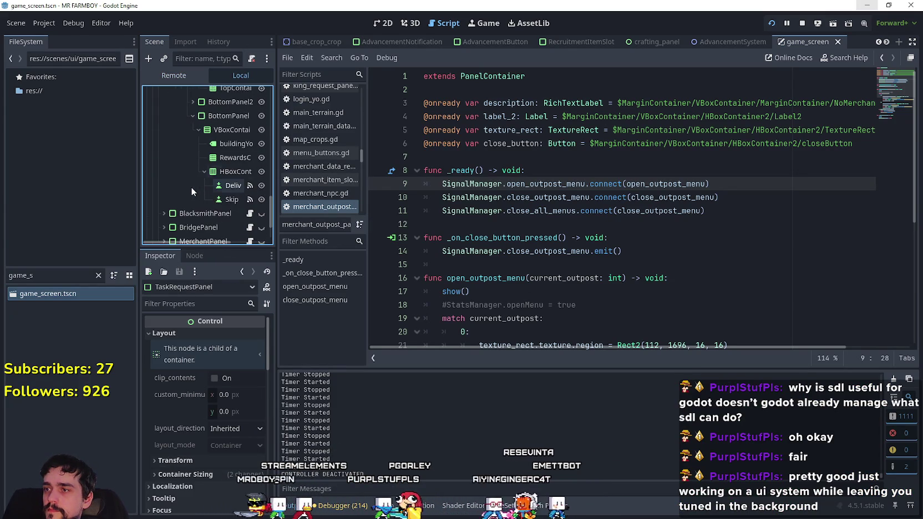
click(231, 199)
- Assign SkipRequest as the SkipRequest button's Focus neighbor_right
scroll(219, 455, down, 3)
scroll(219, 456, down, 10)
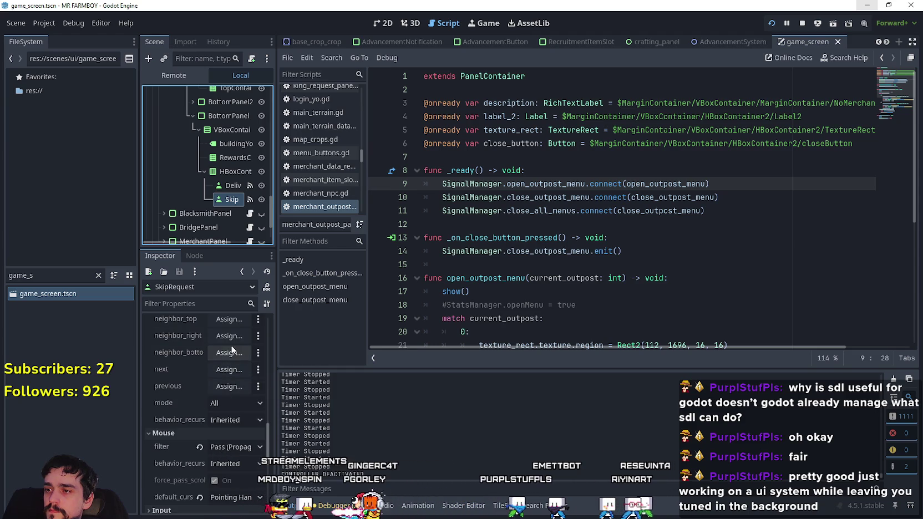
scroll(240, 368, up, 1)
click(241, 359)
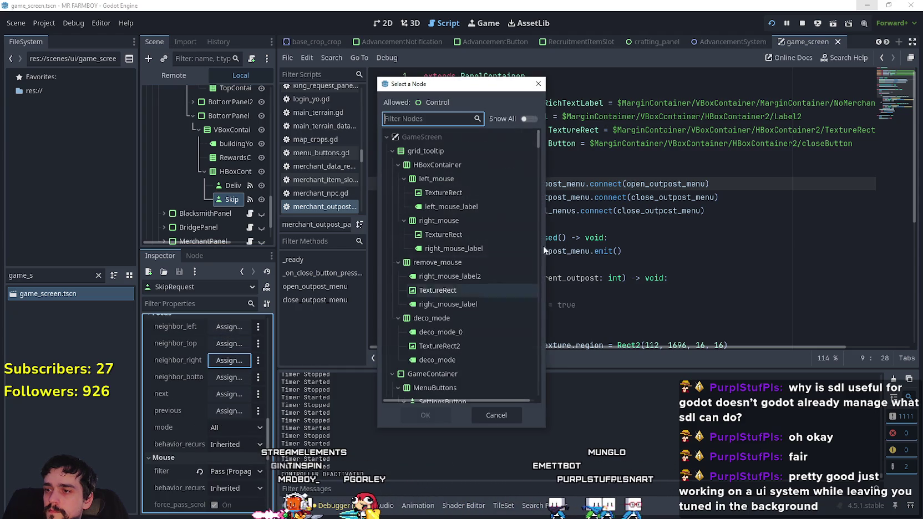
mouse_move(538, 143)
mouse_down()
mouse_move(535, 314)
mouse_move(536, 302)
mouse_up()
click(484, 185)
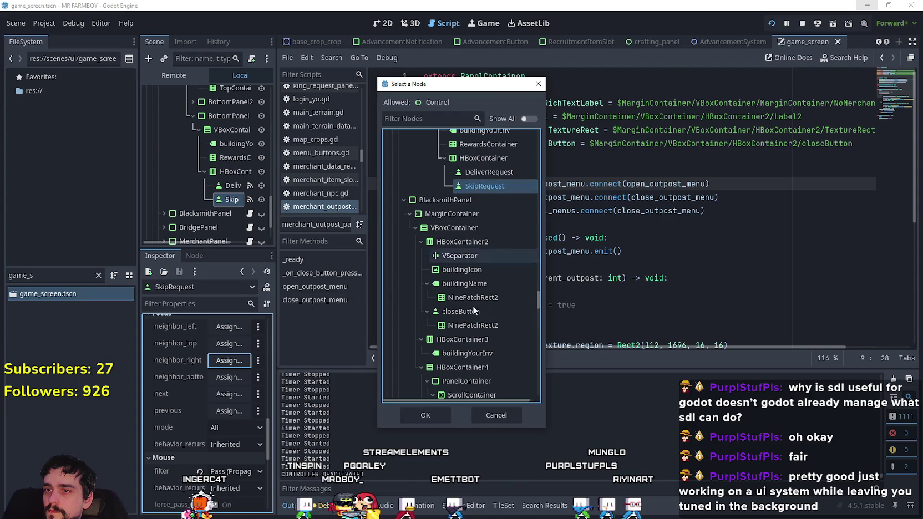
click(426, 416)
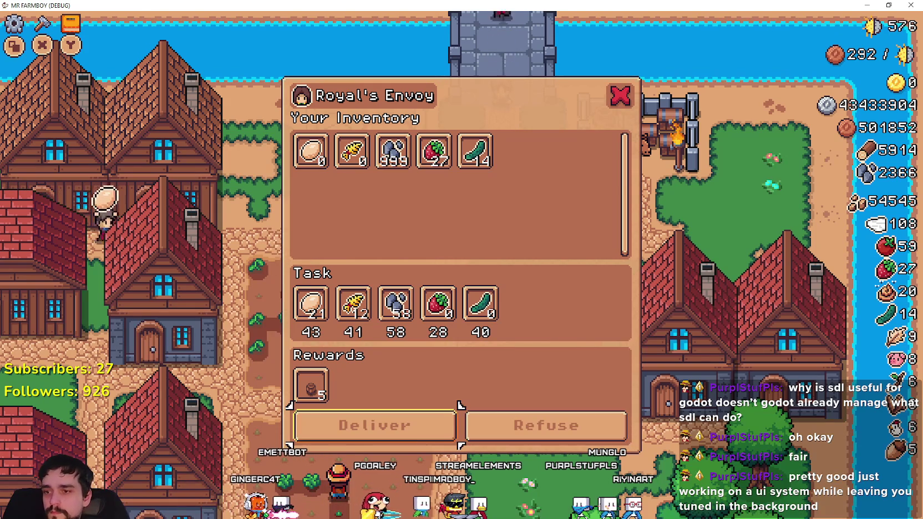
- Test arrow-key focus among Deliver, Refuse, the reward slot and the Cucumber and Stone task slots
key(Right)
key(Left)
key(Right)
key(Up)
key(Down)
key(Up)
key(Down)
key(Left)
key(Up)
key(Up)
key(Right)
key(Right)
key(Down)
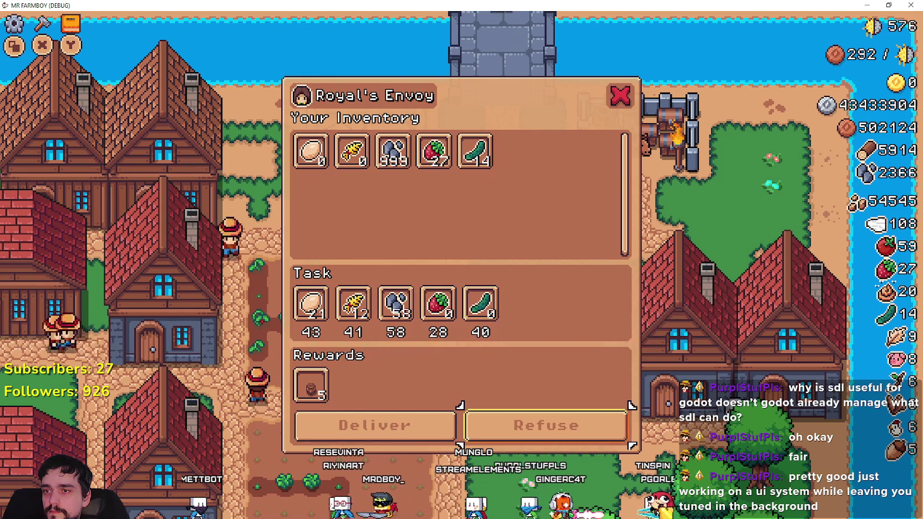
key(Up)
key(Left)
key(Left)
- Test focus moving between the inventory Wheat and Strawberry slots, the task slots and the close option
key(Left)
key(Left)
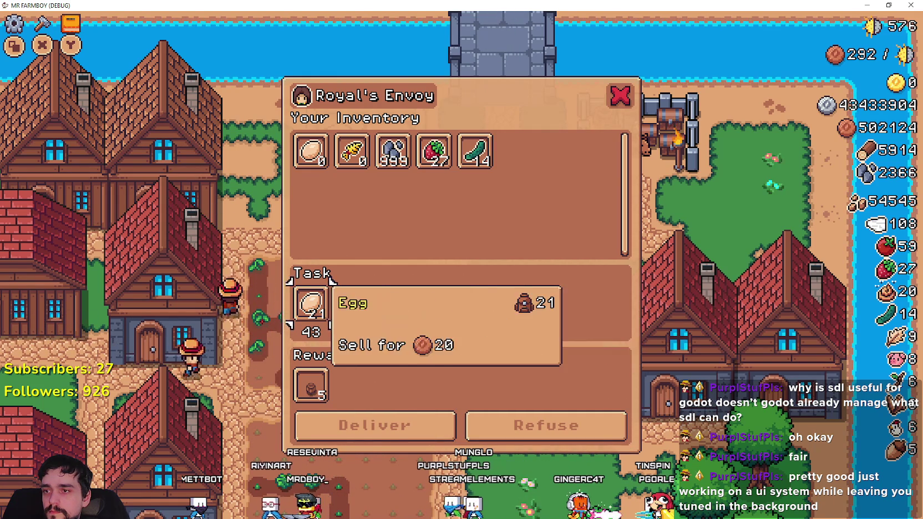
key(Up)
key(Right)
key(Right)
key(Right)
key(Up)
key(Down)
key(Down)
key(Down)
key(Up)
key(Up)
key(Up)
key(Down)
key(Left)
key(Left)
key(Up)
key(Down)
key(Down)
key(Down)
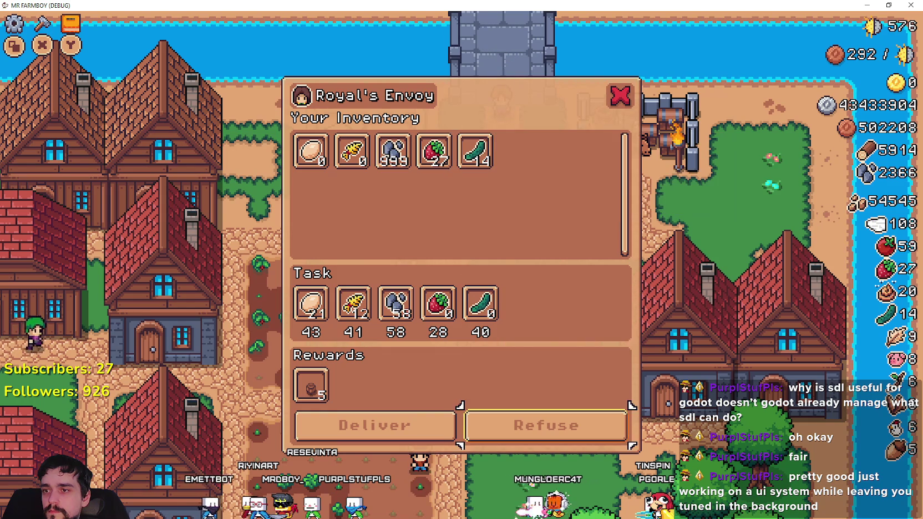
- Move focus through the inventory and task slots to Refuse, refuse the envoy's task, and close the game
key(Up)
key(Up)
key(Right)
key(Right)
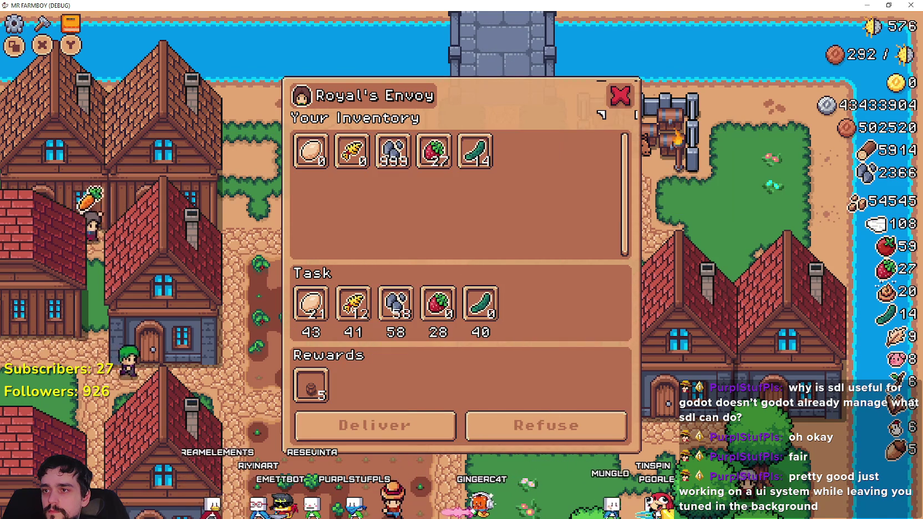
key(Right)
key(Right)
key(Down)
key(Down)
key(Up)
key(Up)
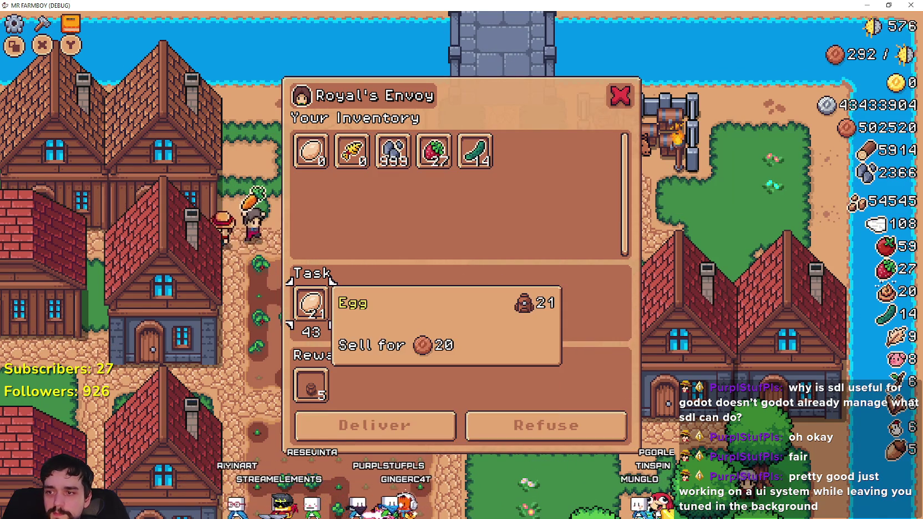
key(Right)
key(Down)
key(Down)
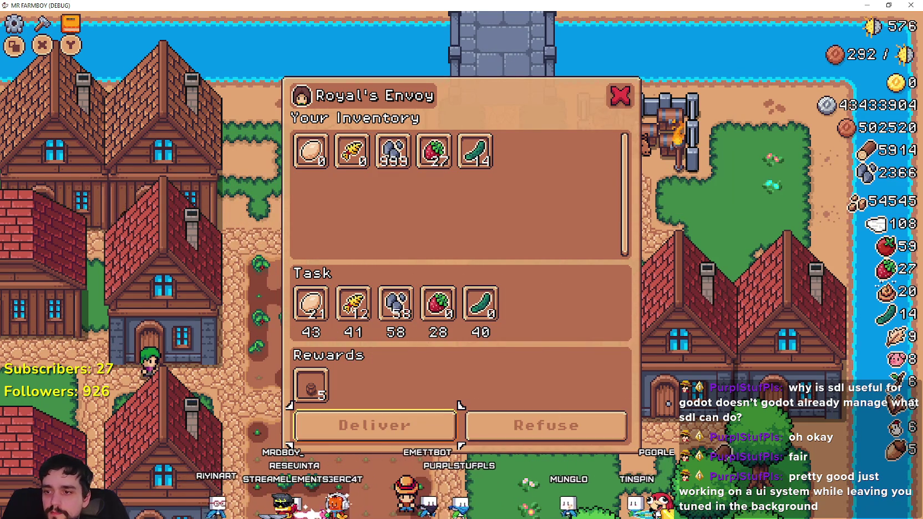
key(Right)
key(Return)
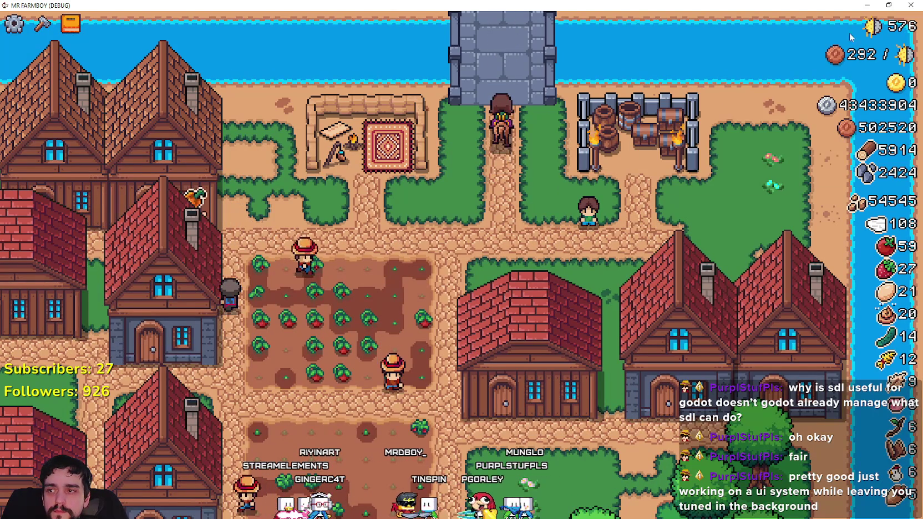
click(912, 5)
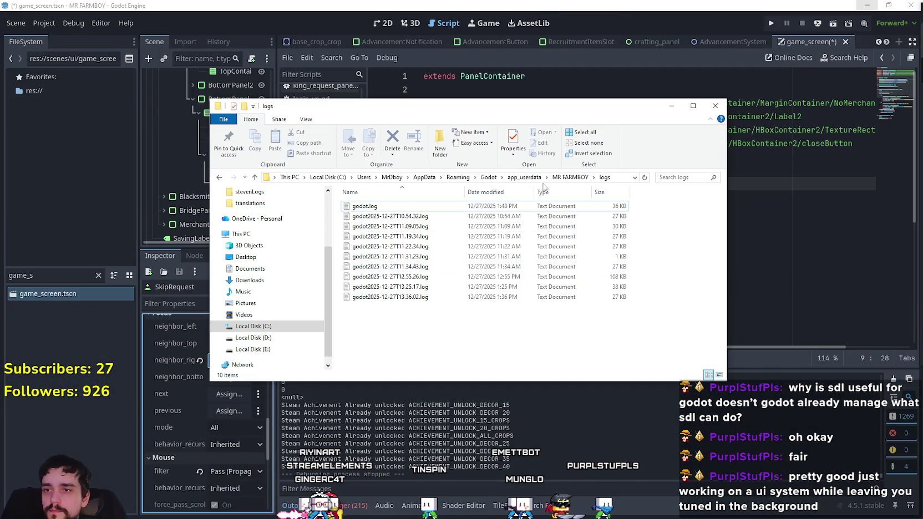
- Open island_main_data.tres from MR FARMBOY > game_data > save_6 in Notepad
click(570, 177)
double_click(360, 206)
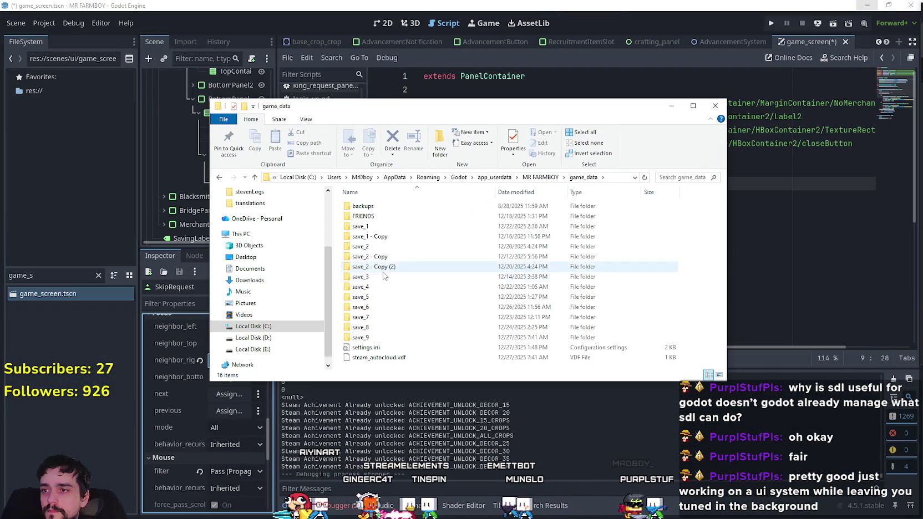
double_click(360, 307)
double_click(390, 209)
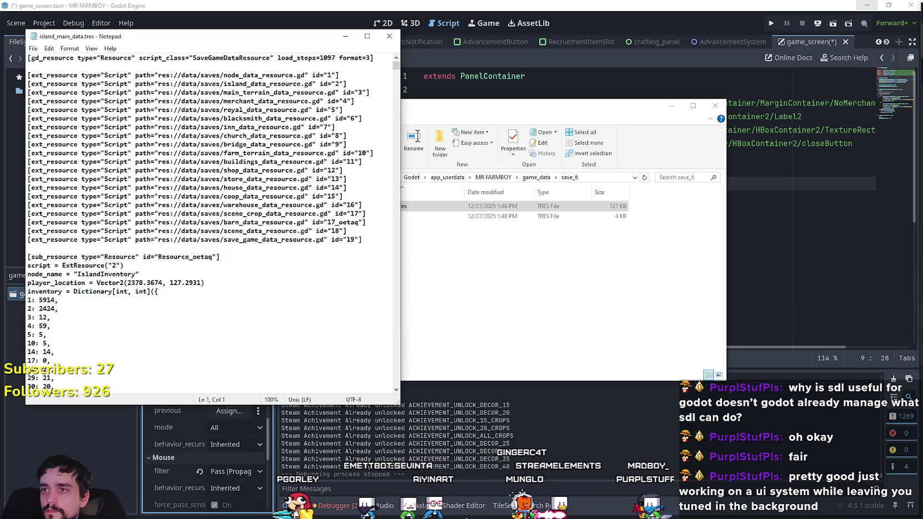
- Check the Godot debugger's errors list, then return to the save file
click(393, 410)
click(332, 505)
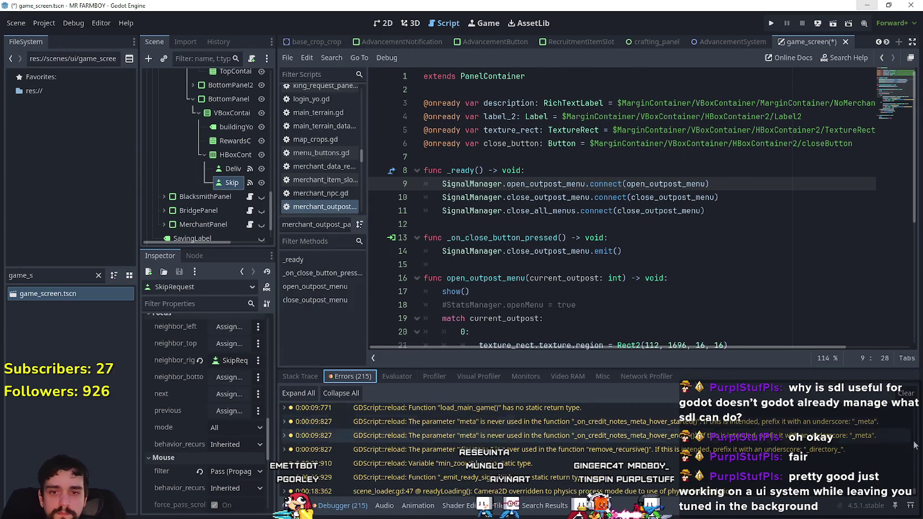
key(alt+Tab)
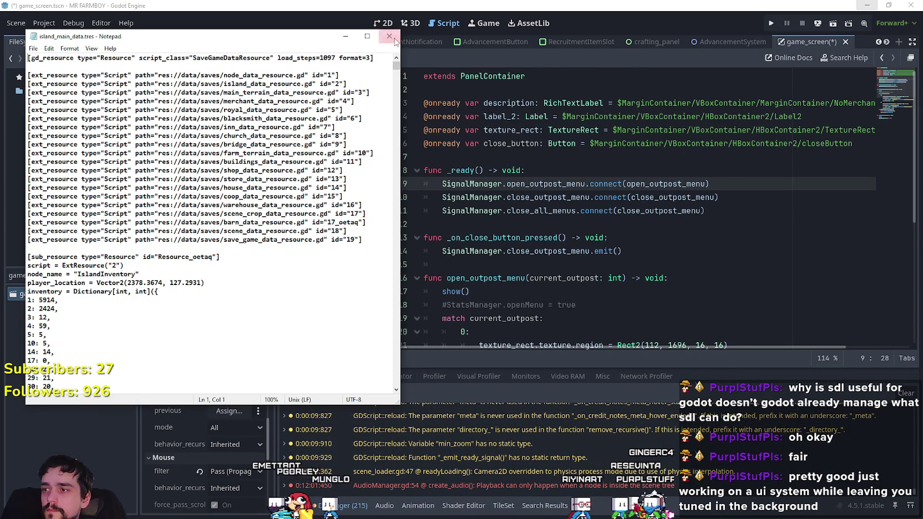
- Set current_king_request to 0 in the save file, save and close it, then run the project
key(ctrl+f)
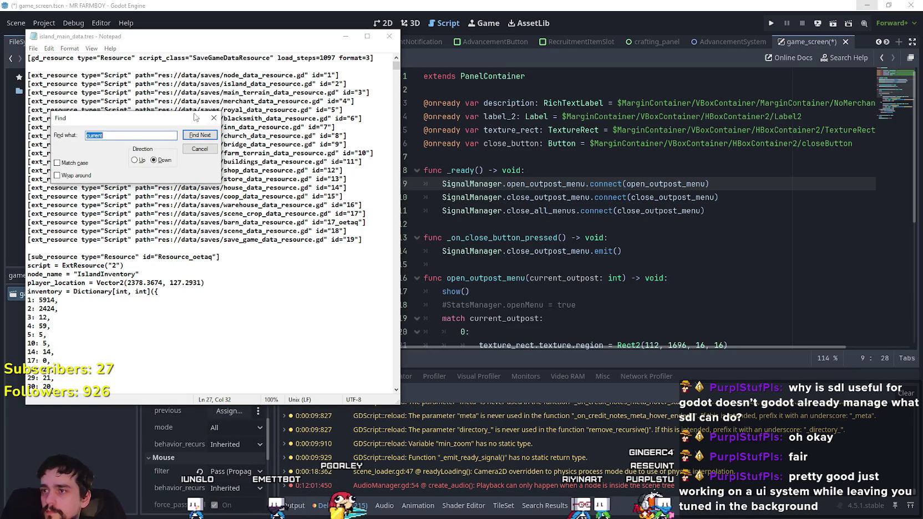
click(195, 136)
click(122, 309)
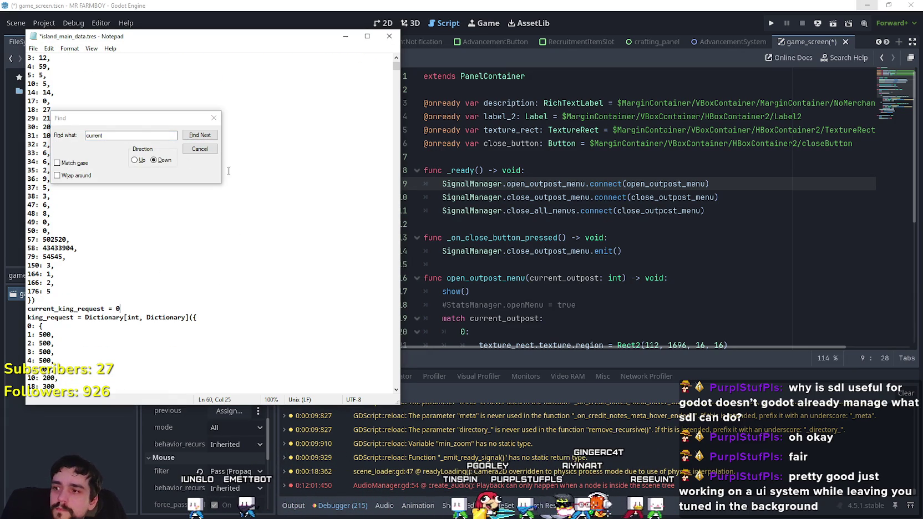
click(382, 41)
click(446, 271)
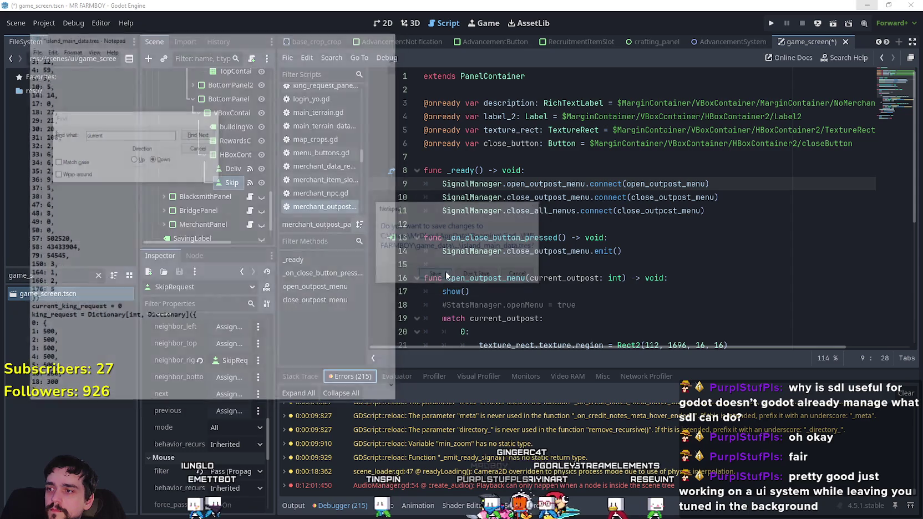
click(597, 197)
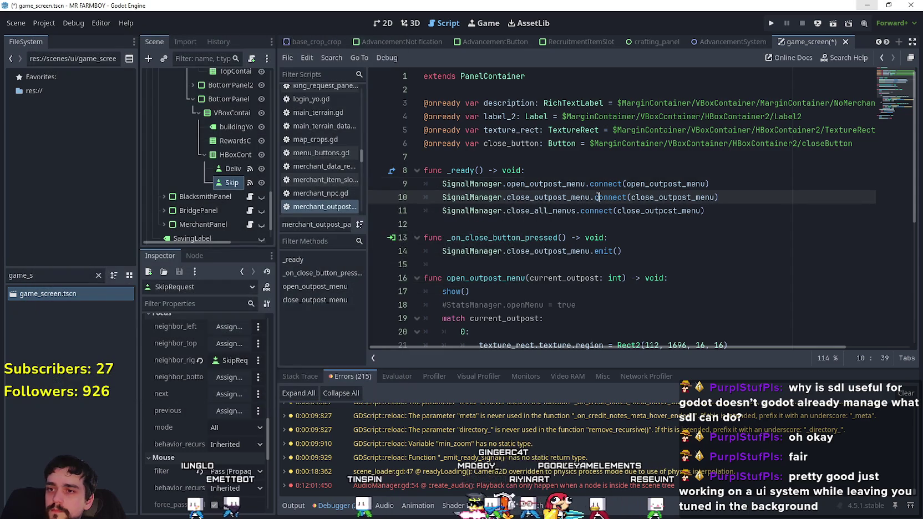
click(769, 24)
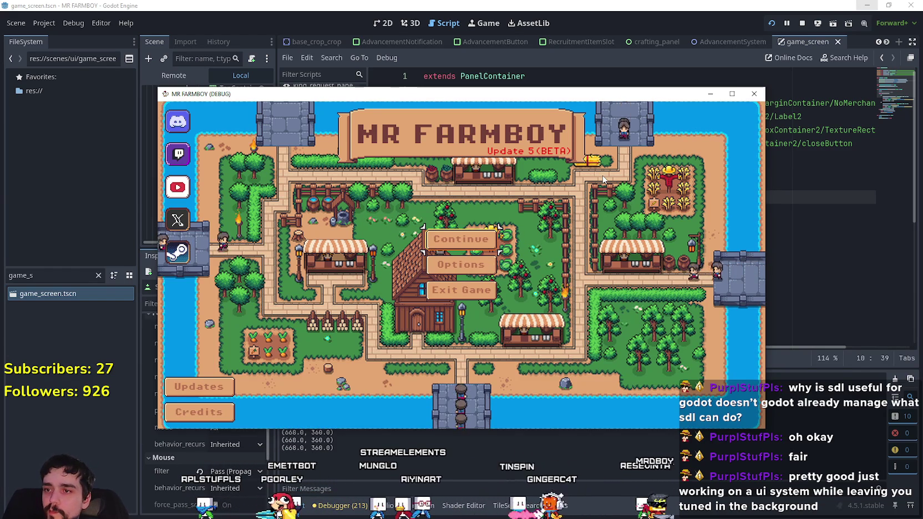
- Continue from the title menu, load Save 6, and maximize the game window
key(Return)
key(Down)
key(Down)
key(Down)
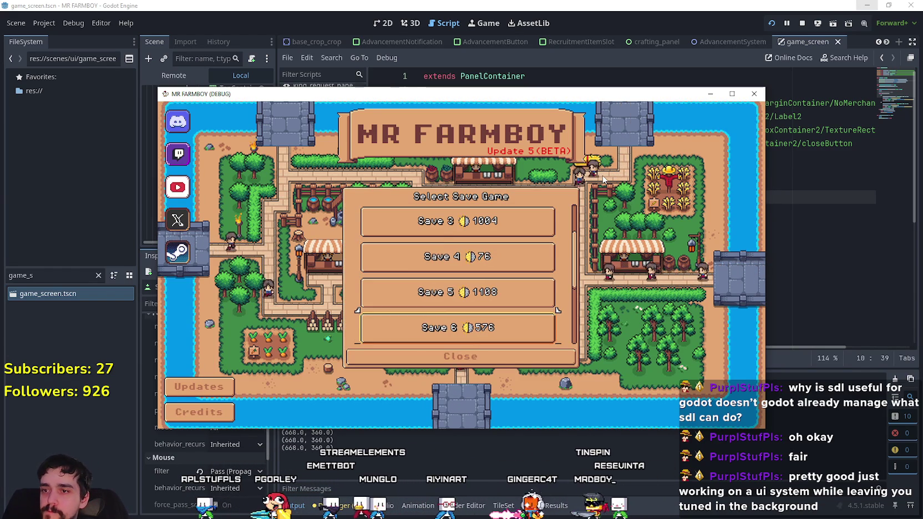
key(Down)
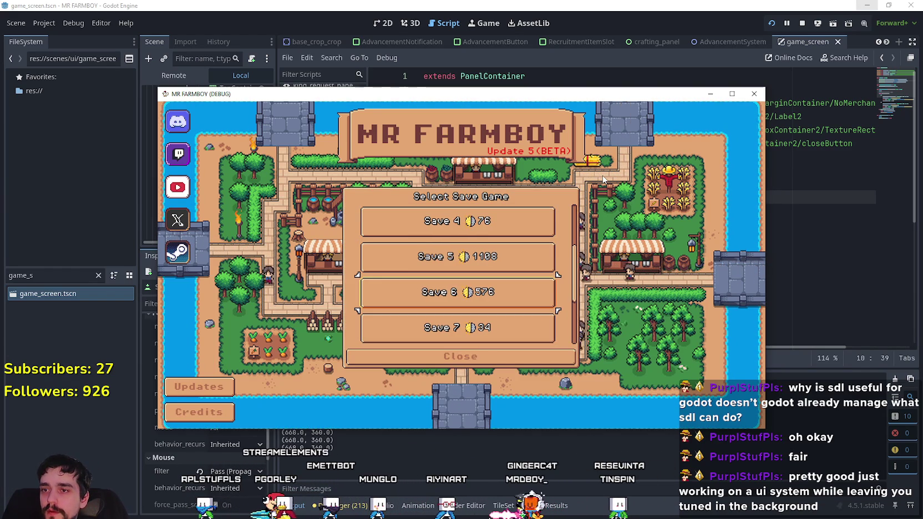
key(Down)
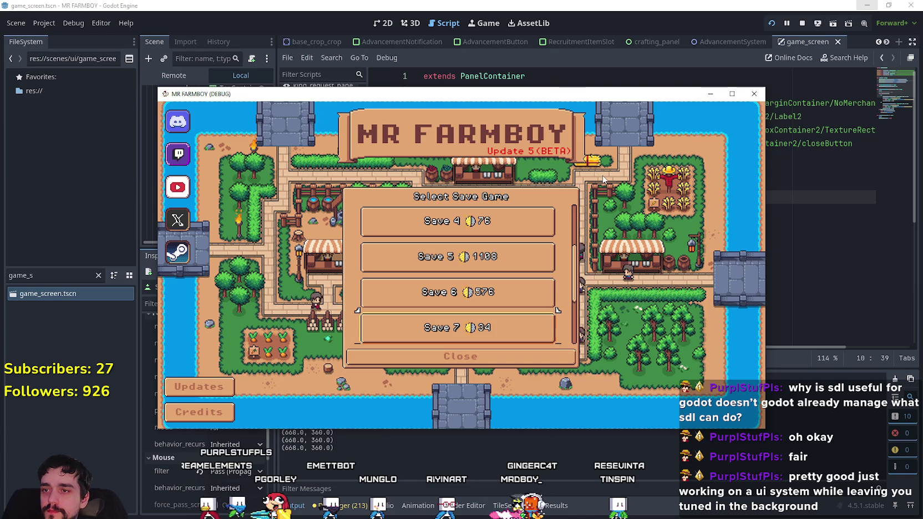
key(Return)
key(Return)
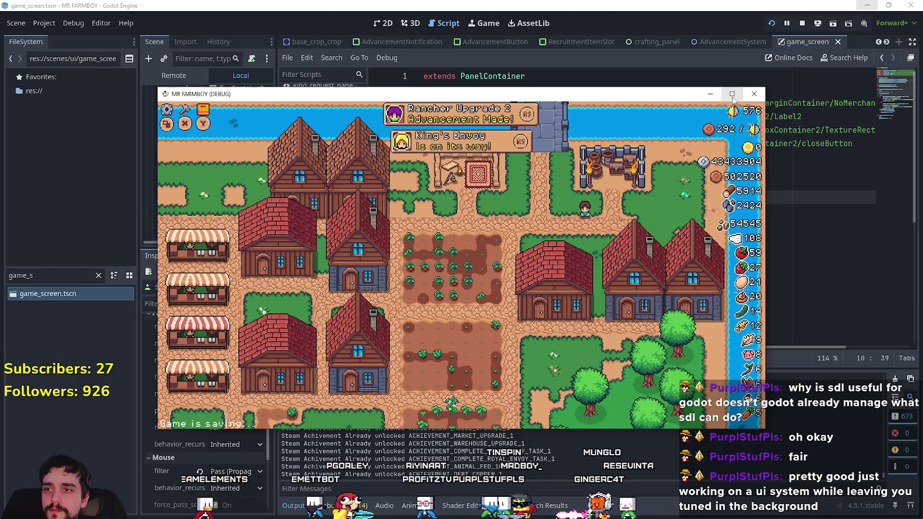
click(731, 94)
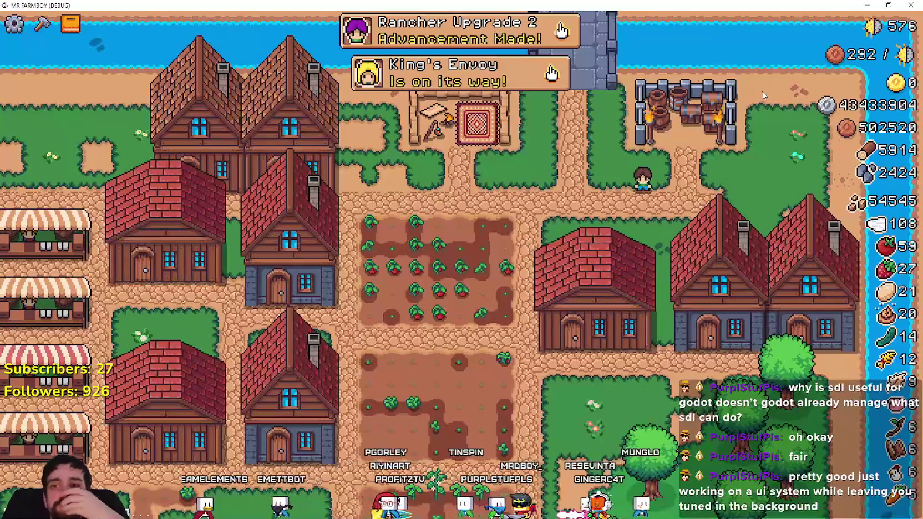
- Harvest the tomato field up to 75 tomatoes, then open the Merchant's Outpost info panel
key(Down)
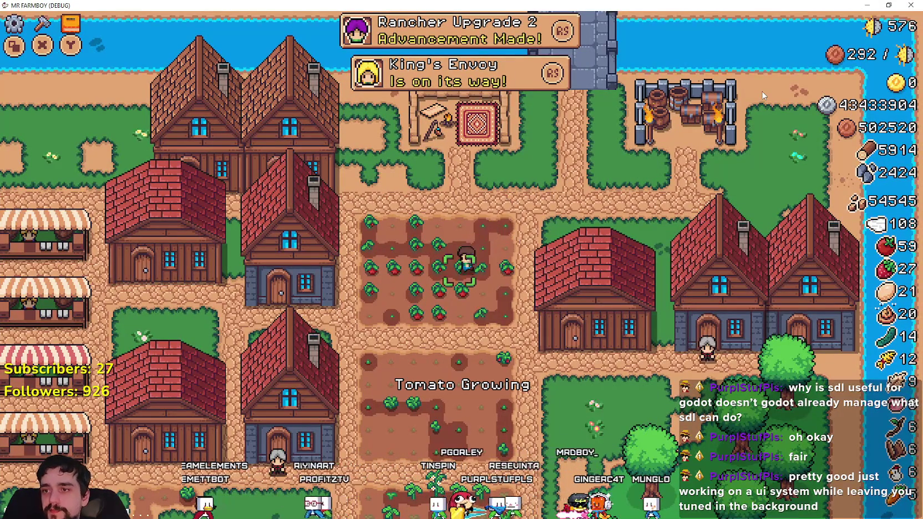
scroll(762, 90, up, 2)
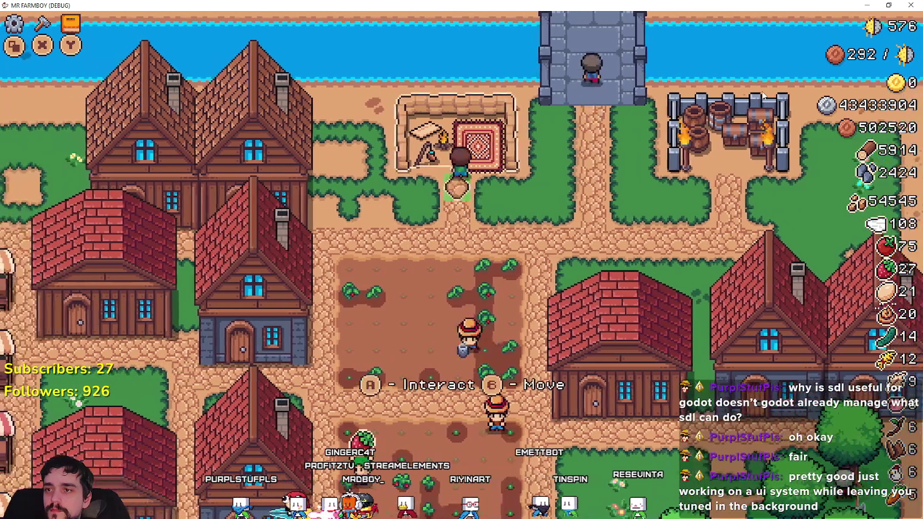
key(a)
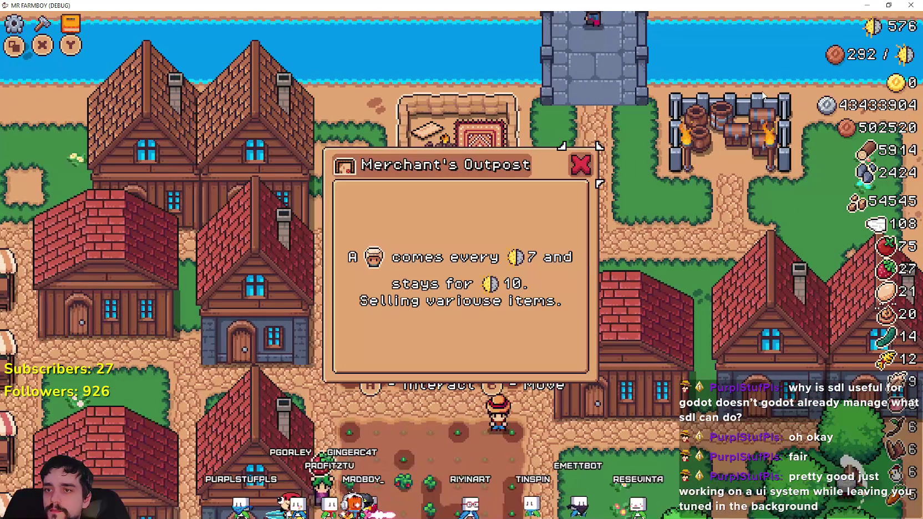
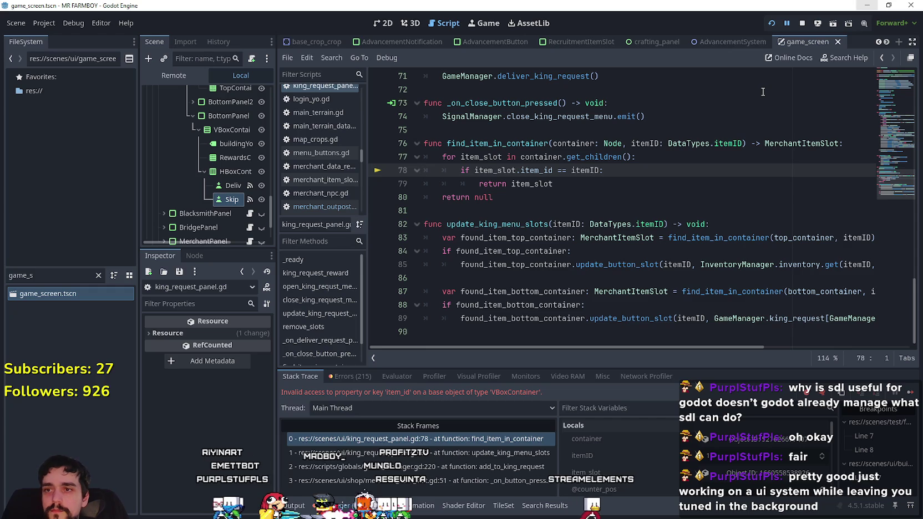
- Inspect the calling stack frame at line 87 in the Debugger
scroll(454, 205, up, 1)
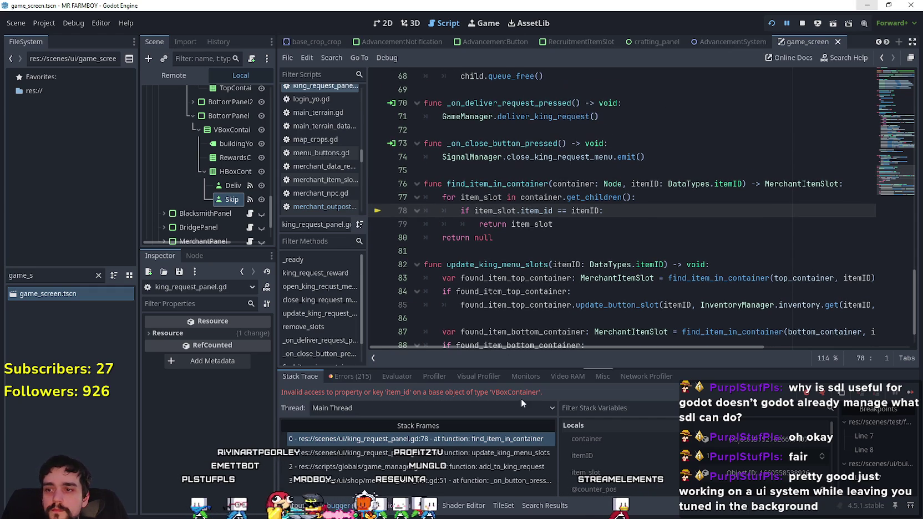
click(510, 451)
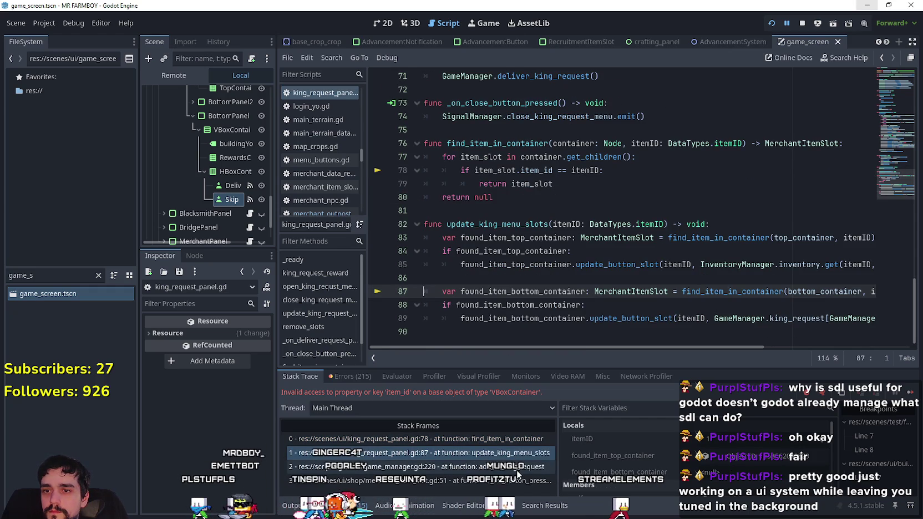
mouse_move(656, 346)
mouse_down()
mouse_move(758, 345)
mouse_move(608, 346)
mouse_move(718, 346)
mouse_up()
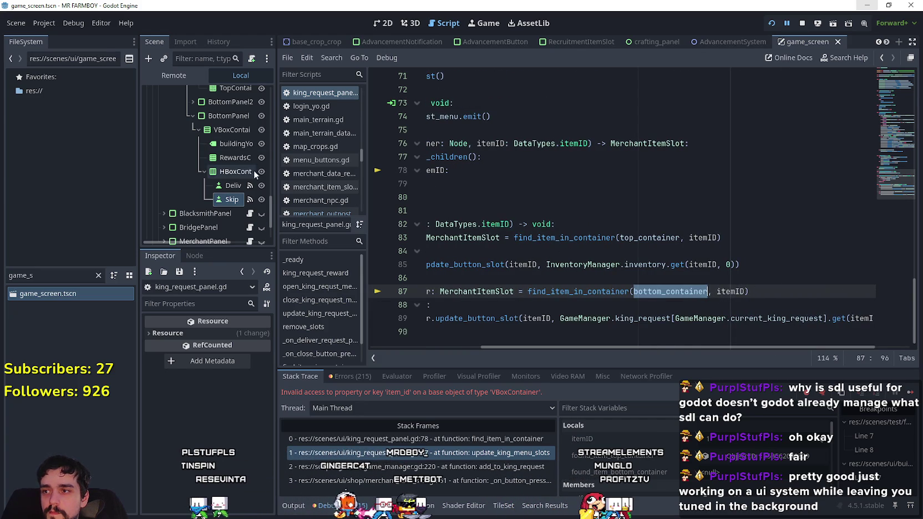
scroll(258, 191, up, 5)
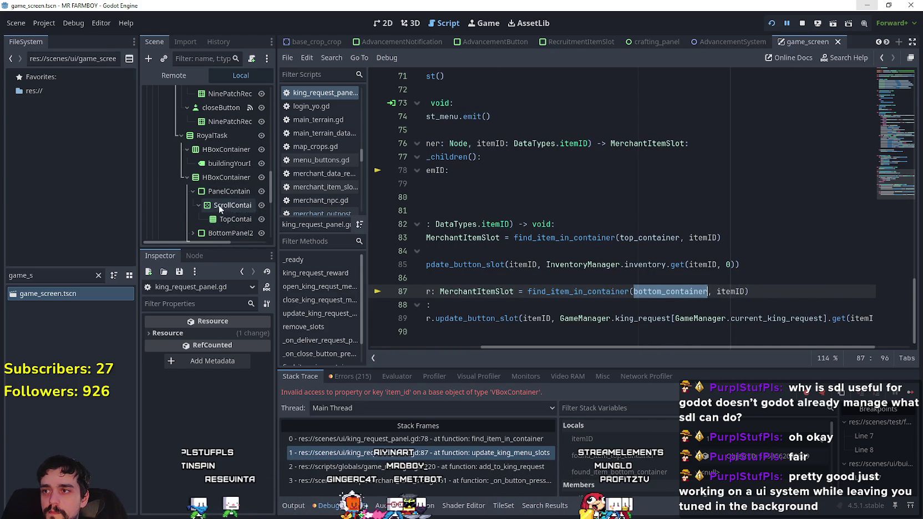
scroll(247, 177, down, 8)
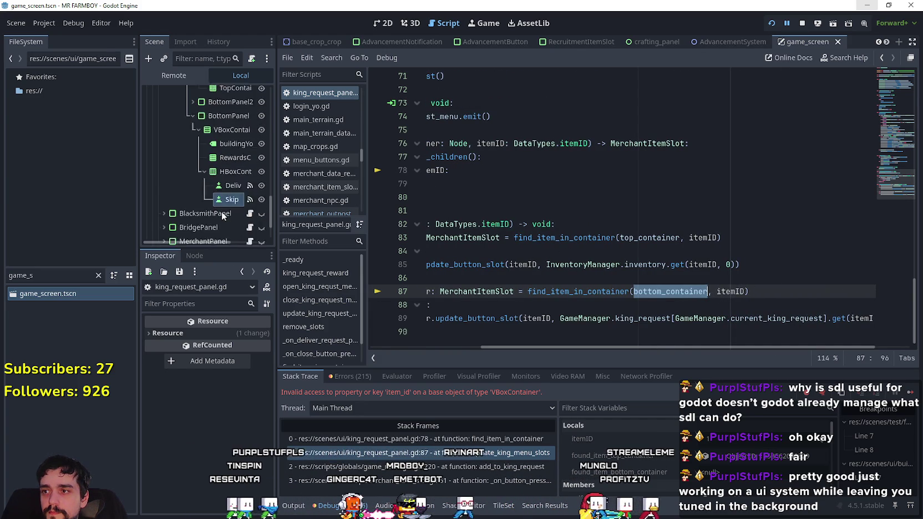
scroll(224, 210, up, 5)
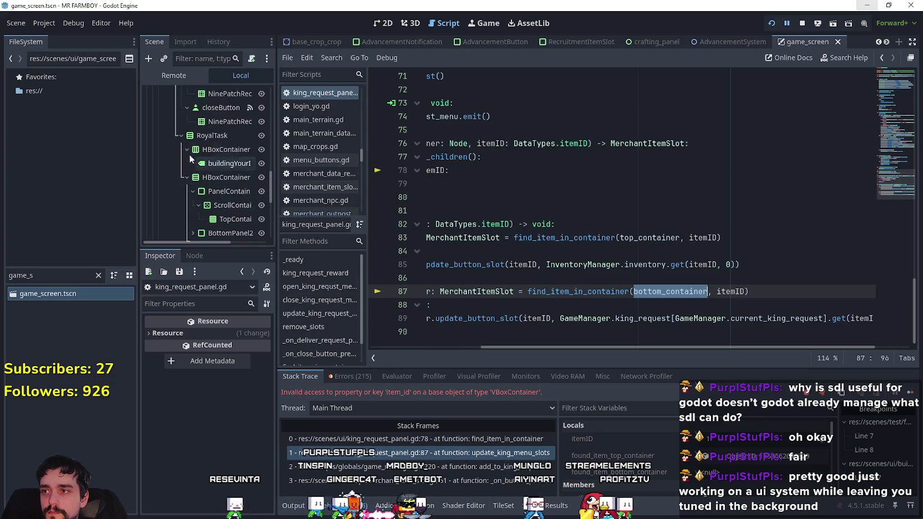
- Collapse RoyalTask and TaskRequestPanel, expand KingRequestPanel, and inspect TopContainer and BottomContainer
click(180, 173)
scroll(187, 171, up, 2)
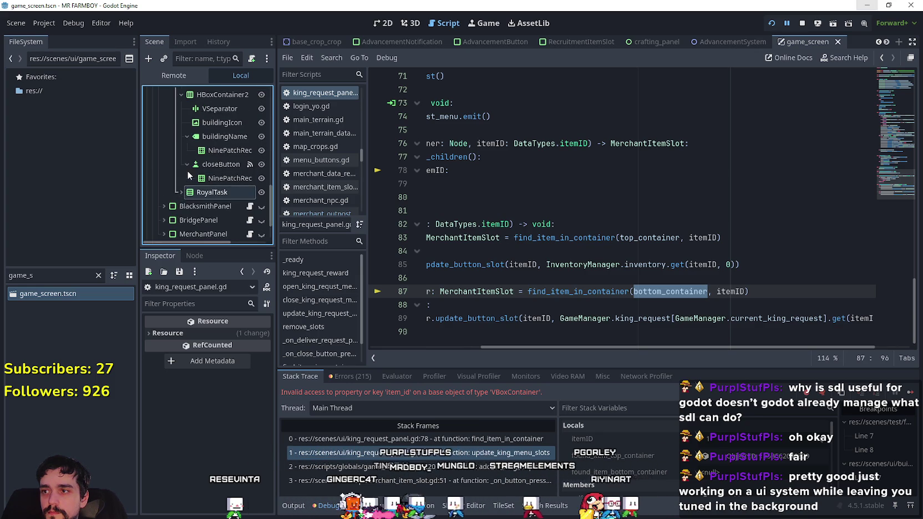
click(161, 92)
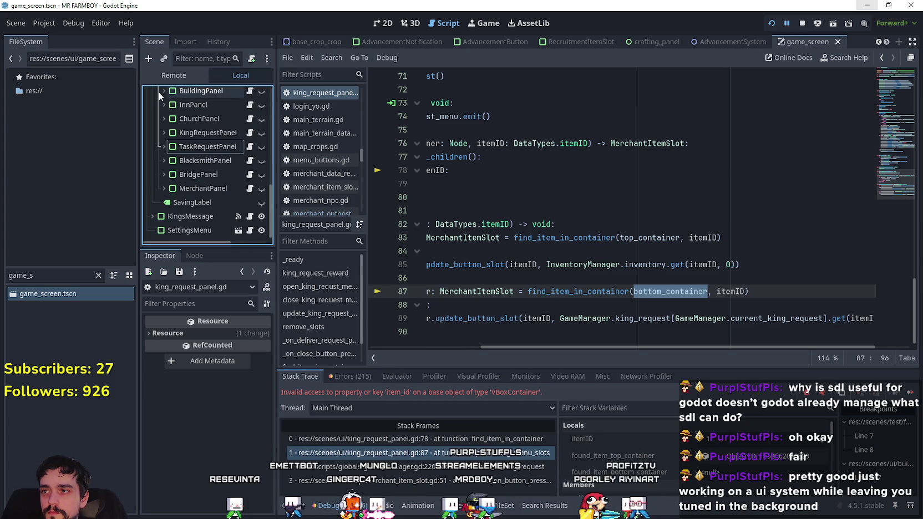
click(163, 132)
scroll(213, 178, down, 3)
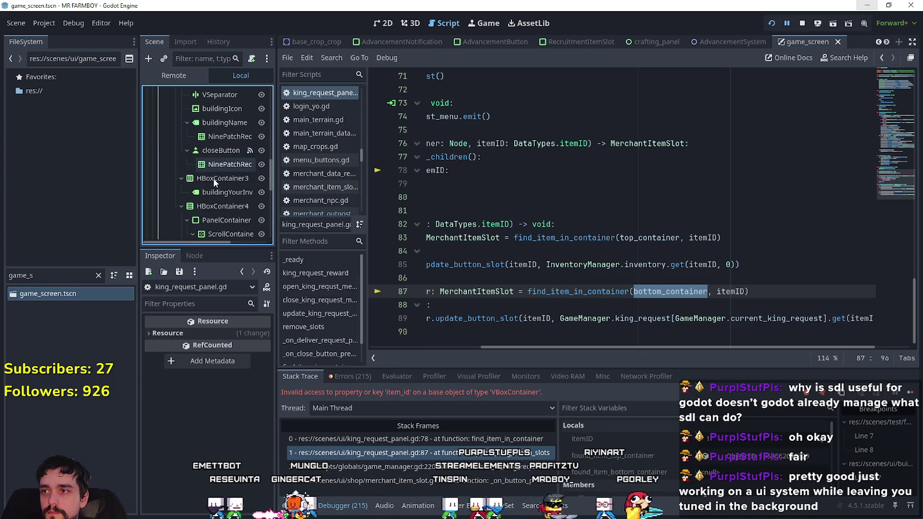
scroll(230, 205, down, 2)
click(236, 190)
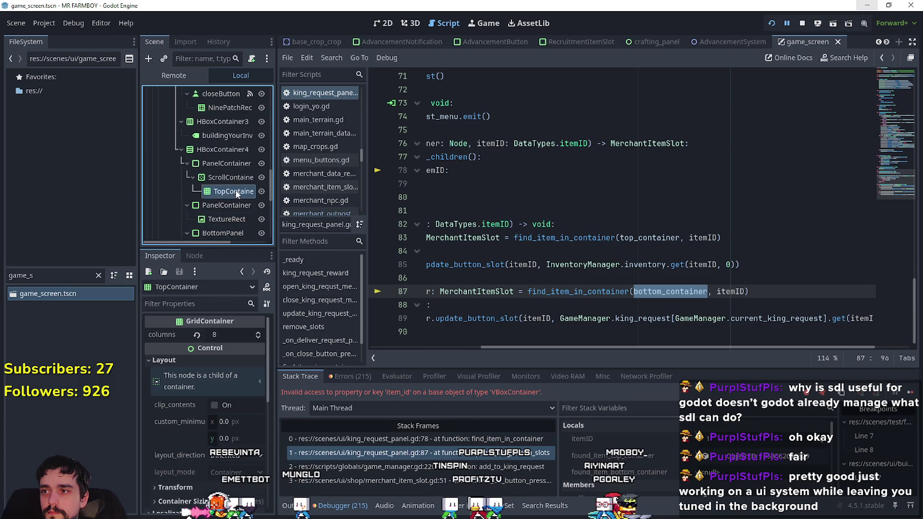
scroll(236, 189, down, 2)
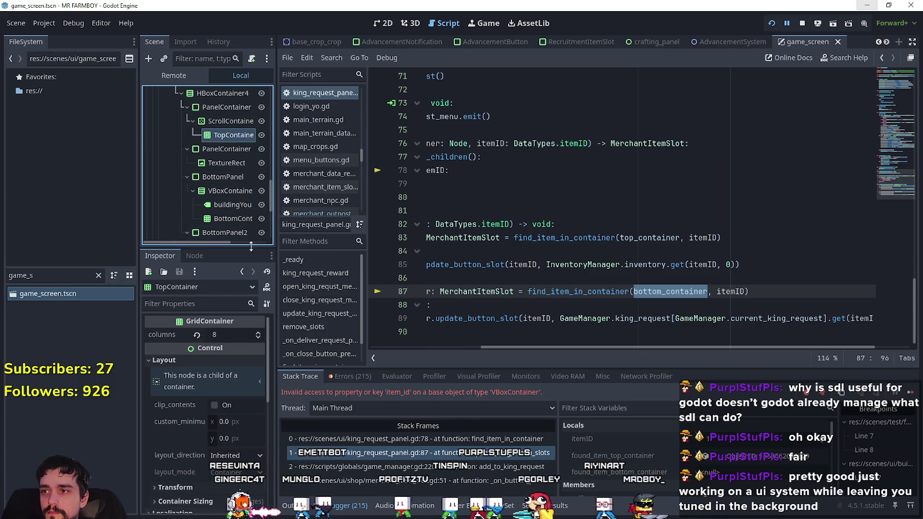
scroll(237, 214, down, 1)
click(236, 201)
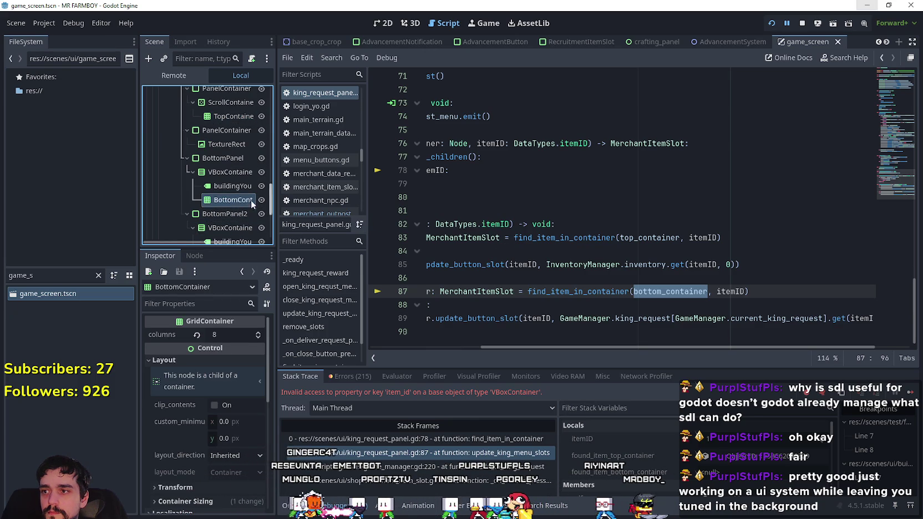
scroll(225, 225, down, 4)
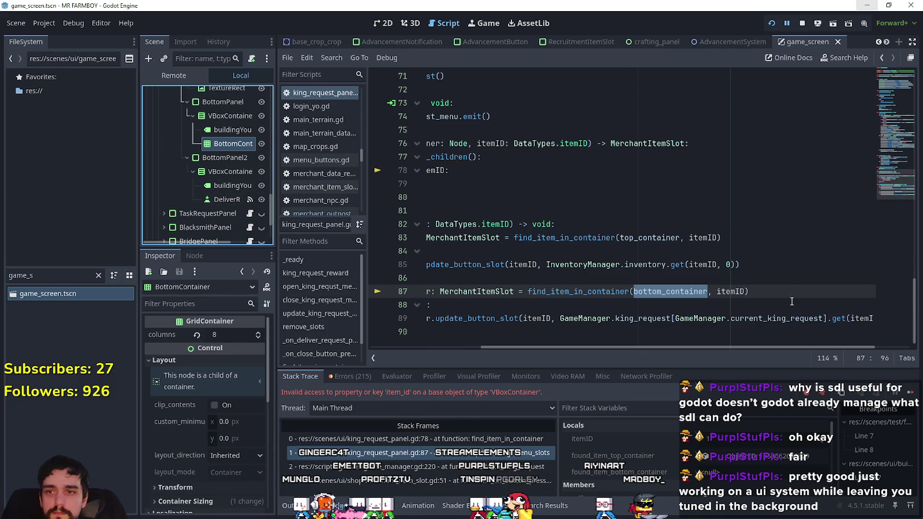
- Select the whole find_item_in_container function (lines 76–80) in king_request_panel.gd
mouse_move(651, 347)
mouse_down()
mouse_move(511, 353)
mouse_move(522, 351)
mouse_move(548, 370)
mouse_move(372, 398)
mouse_up()
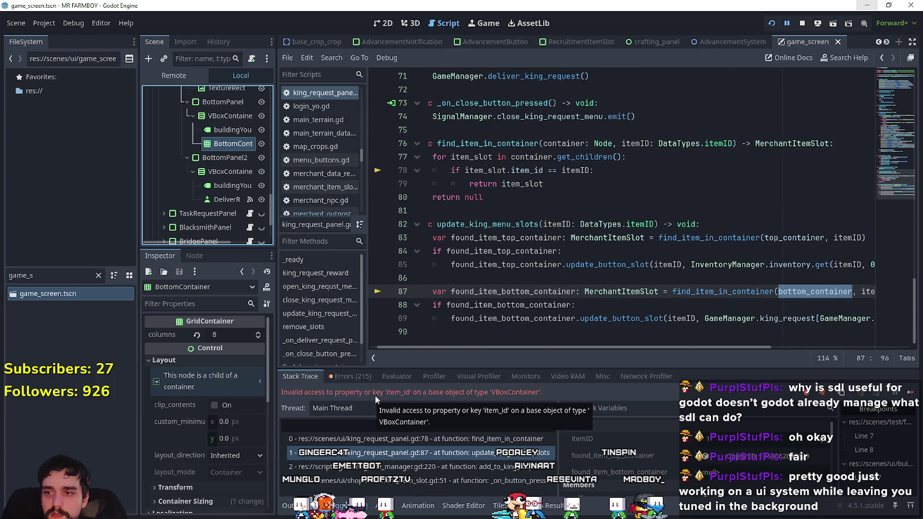
drag(461, 348, 509, 348)
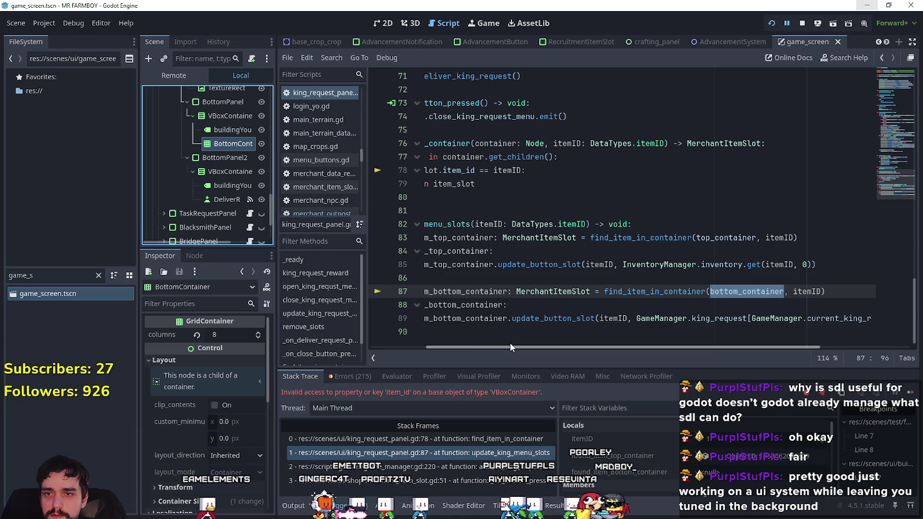
drag(509, 343, 444, 343)
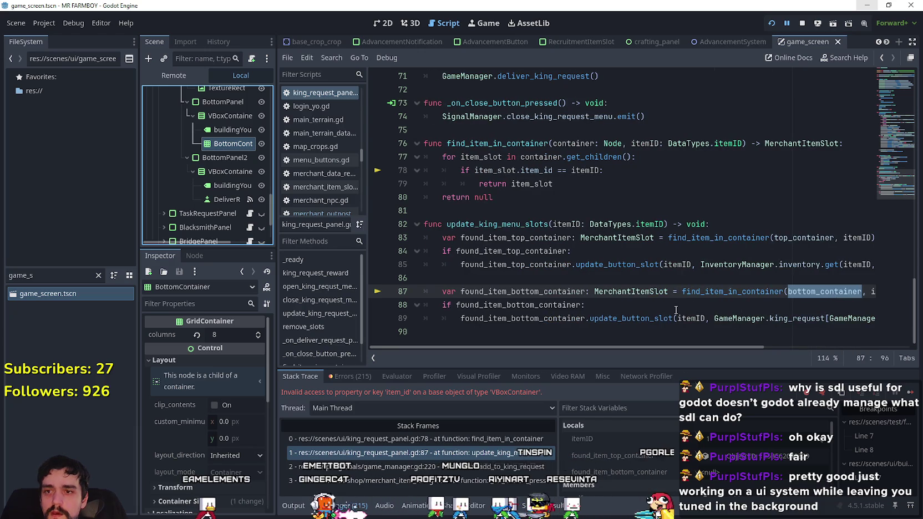
double_click(645, 296)
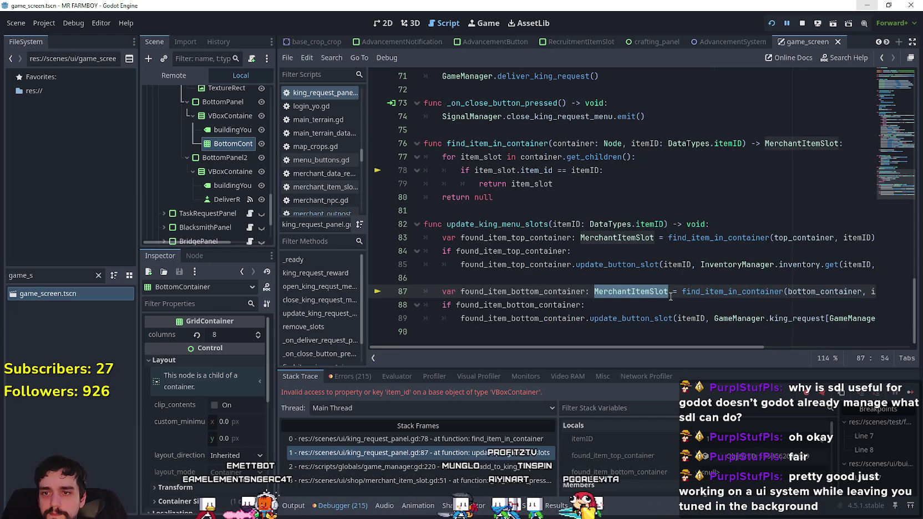
click(747, 294)
scroll(665, 278, up, 5)
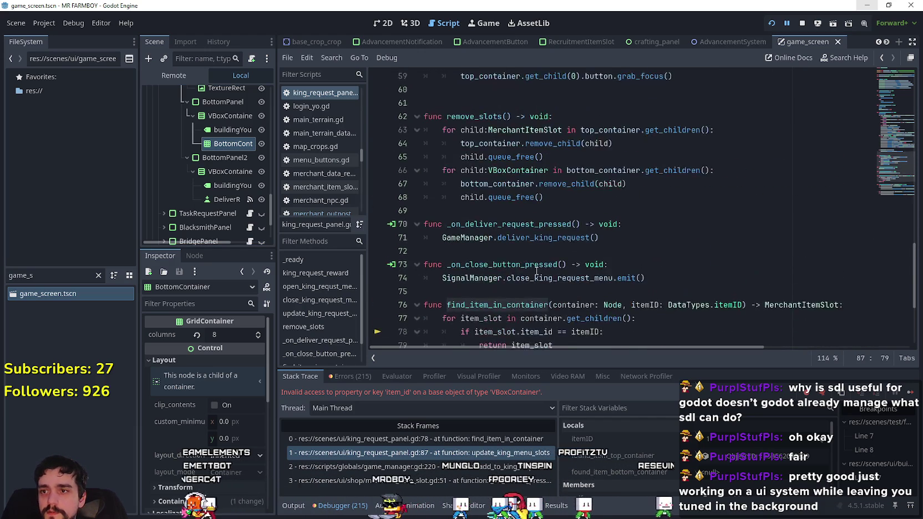
scroll(554, 249, down, 4)
click(512, 236)
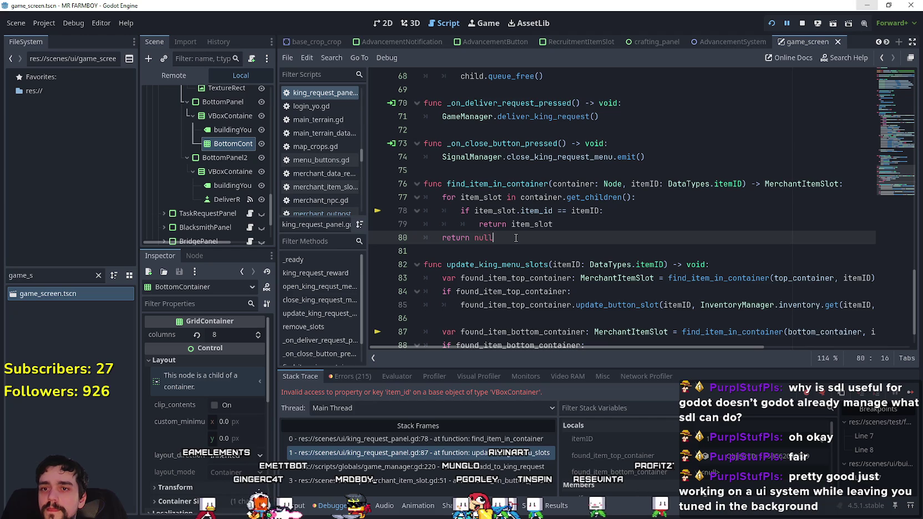
drag(513, 237, 425, 179)
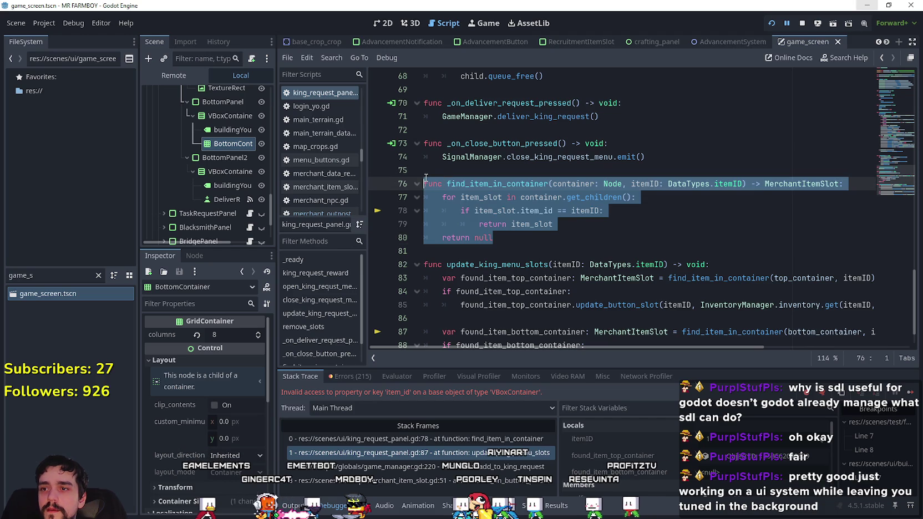
- Duplicate find_item_in_container below the original, separated by a blank line
key(ctrl+c)
click(465, 254)
key(ctrl+v)
click(494, 238)
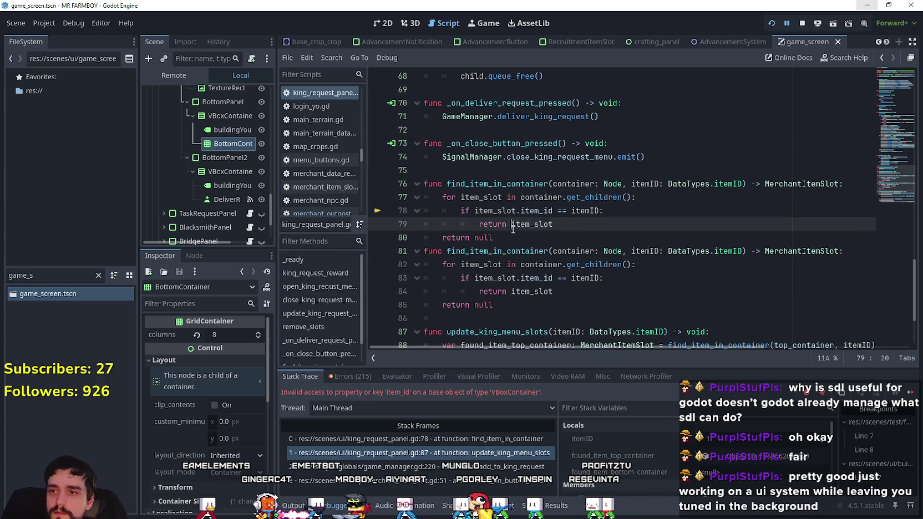
key(Return)
- Rename the copy to find_task_in_container and change its return type to VBoxContainer
click(480, 266)
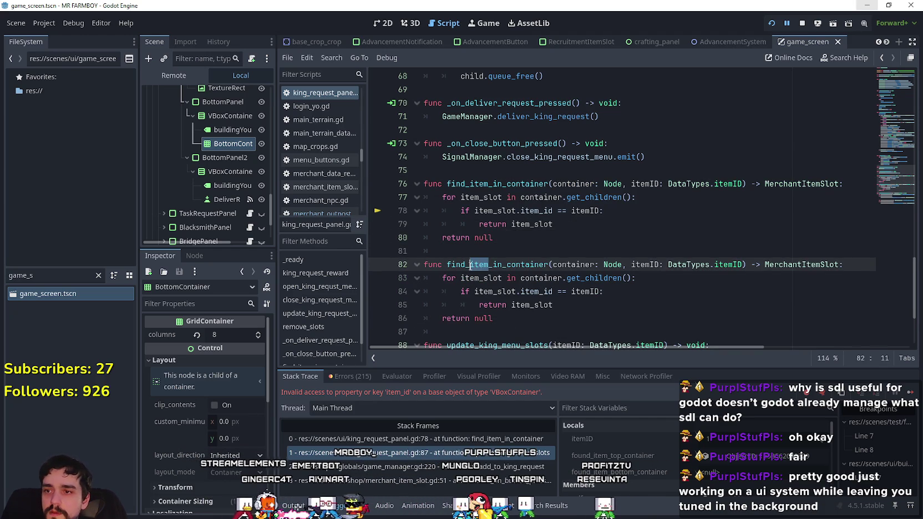
text(otask)
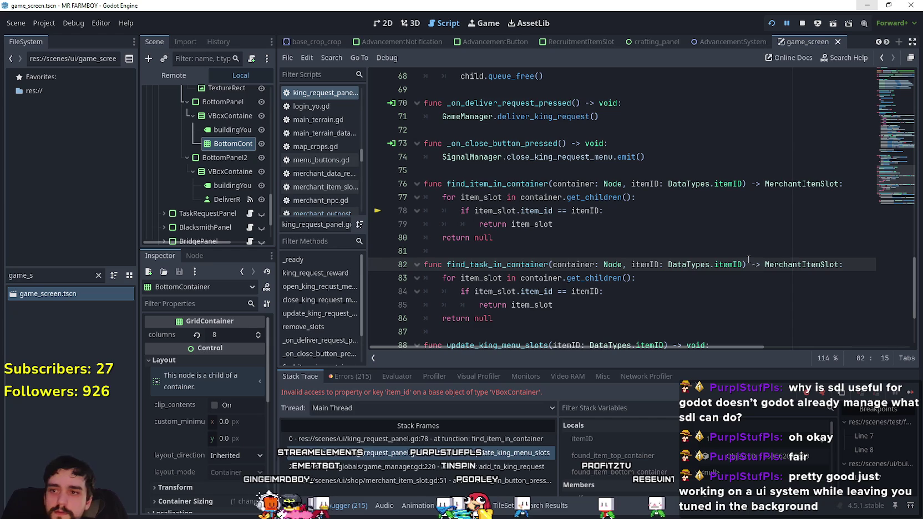
double_click(822, 268)
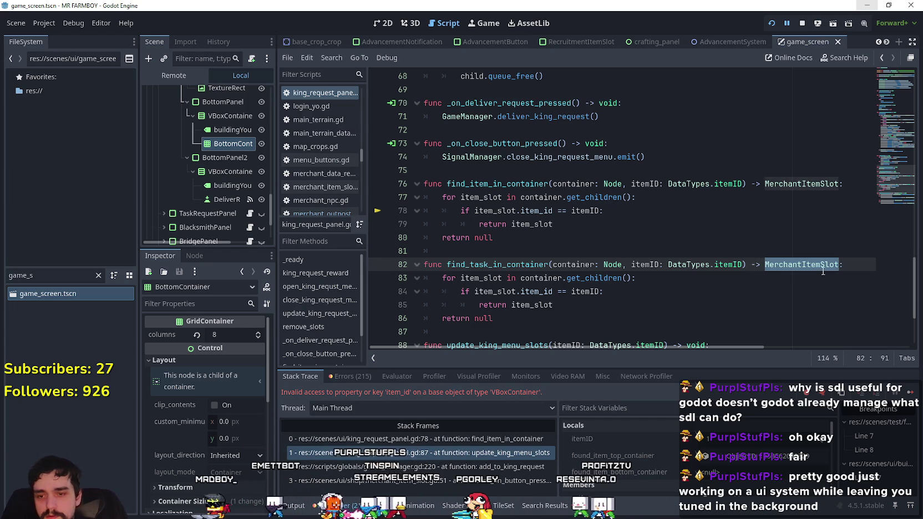
text(Vb)
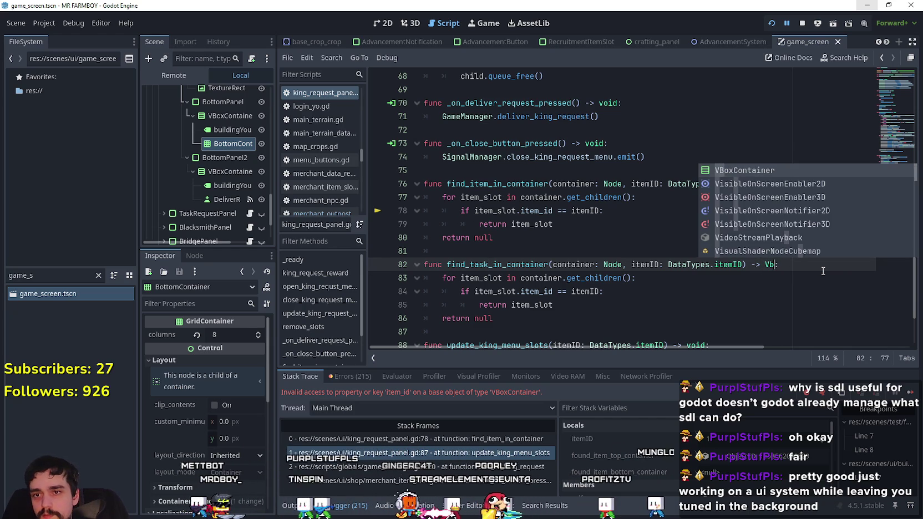
text(ox)
key(Return)
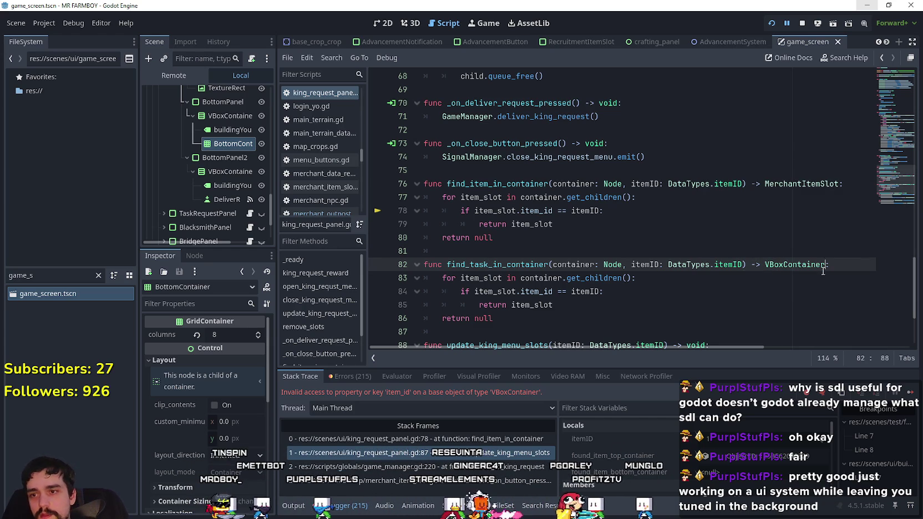
scroll(538, 248, down, 1)
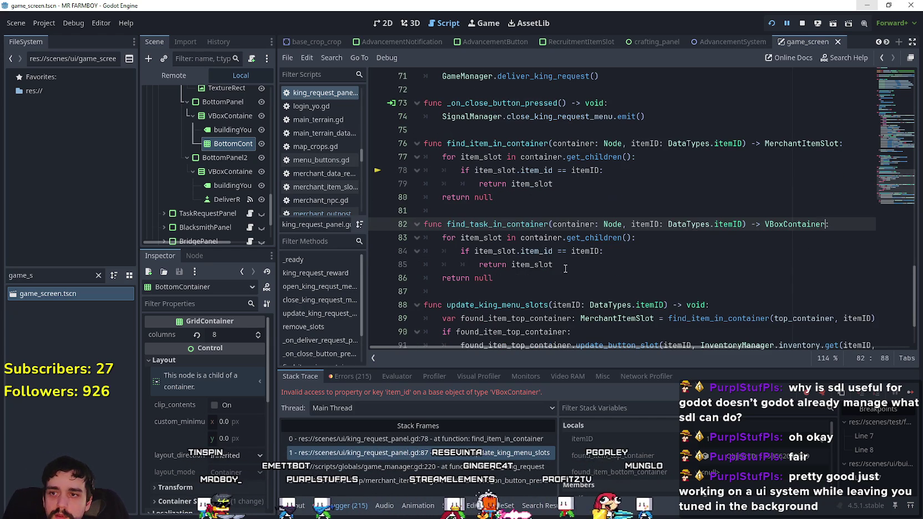
double_click(493, 251)
double_click(493, 237)
click(520, 250)
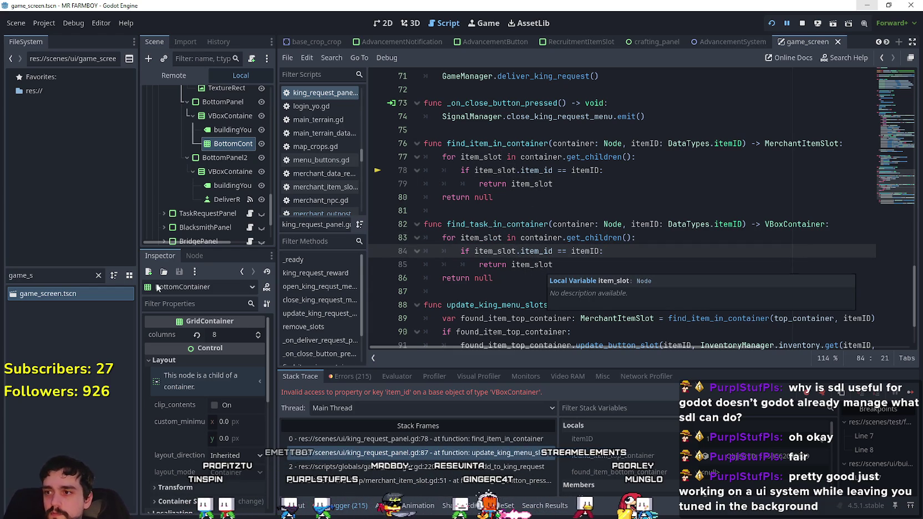
- Replace find_task_in_container with find_item_in_task copied from task_request_panel.gd
click(250, 213)
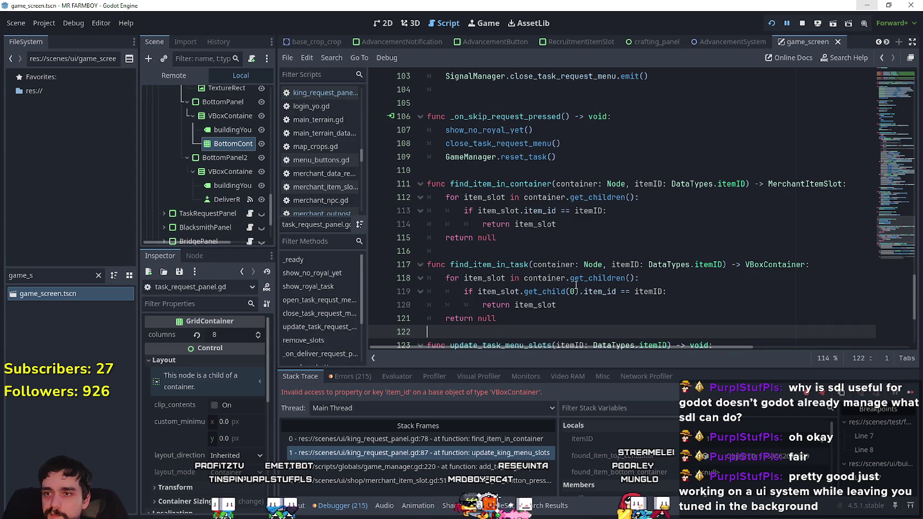
drag(510, 329, 422, 269)
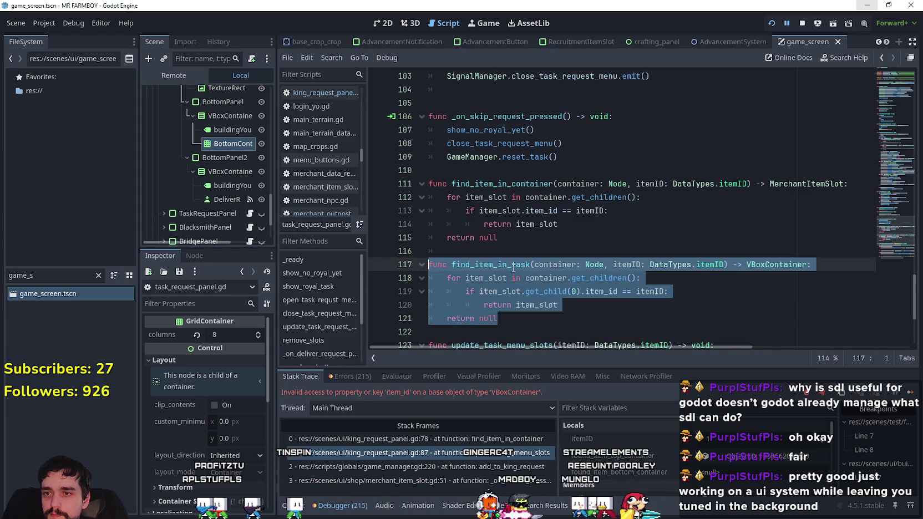
scroll(238, 146, up, 4)
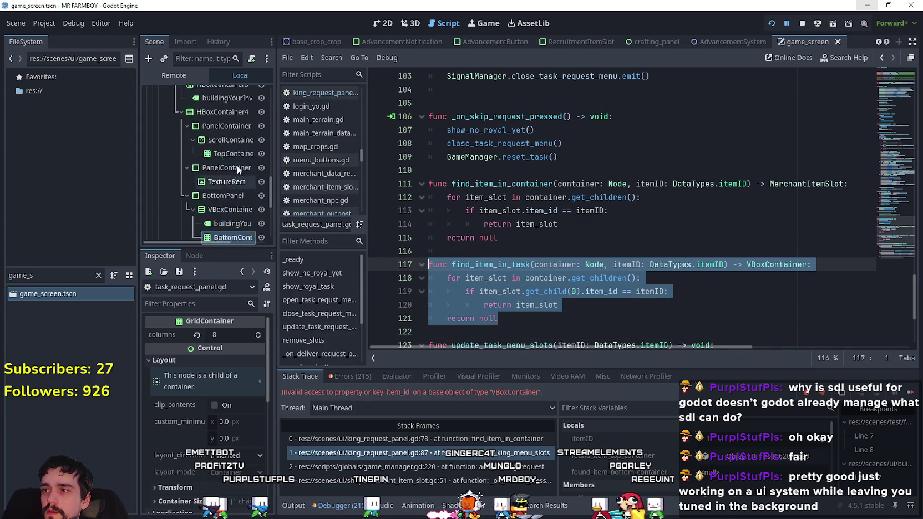
scroll(236, 162, up, 8)
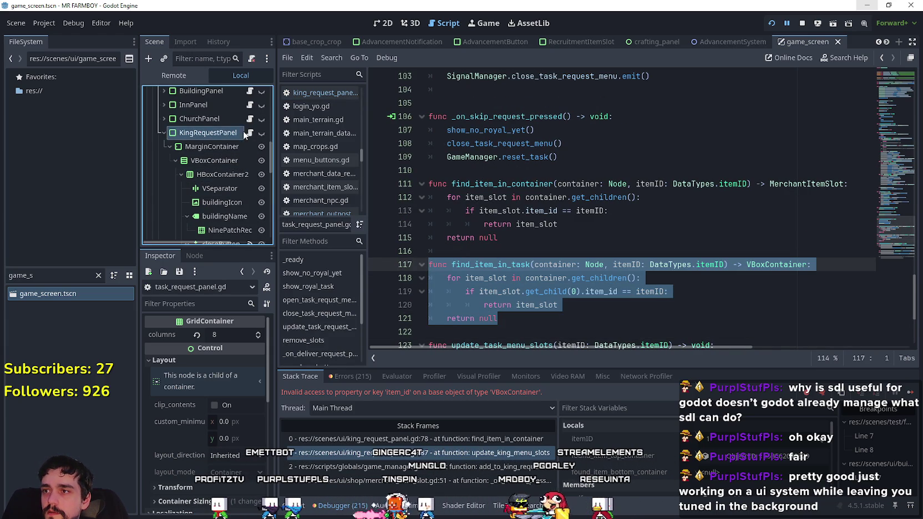
click(243, 133)
drag(493, 277, 396, 226)
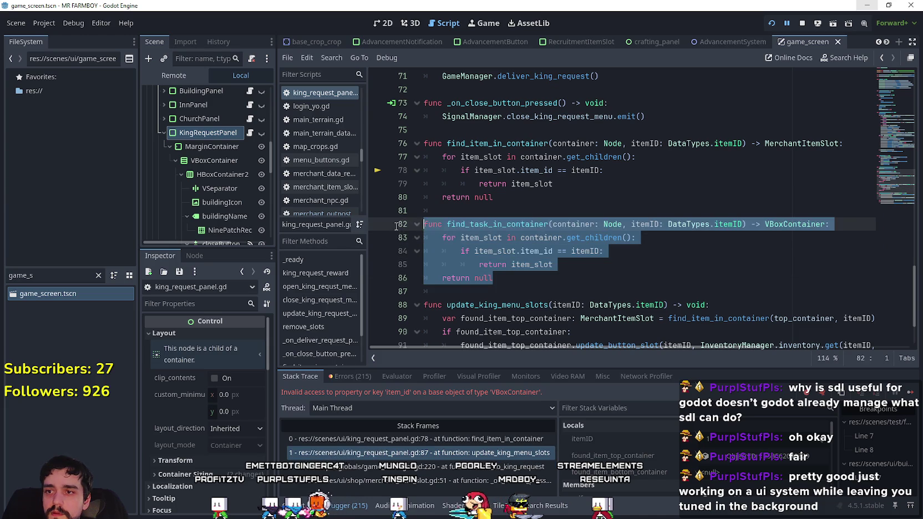
key(ctrl+v)
- Make line 93 call find_item_in_task instead of find_item_in_container
double_click(496, 224)
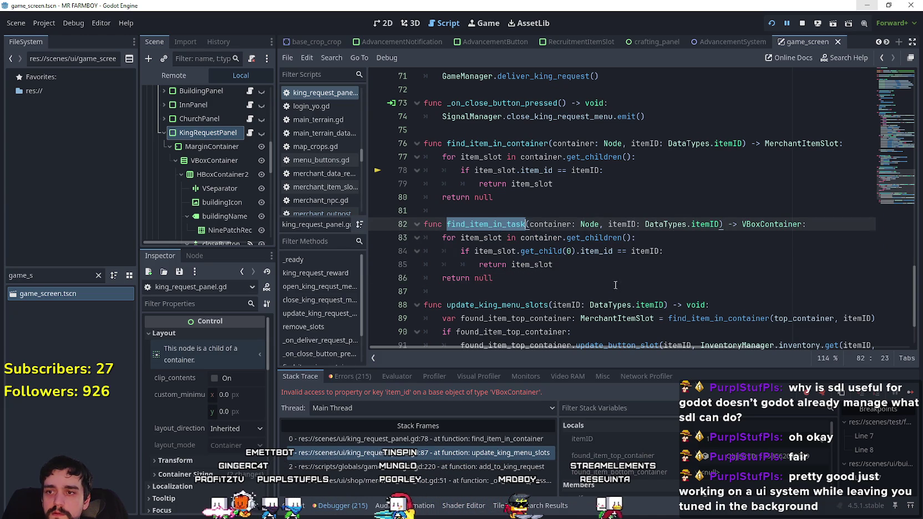
scroll(712, 276, down, 2)
double_click(733, 291)
key(ctrl+v)
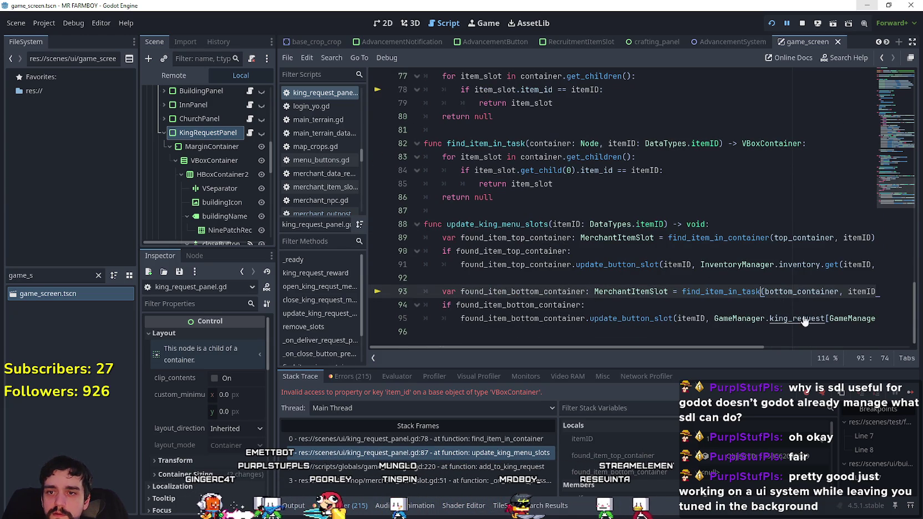
click(588, 318)
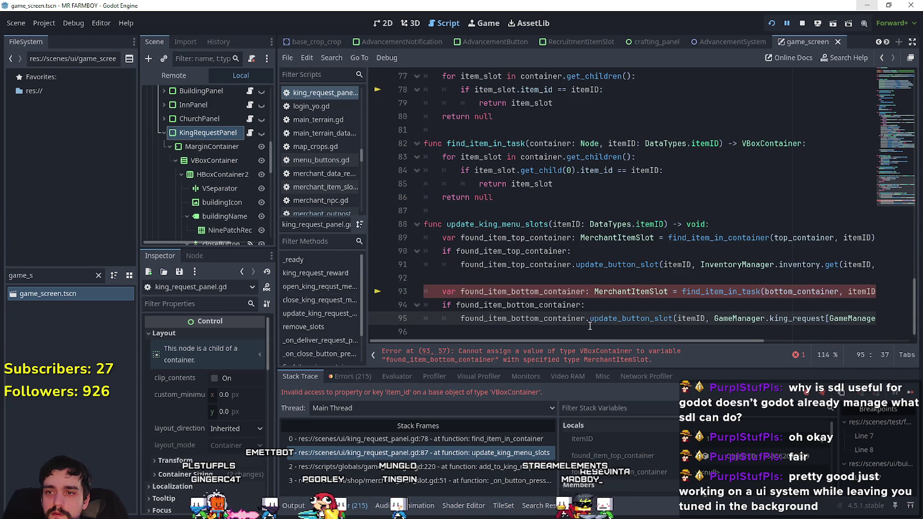
click(722, 301)
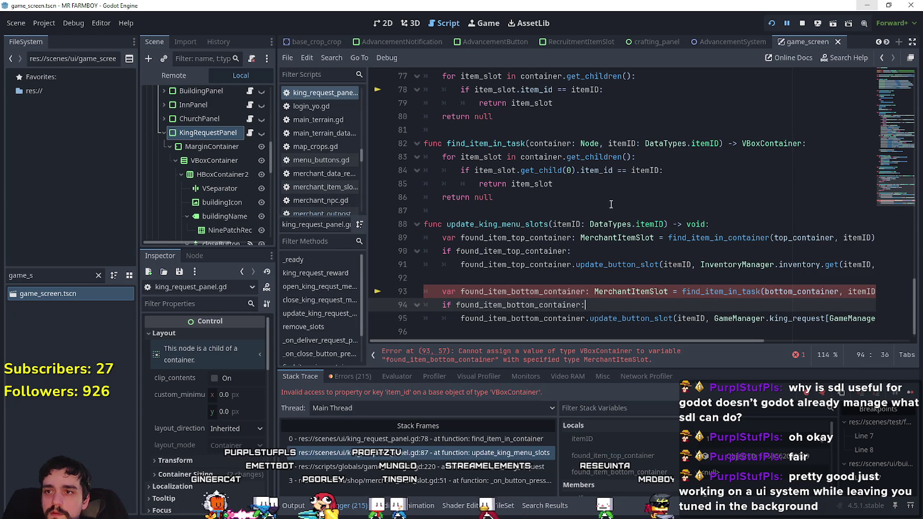
click(610, 183)
drag(709, 341, 717, 338)
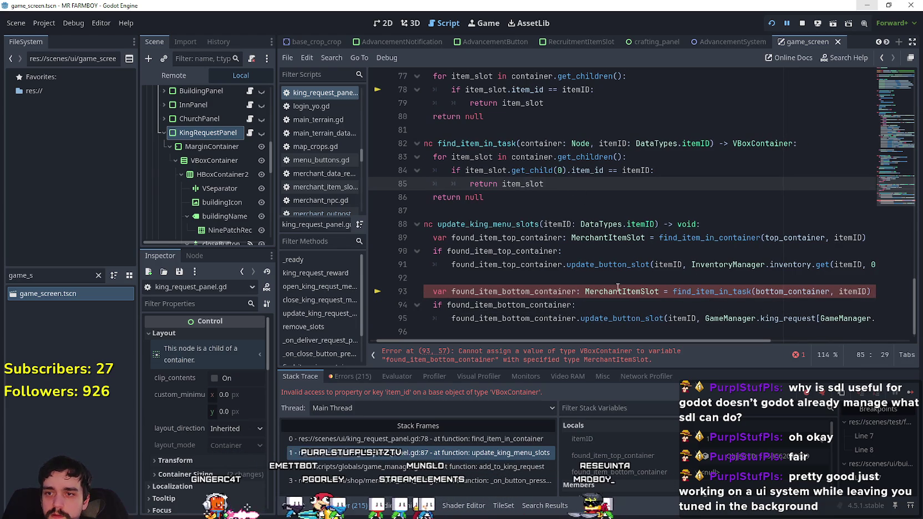
- Change the bottom-container variable's type on line 93 from MerchantItemSlot to VBoxContainer
double_click(617, 291)
double_click(739, 144)
key(ctrl+c)
double_click(621, 291)
key(ctrl+v)
- Append .get_child(0) to found_item_bottom_container in the update call on line 95
click(567, 317)
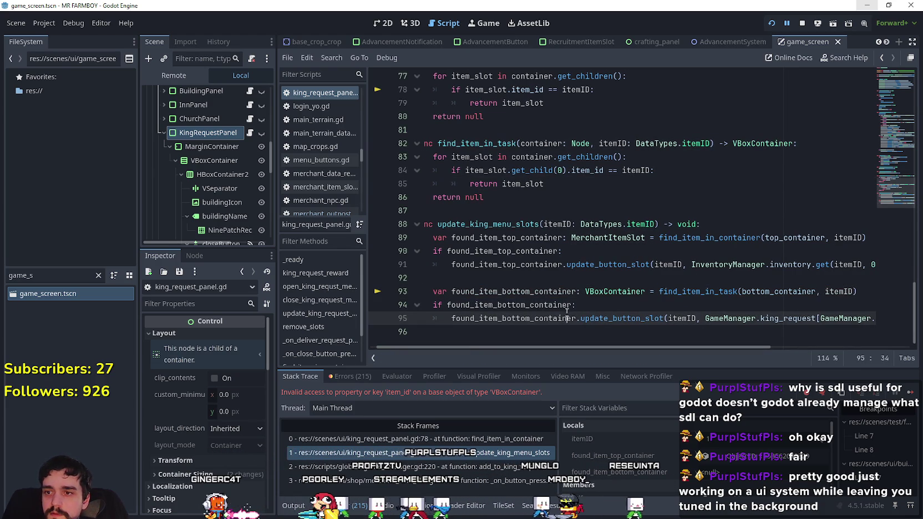
click(556, 171)
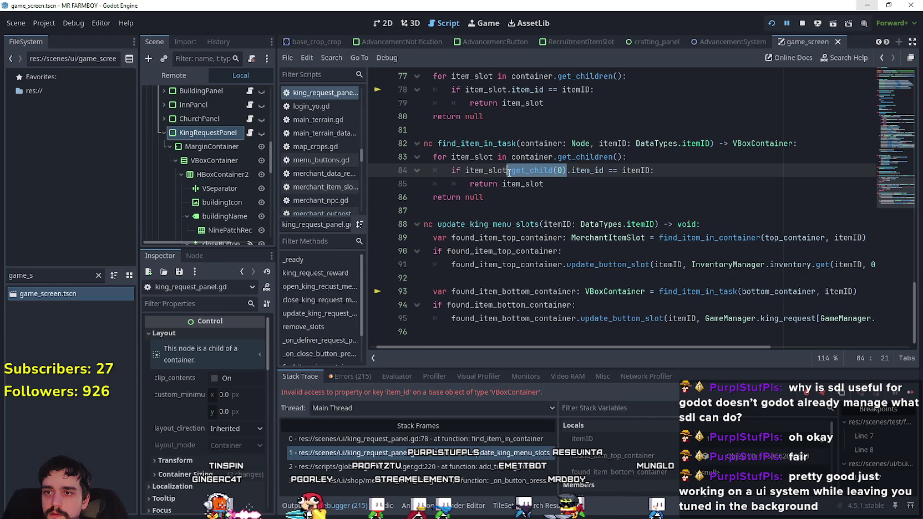
key(ctrl+c)
click(577, 318)
key(ctrl+v)
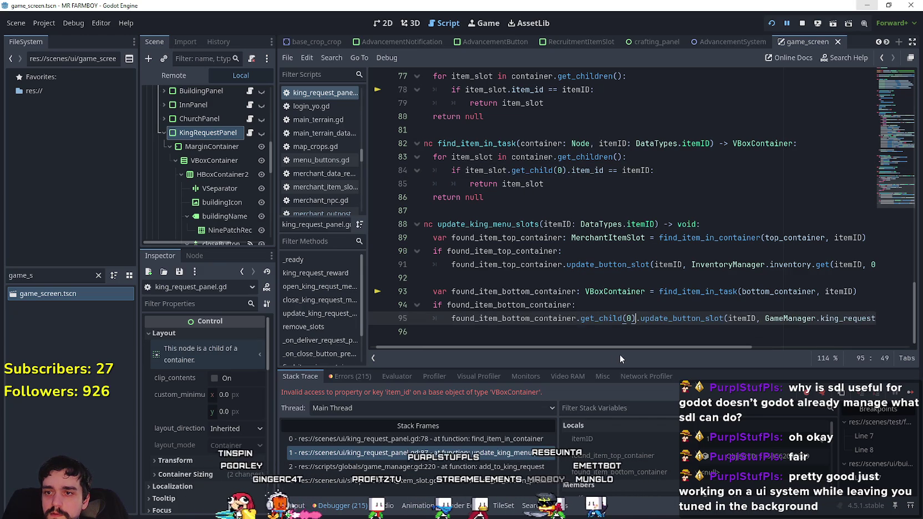
- Save the script and scene changes, then switch to the running game
mouse_move(645, 348)
mouse_down()
mouse_move(816, 347)
mouse_move(643, 348)
mouse_up()
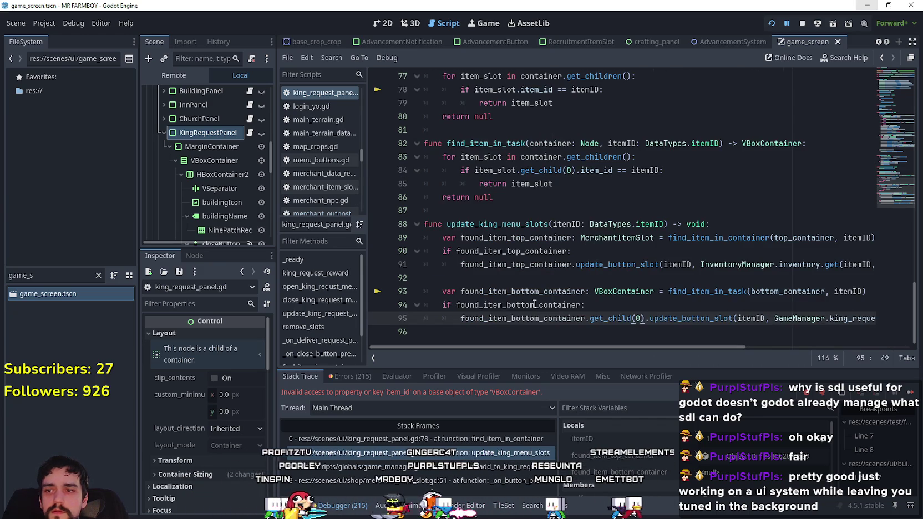
click(535, 305)
key(ctrl+s)
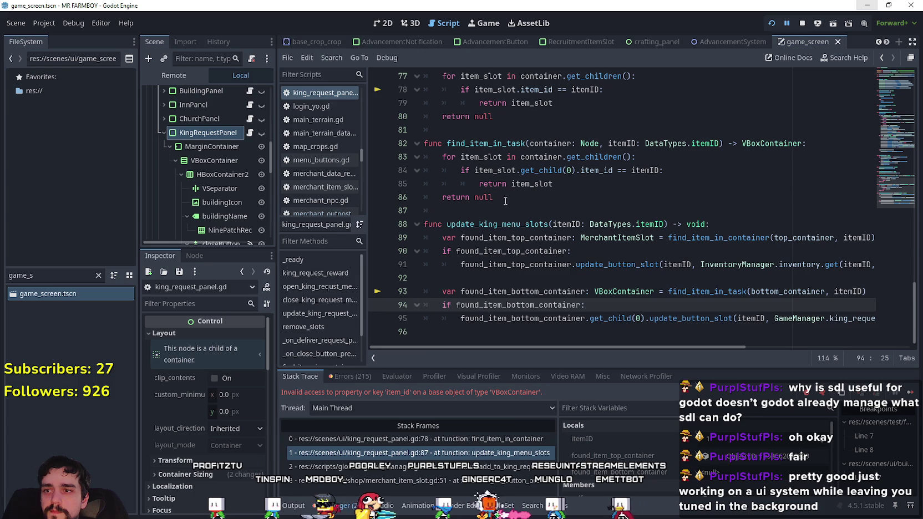
click(501, 211)
key(F12)
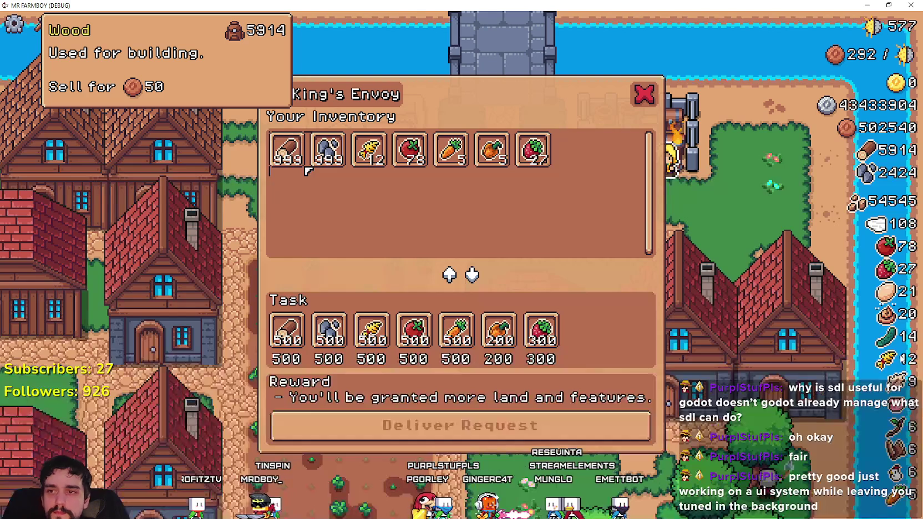
- Close and reopen the King's Envoy panel to check its labelled slot rows, then return to the editor
key(Escape)
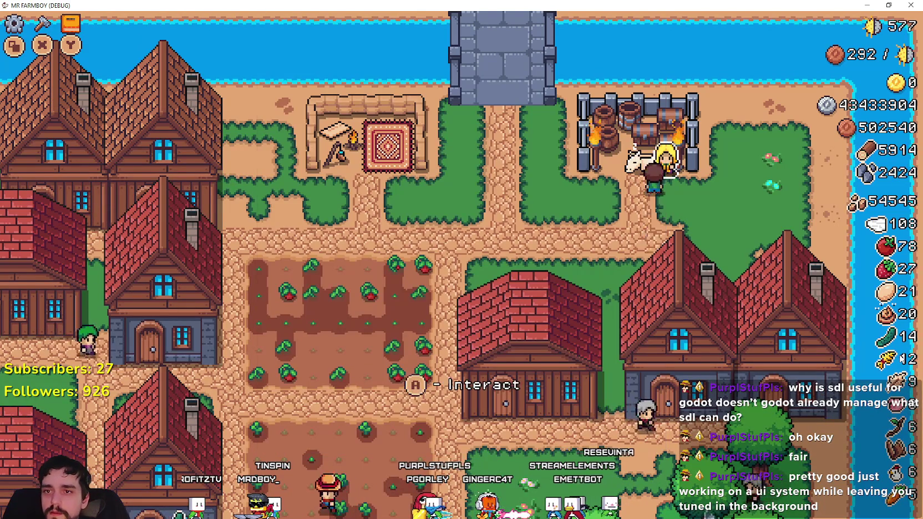
key(e)
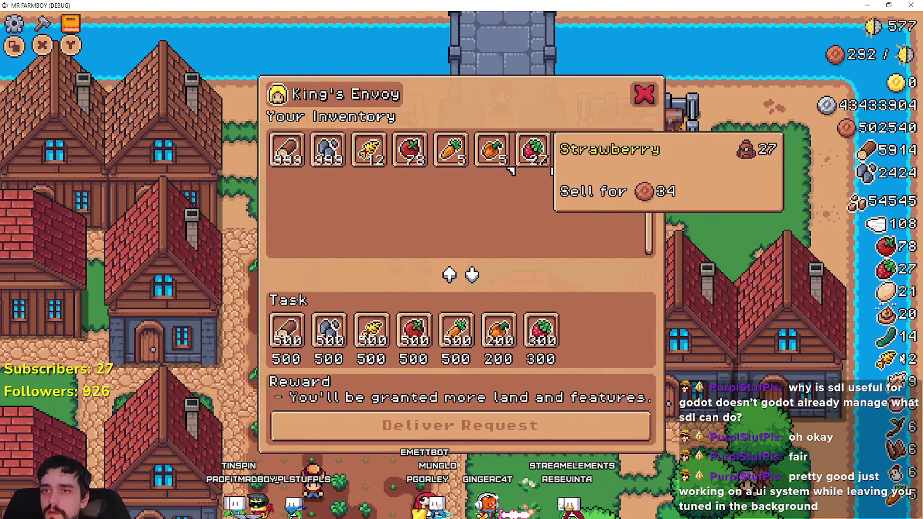
click(644, 94)
key(e)
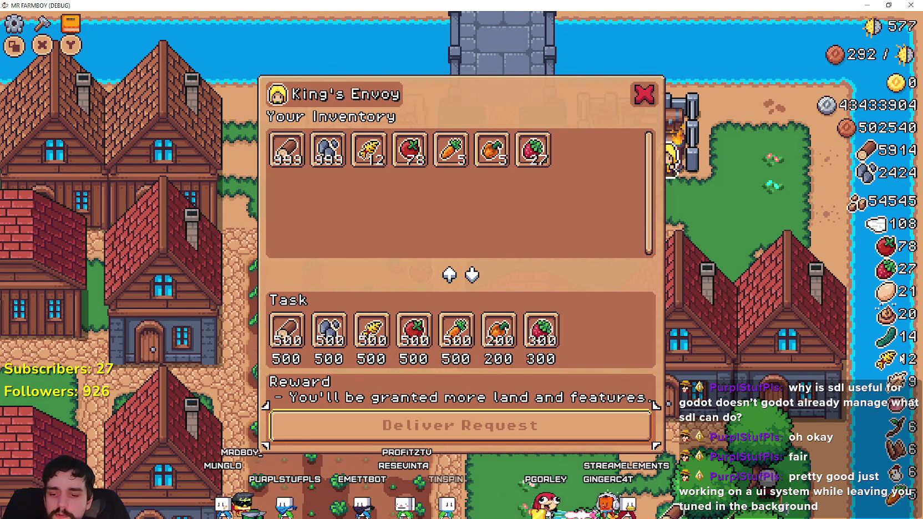
key(alt+Tab)
scroll(229, 176, down, 5)
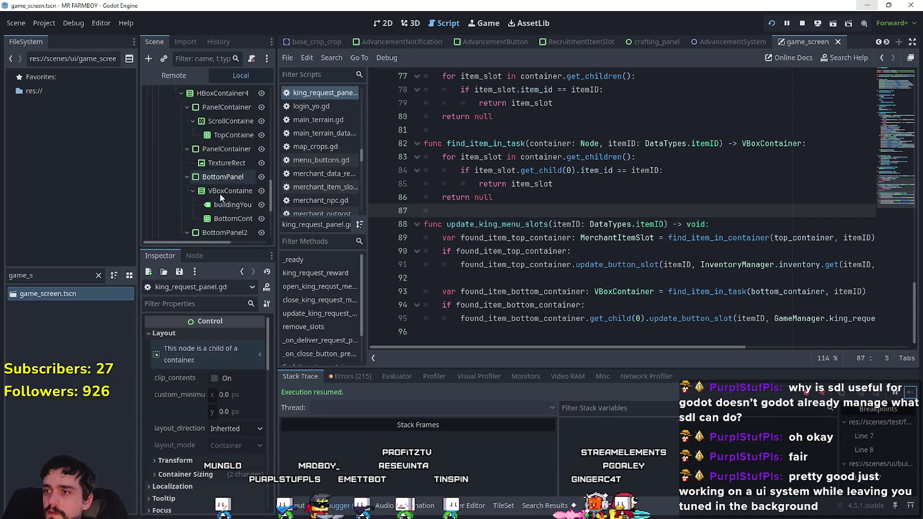
- Set the DeliverRequest button's neighbor_right focus to DeliverRequest, then return to the game
scroll(234, 194, down, 3)
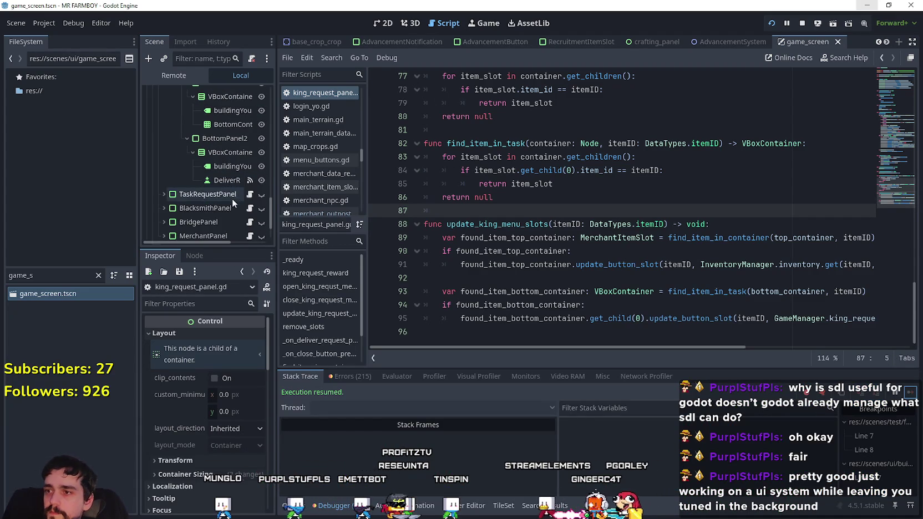
scroll(193, 452, down, 5)
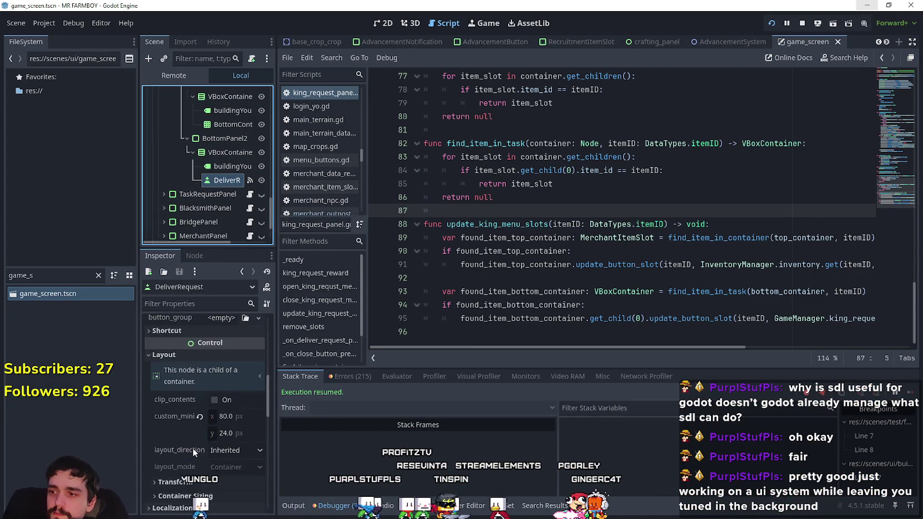
scroll(205, 442, down, 4)
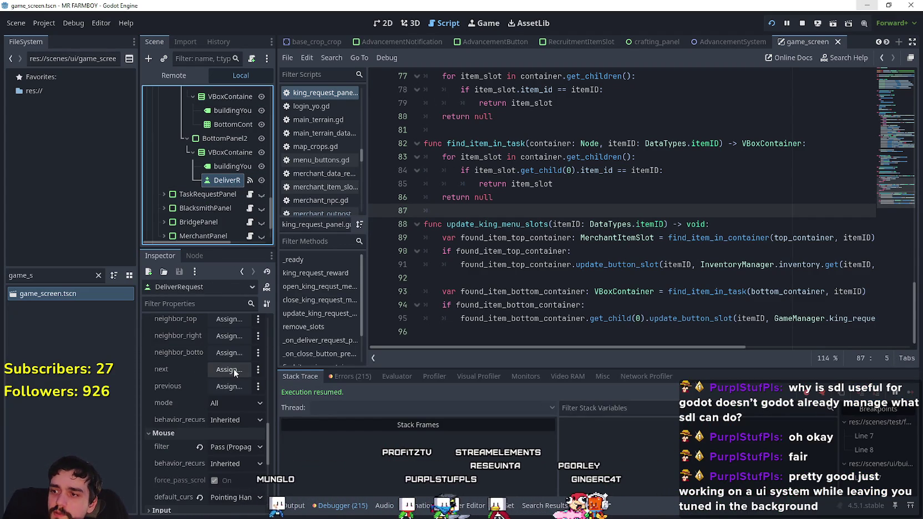
click(229, 336)
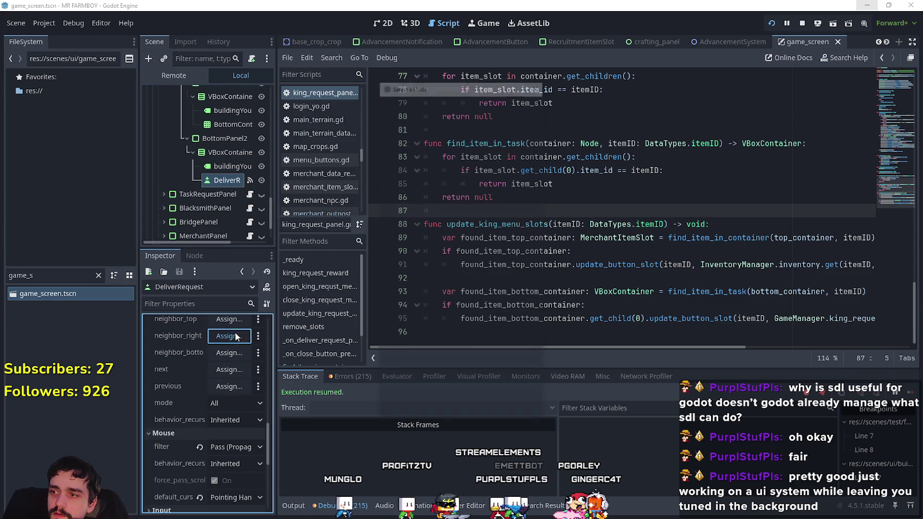
mouse_move(539, 134)
mouse_down()
mouse_move(534, 208)
mouse_move(547, 267)
mouse_up()
click(477, 248)
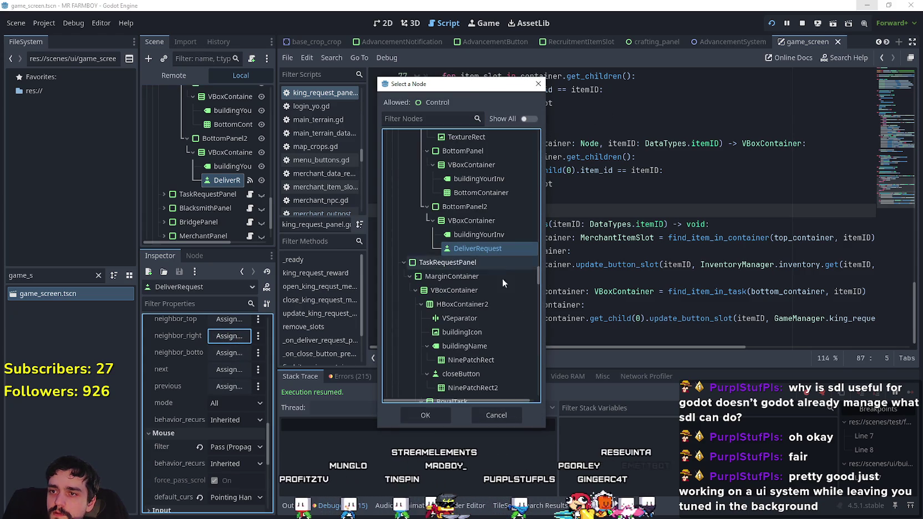
click(438, 416)
key(alt+Tab)
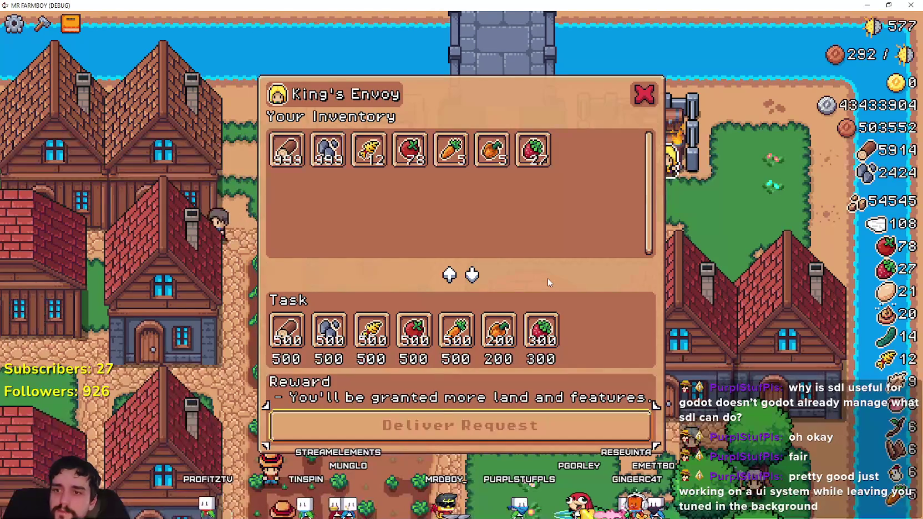
- Arrow through the Task and inventory slot rows checking their item tooltips
key(Right)
key(Right)
key(Right)
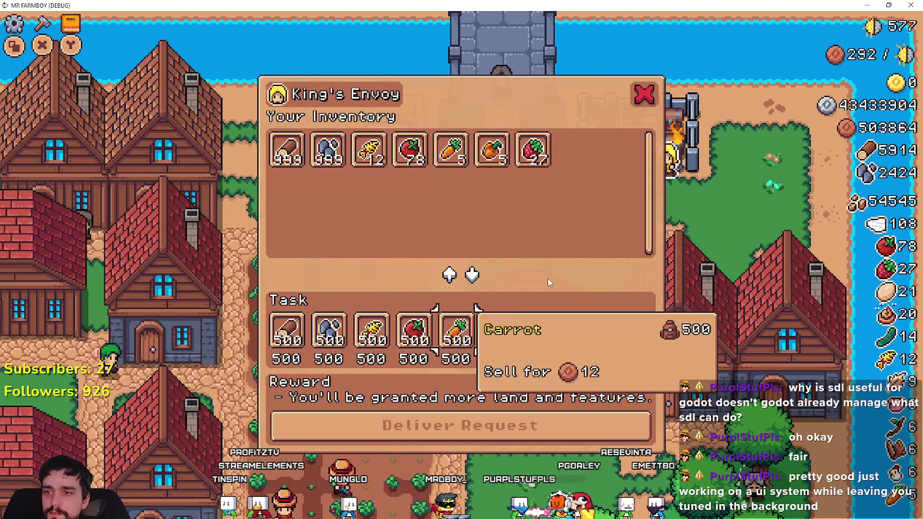
key(Up)
key(Up)
key(Down)
key(Left)
key(Left)
key(Left)
key(Left)
key(Right)
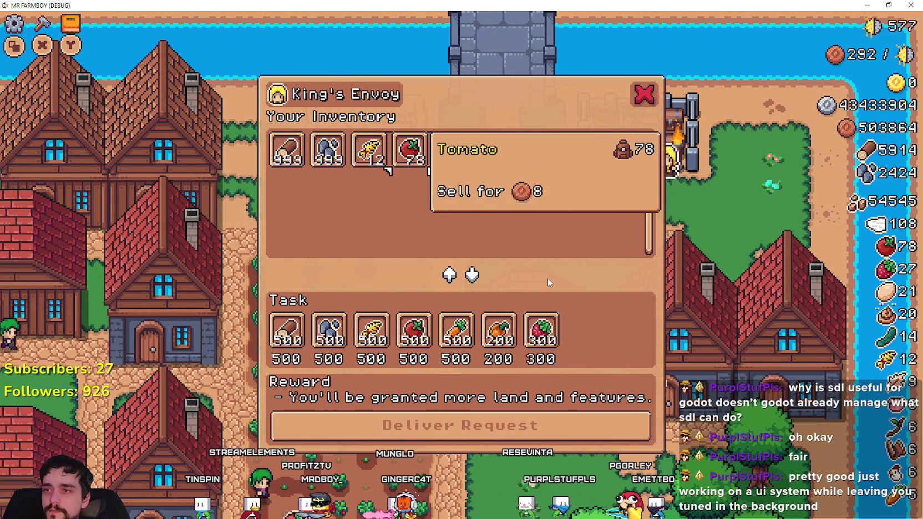
key(Left)
key(Left)
key(Left)
key(Right)
key(Right)
key(Right)
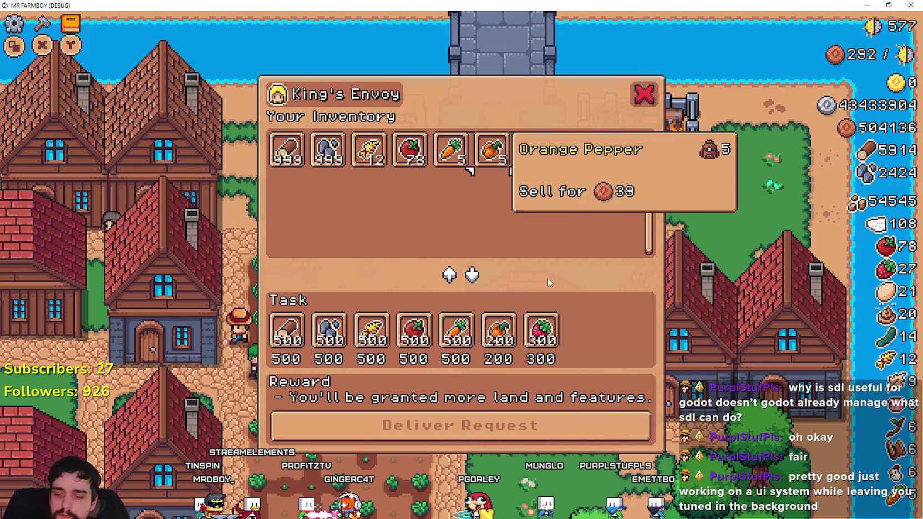
key(alt+Tab)
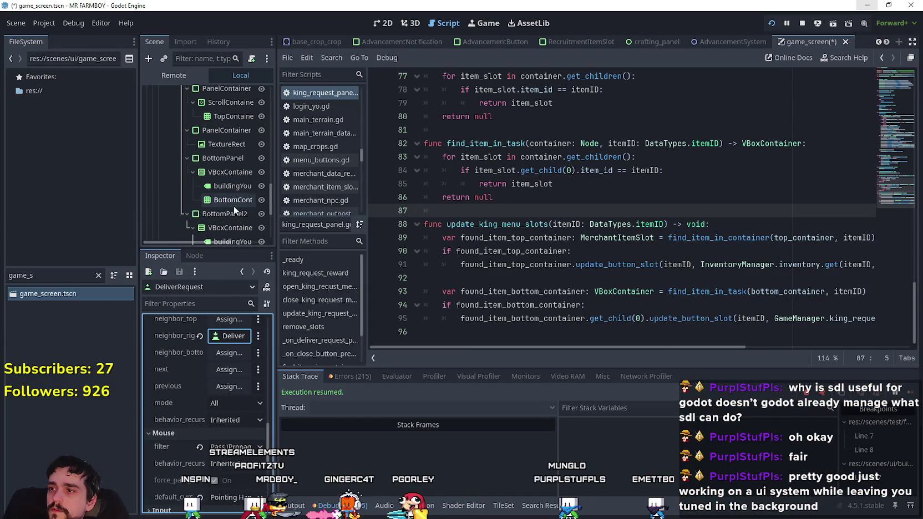
- Move focus between the Task row slots and the Deliver Request button
key(alt+Tab)
key(Down)
key(Up)
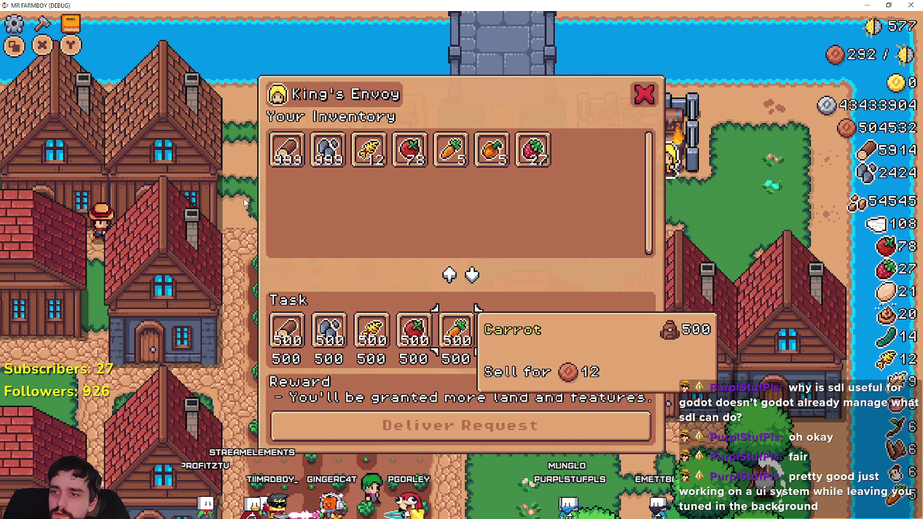
key(Left)
key(Left)
key(Left)
key(Left)
key(Right)
key(Right)
key(Right)
key(Right)
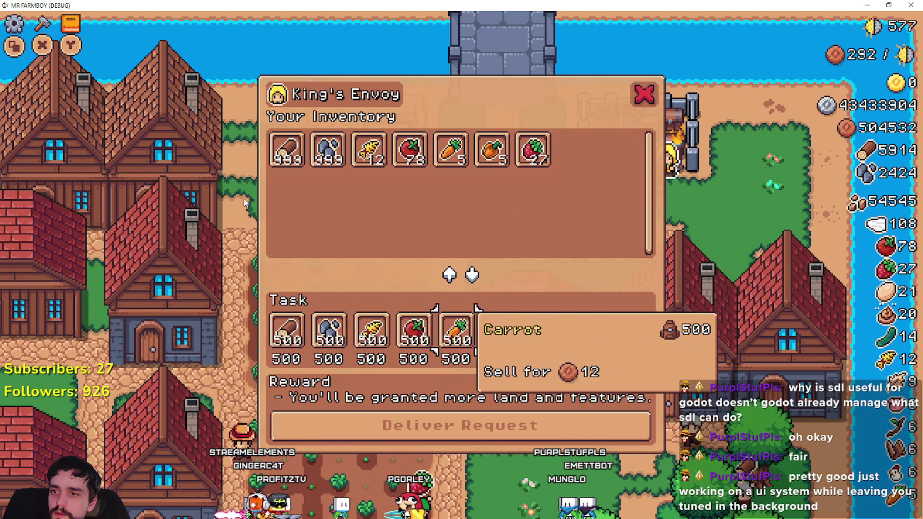
key(Right)
key(Right)
key(Down)
key(Up)
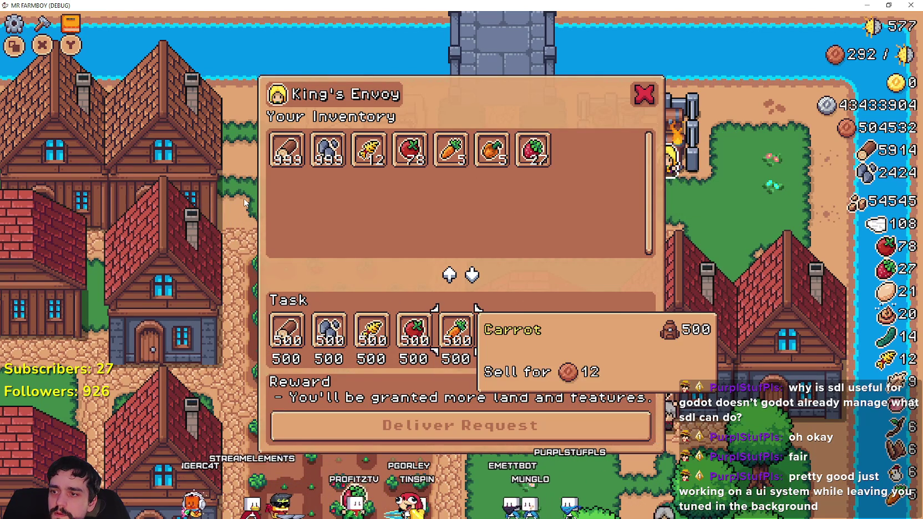
key(Left)
key(Left)
key(Left)
key(Left)
- Check focus moves between the task and inventory Wood slots, then return to the editor
key(Up)
key(Down)
key(Right)
key(Right)
key(Right)
key(Right)
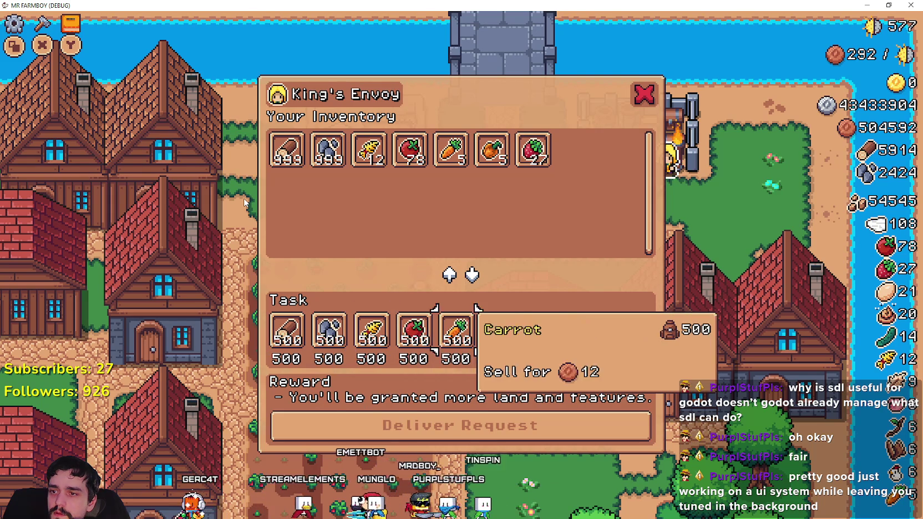
key(Right)
key(Right)
key(Down)
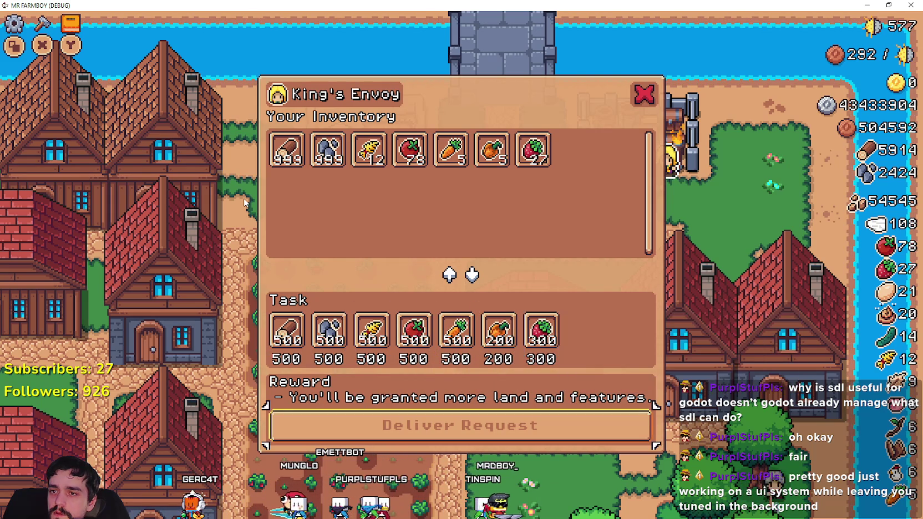
key(Up)
key(Left)
key(Left)
key(Left)
key(Left)
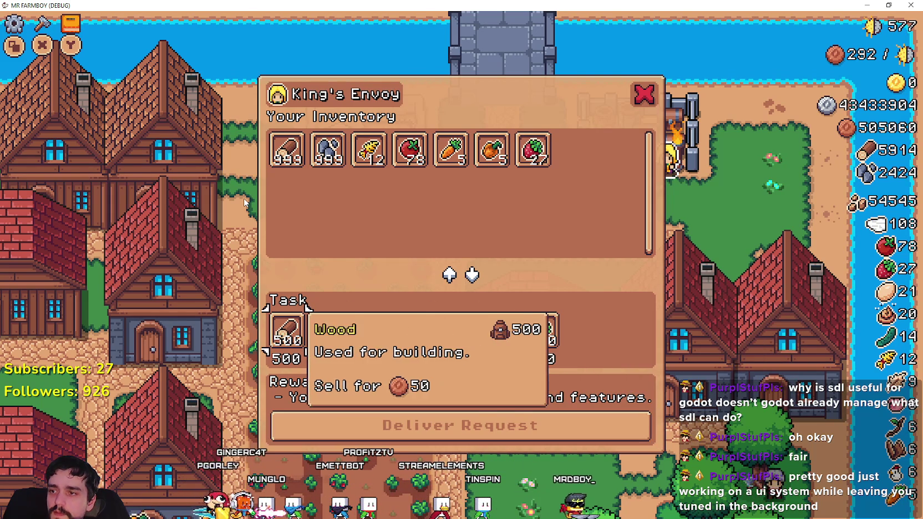
key(Up)
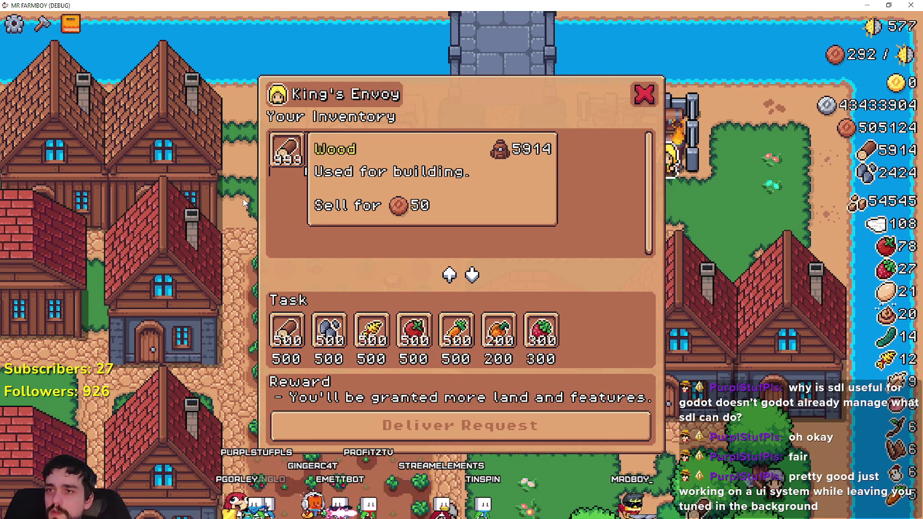
key(alt+Tab)
click(233, 115)
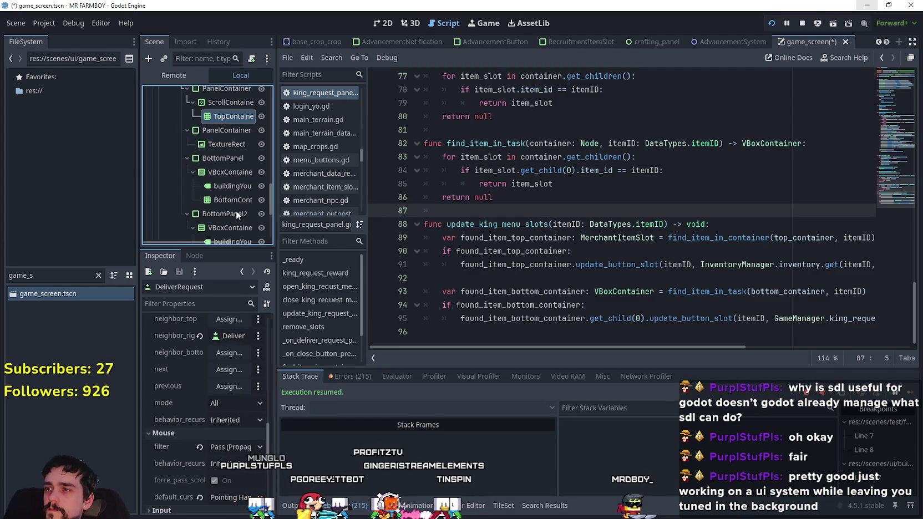
- Review ScrollContainer and PanelContainer properties, including clip contents, then view the game
click(214, 97)
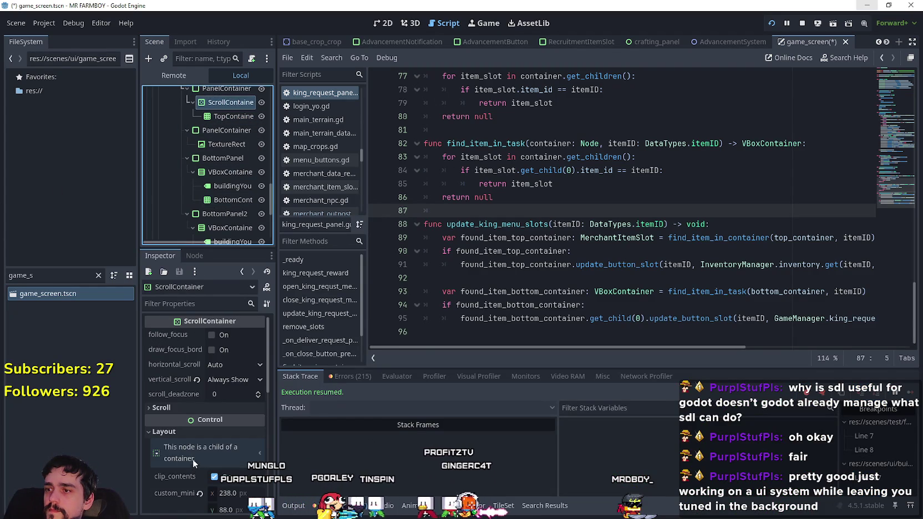
scroll(205, 199, up, 1)
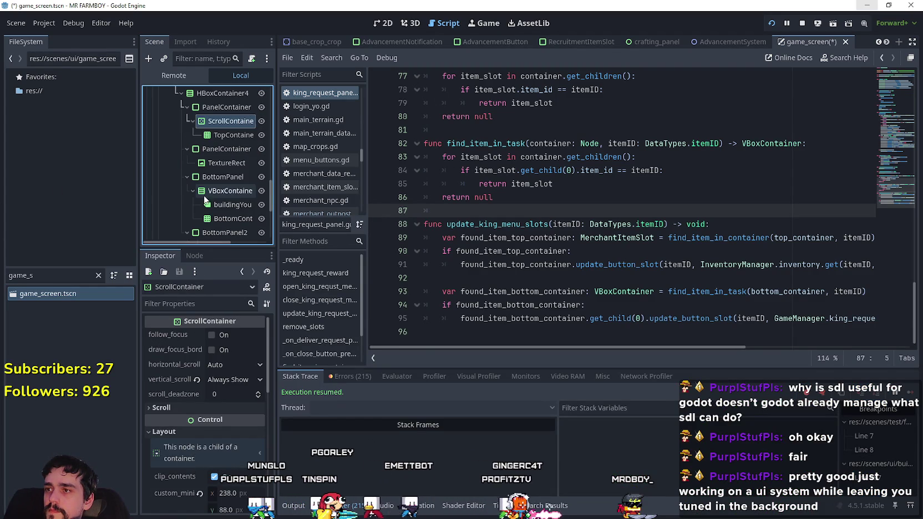
click(214, 108)
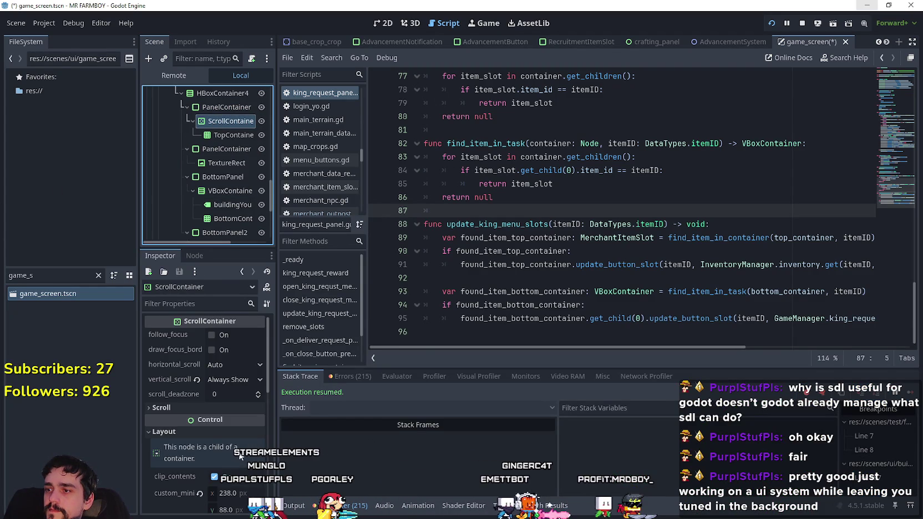
click(177, 476)
key(alt+Tab)
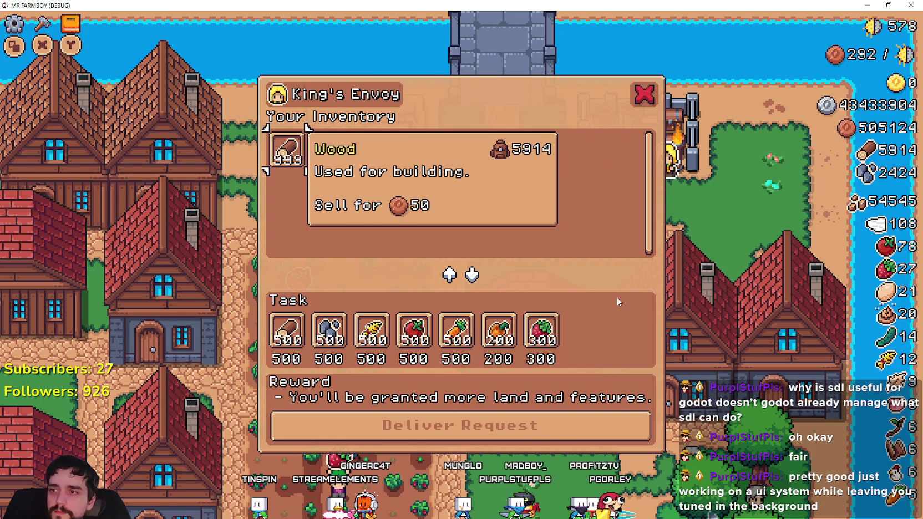
- Inspect the closeButton, HBoxContainer2 and outer container nodes, then view the running game again
key(alt+Tab)
scroll(244, 159, up, 3)
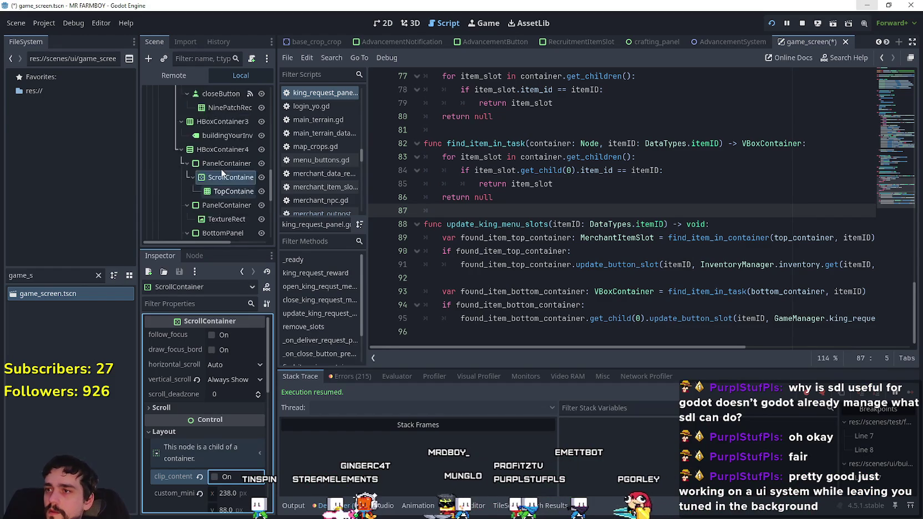
click(230, 135)
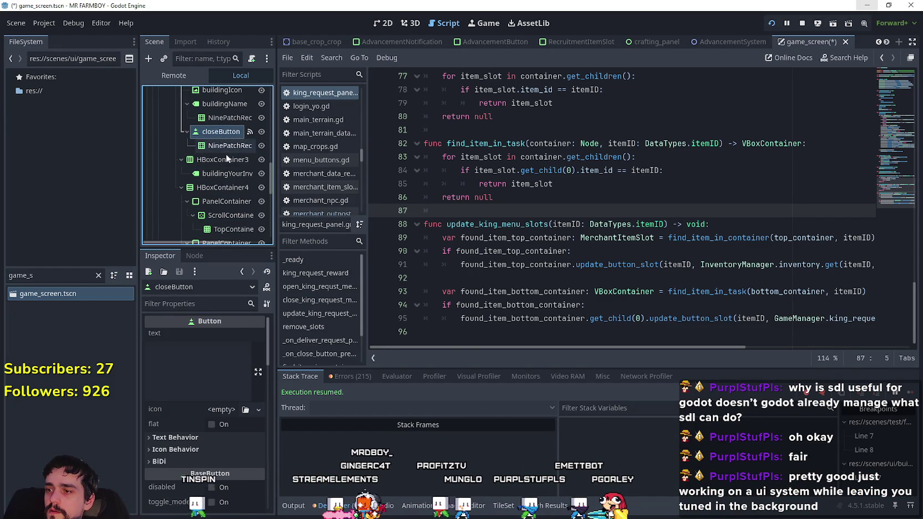
scroll(222, 127, up, 1)
scroll(223, 126, up, 1)
key(Up)
key(Up)
key(Up)
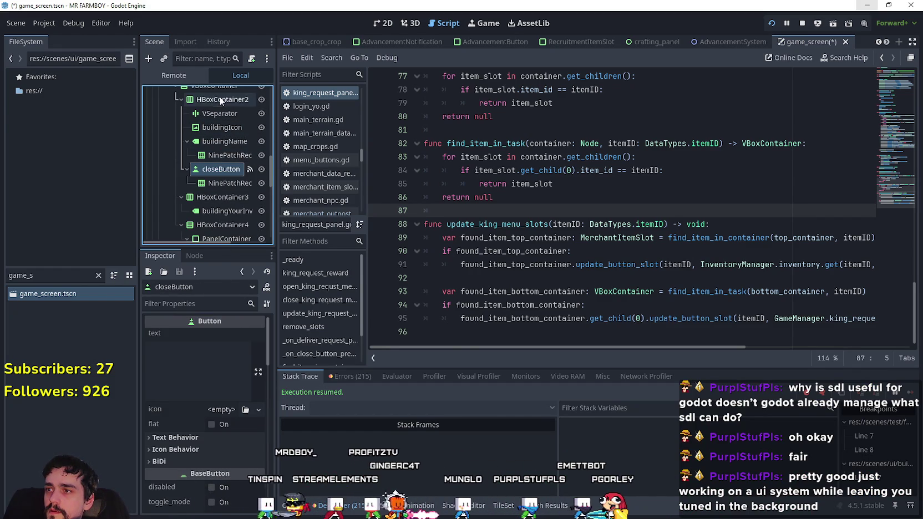
scroll(226, 452, down, 4)
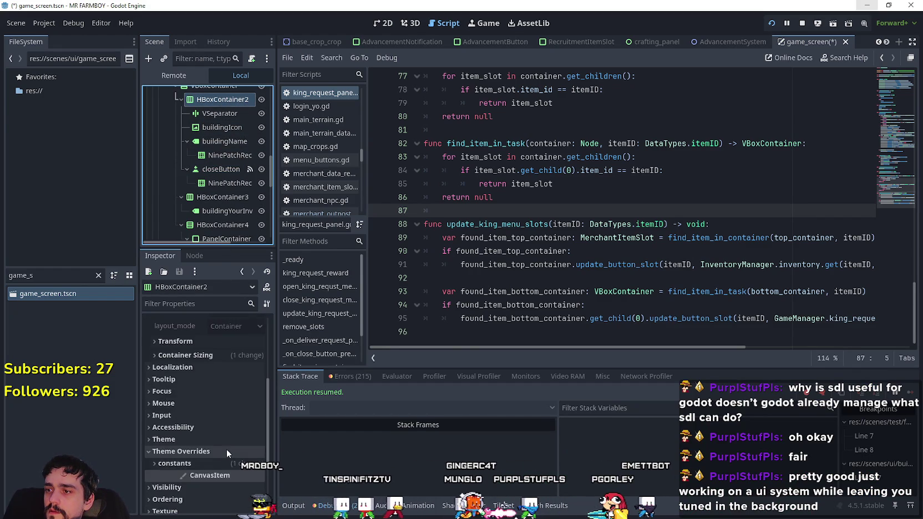
scroll(225, 448, up, 2)
scroll(173, 148, up, 3)
click(211, 124)
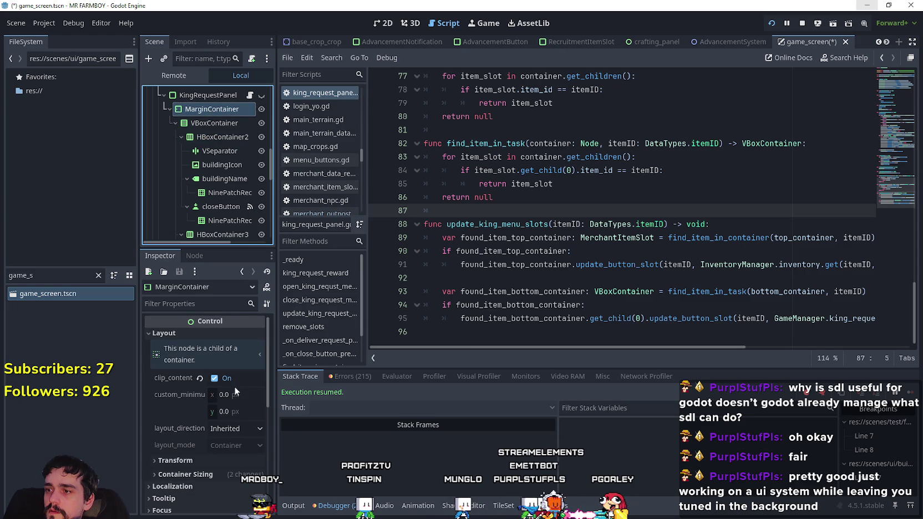
key(alt+Tab)
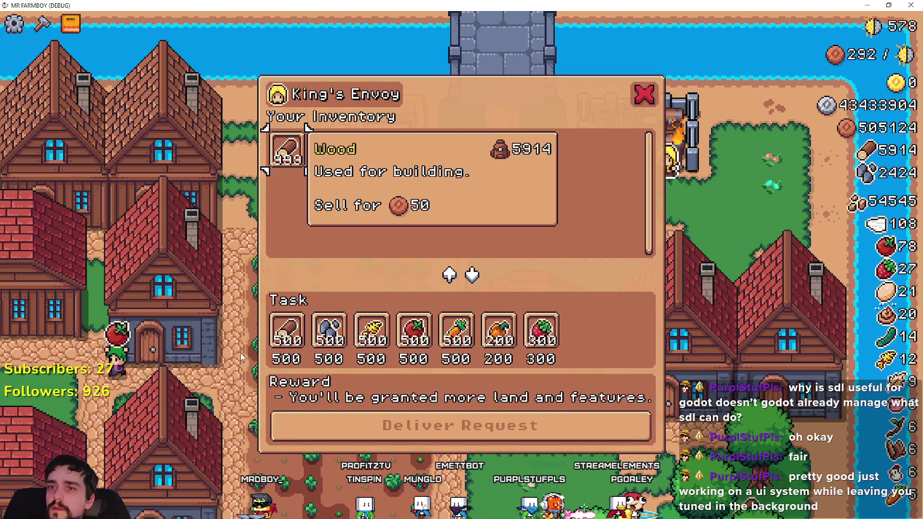
- Cycle focus between the King's Envoy close option, task and inventory slots, and Deliver Request
key(Up)
key(Down)
key(Up)
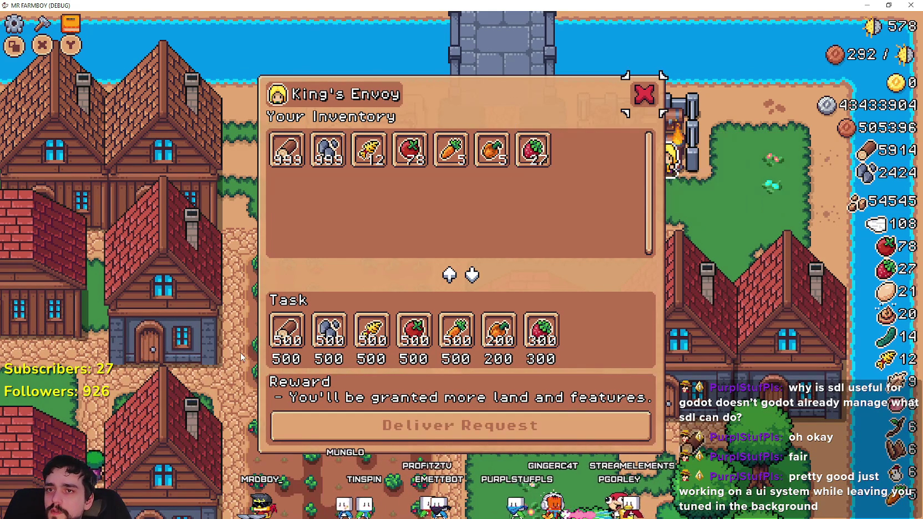
key(Down)
key(Up)
key(Left)
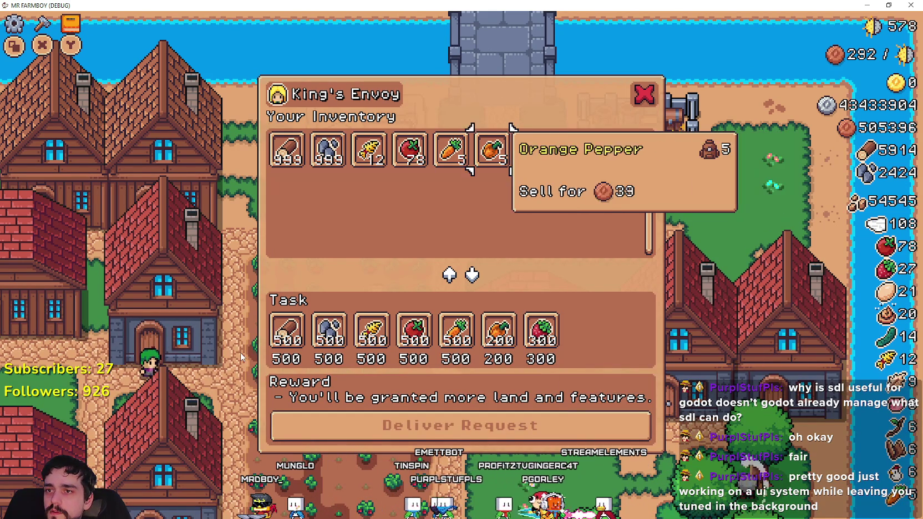
key(Left)
key(Left)
key(Left)
key(Down)
key(Down)
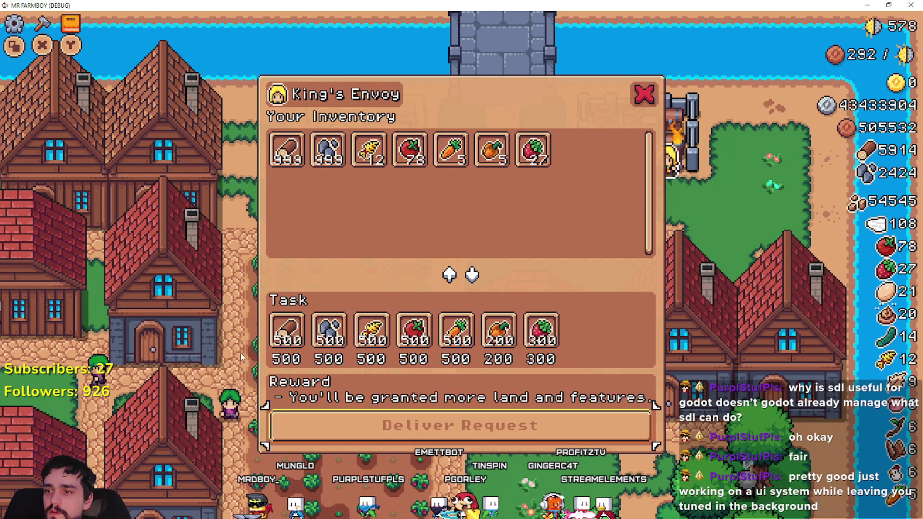
key(Up)
key(Up)
key(Up)
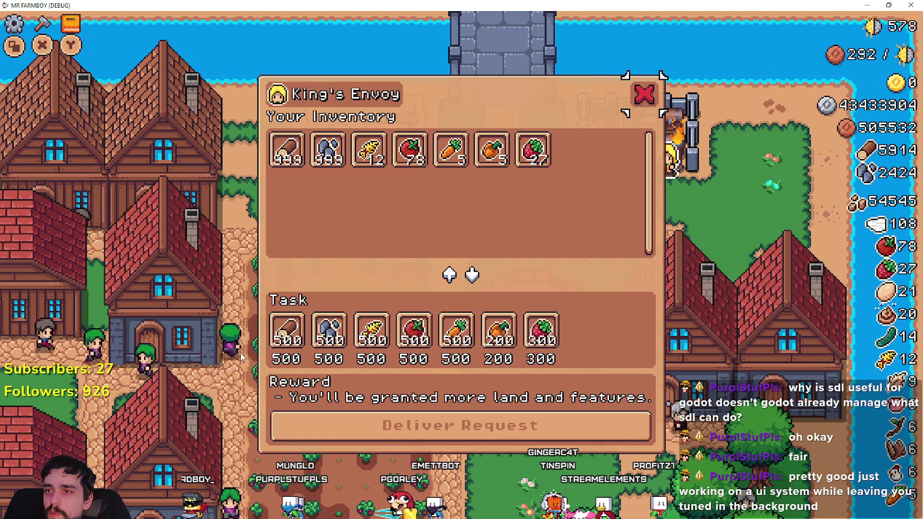
key(Left)
key(Left)
key(Left)
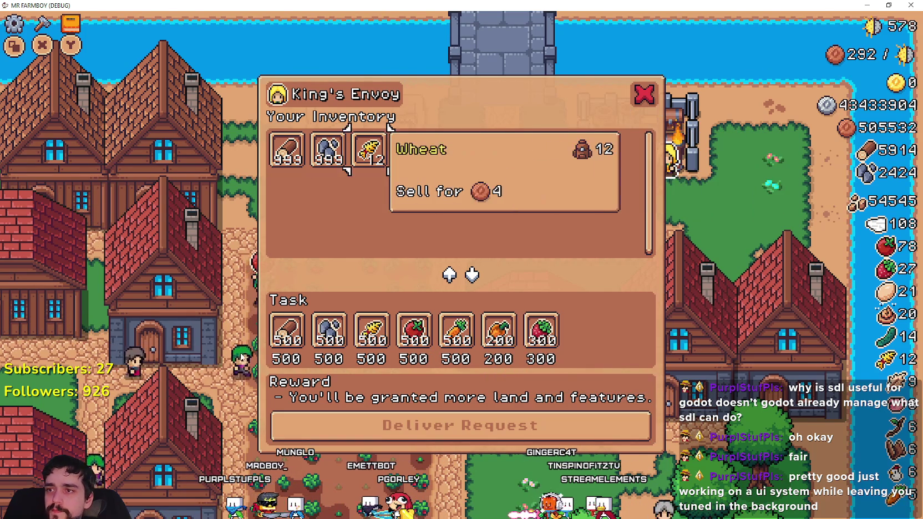
key(Left)
key(Left)
- Step through the task row (Carrot, Orange Pepper) and inventory slots, ending on inventory Carrot
key(Down)
key(Right)
key(Right)
key(Right)
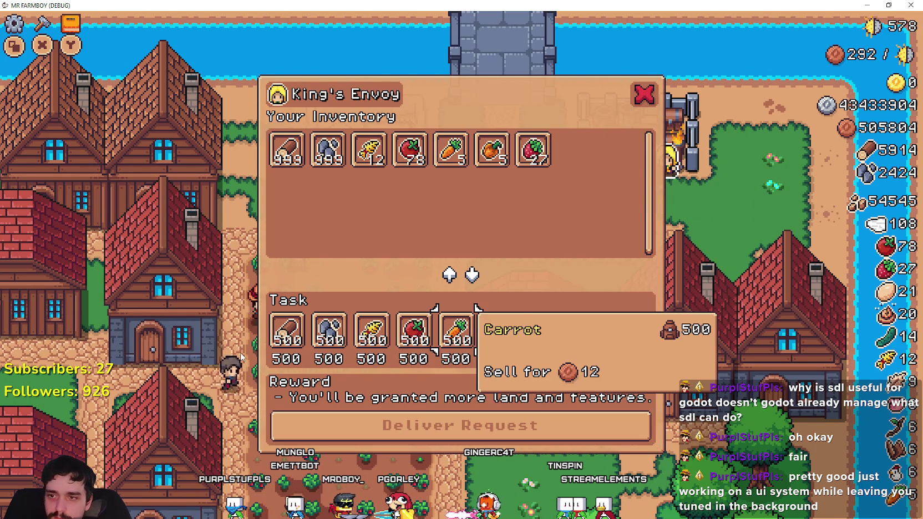
key(Right)
key(Up)
key(Right)
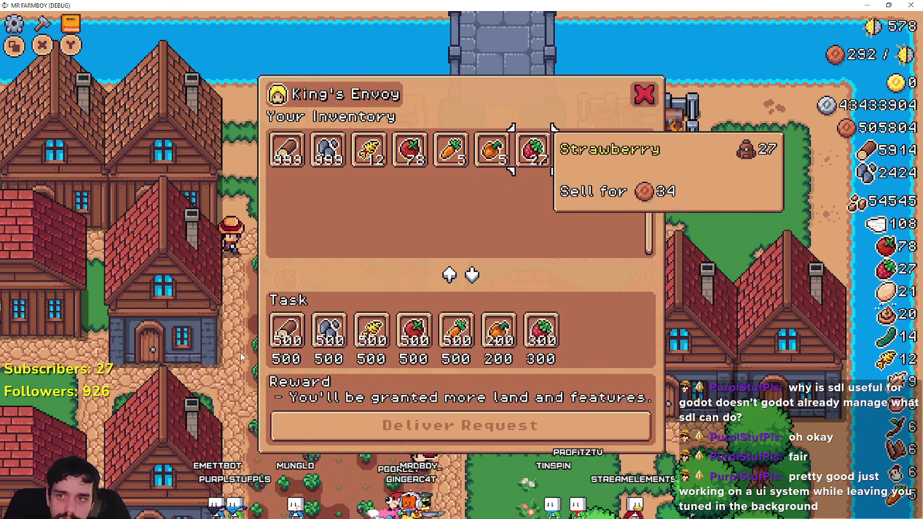
key(Left)
key(Left)
key(Left)
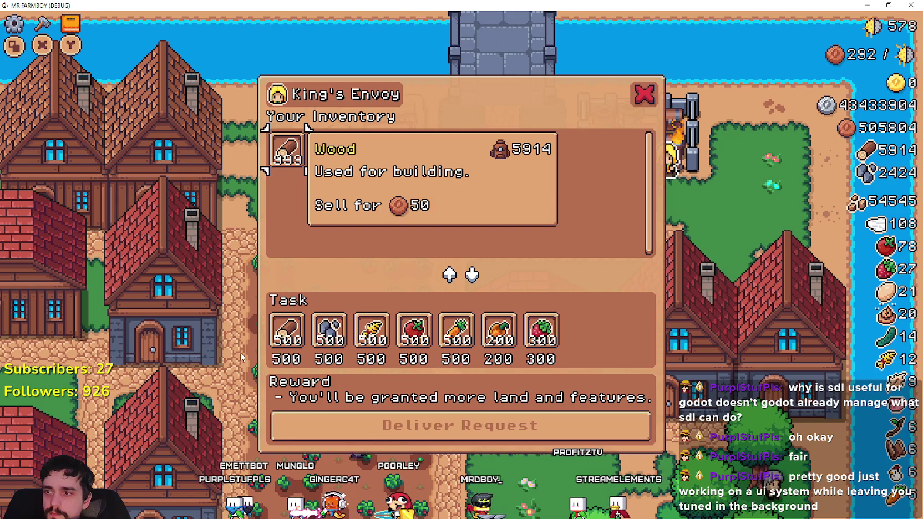
key(Down)
key(Down)
key(Up)
key(Up)
key(Right)
key(Right)
key(Up)
- Close the King's Envoy dialog and walk the farmer over to open the Warehouse
key(Return)
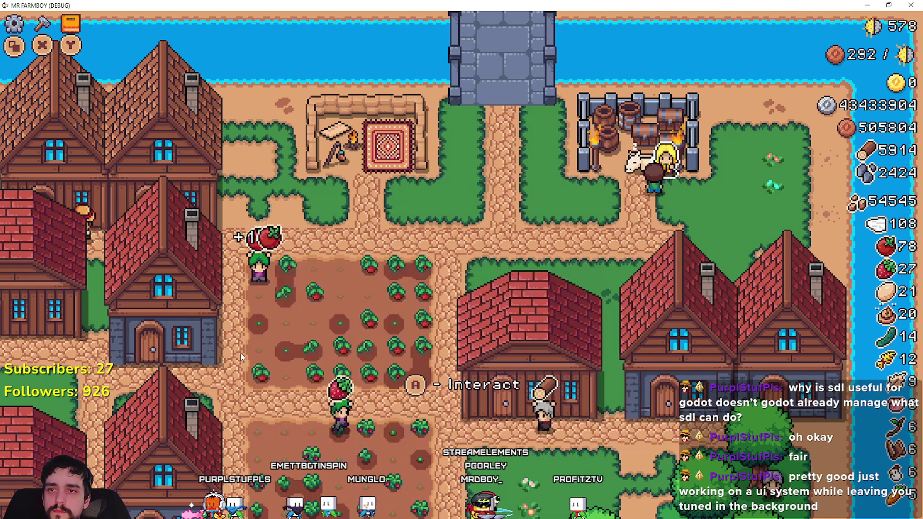
key(Down)
key(Up)
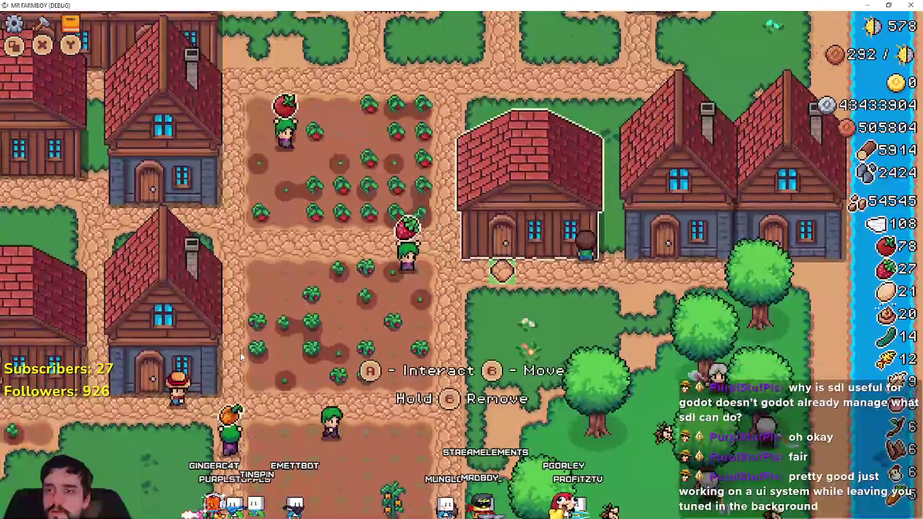
key(Return)
key(Right)
key(Right)
key(Right)
key(Right)
key(Right)
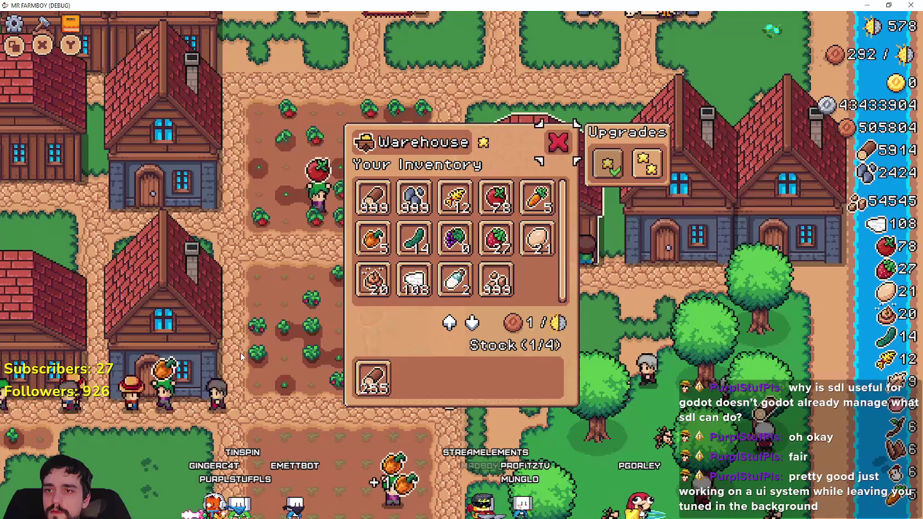
- Browse the Warehouse slots (Carrot, Egg, Wheat, Wood, Upgrades), then close the Warehouse
key(Left)
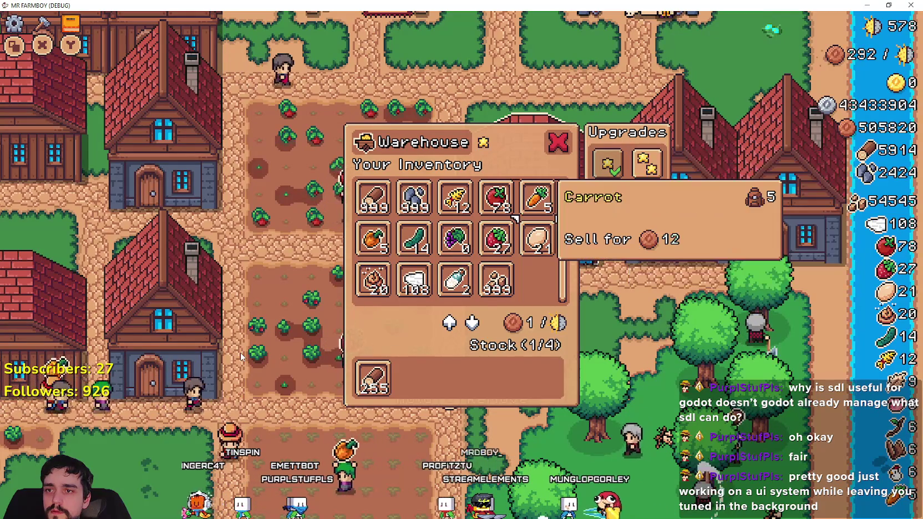
key(Down)
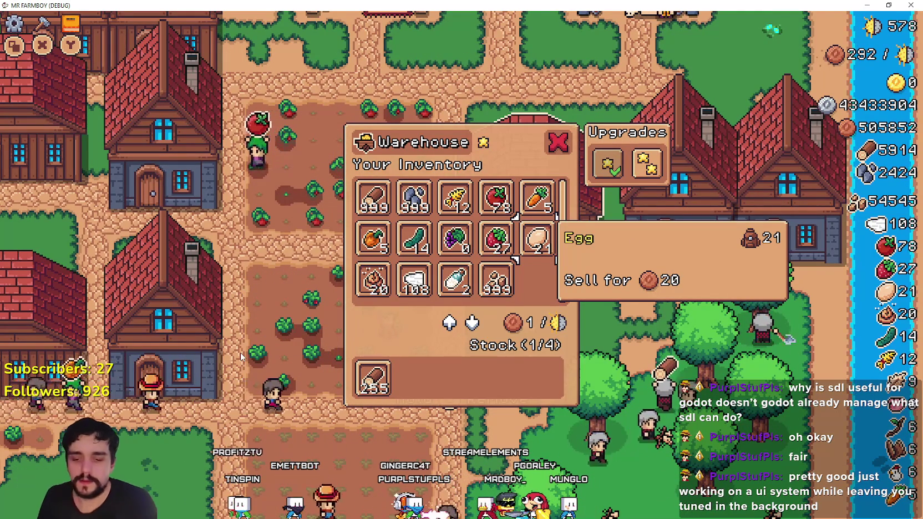
key(Up)
key(Up)
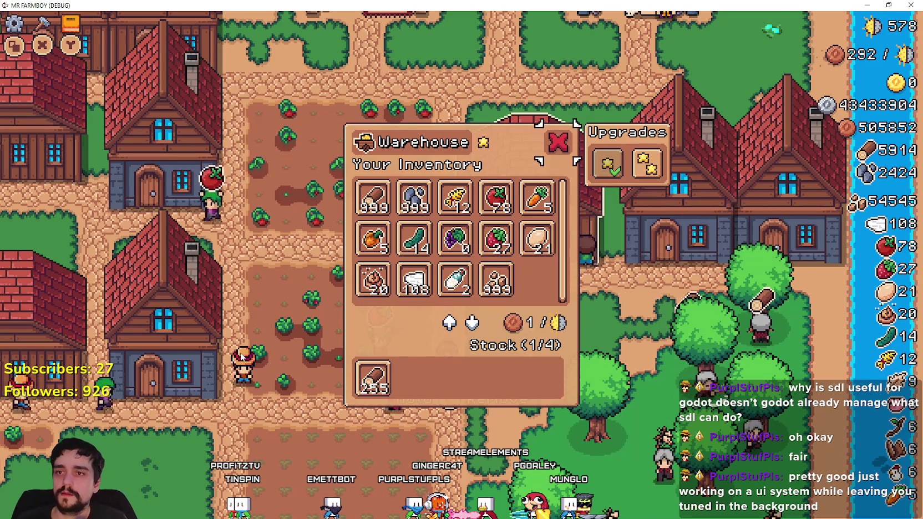
key(Right)
key(Right)
key(Left)
key(Left)
key(Down)
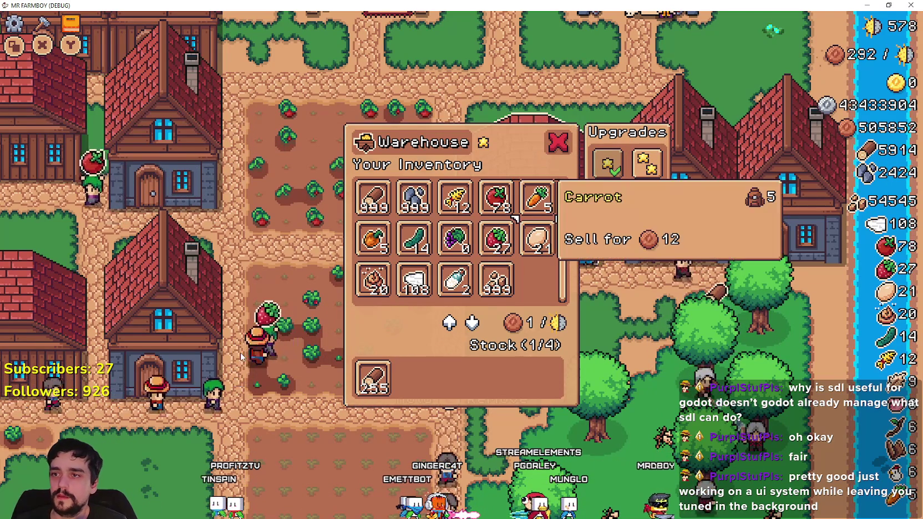
key(Left)
key(Left)
key(Left)
key(Left)
key(Down)
key(Down)
key(Down)
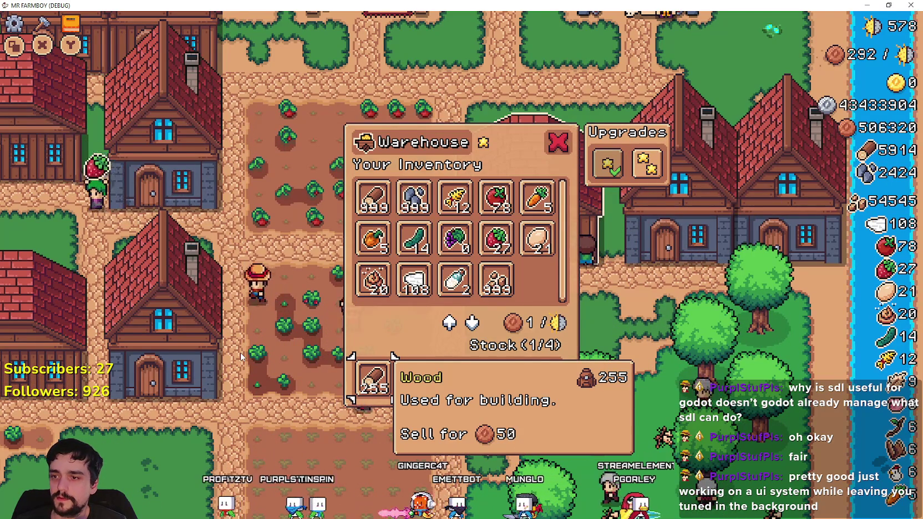
key(Up)
key(Up)
key(Up)
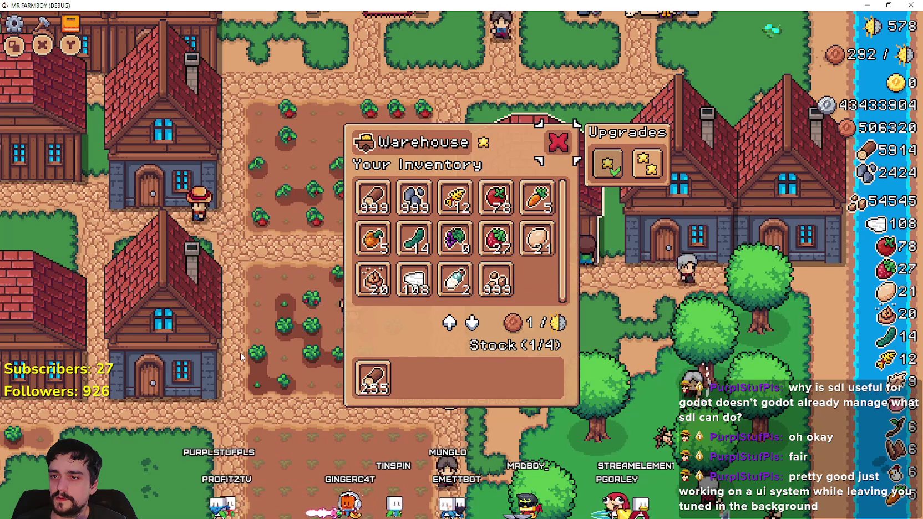
key(Right)
key(Down)
key(Down)
key(Up)
key(Up)
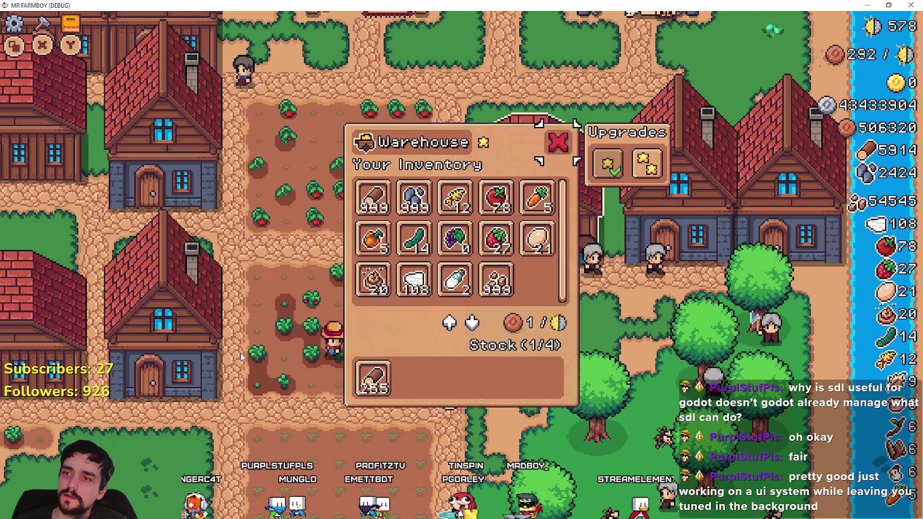
key(Return)
- Visit the house to browse hireable workers, then open the King's Envoy panel with e
key(Left)
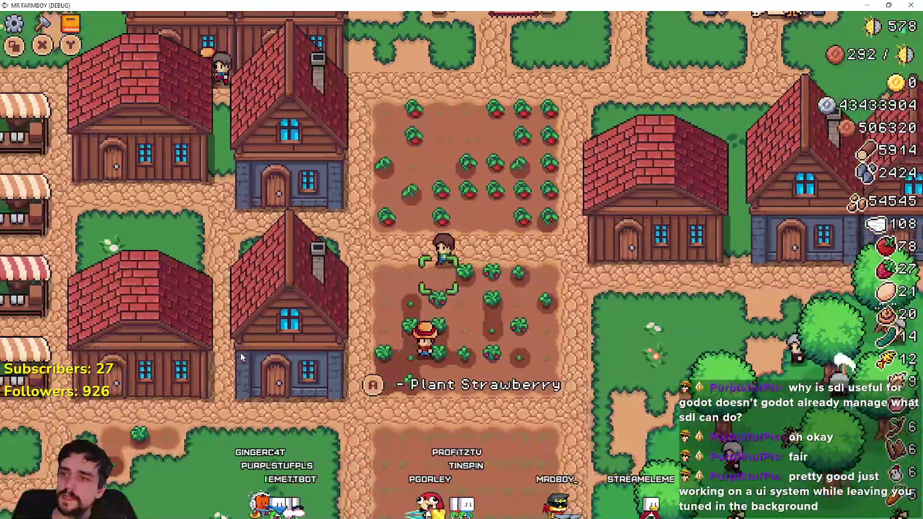
key(Return)
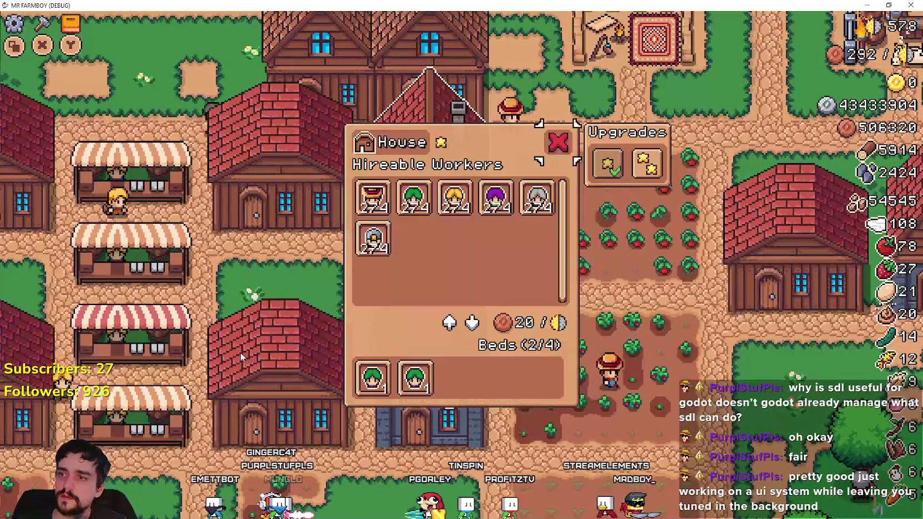
key(Right)
key(Left)
key(Left)
key(Left)
key(Left)
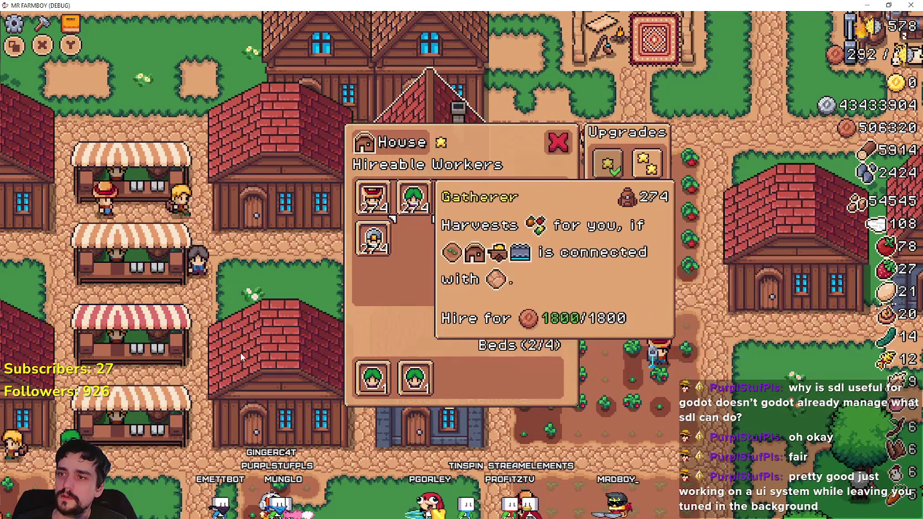
key(Left)
key(Right)
key(Right)
key(Up)
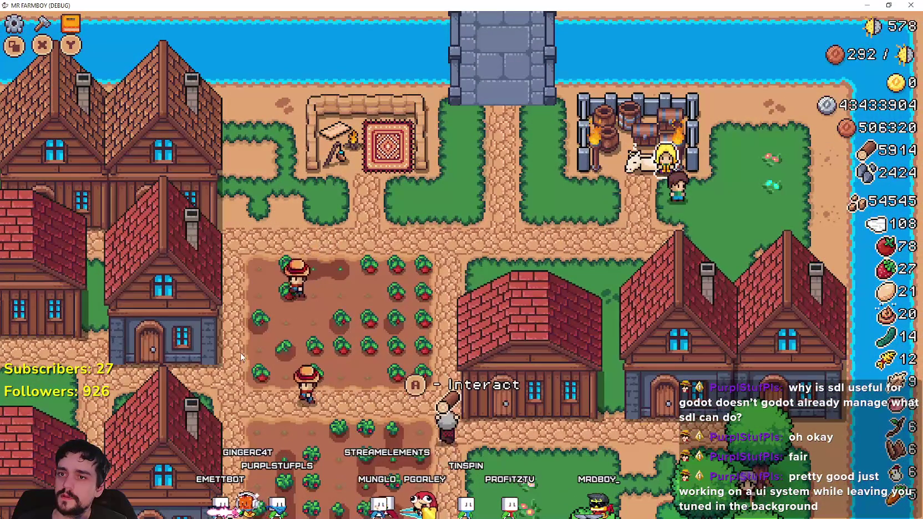
key(e)
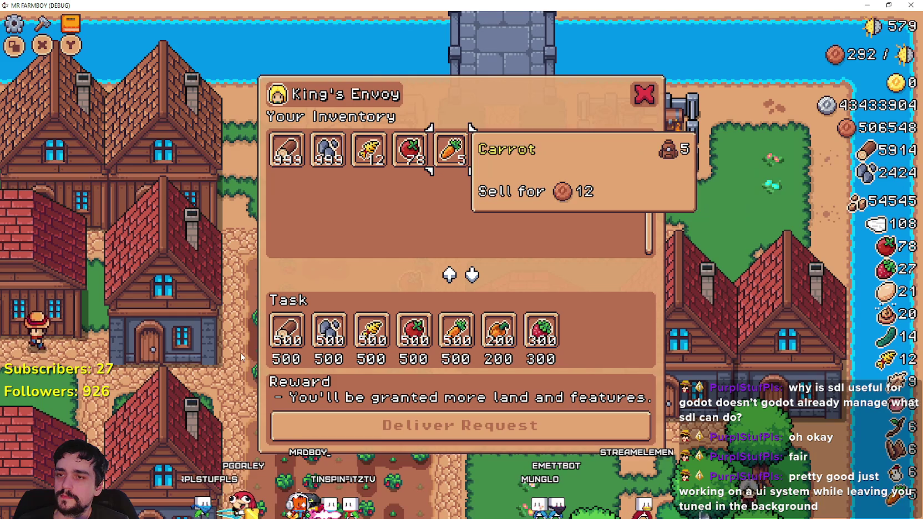
- Back in Godot, inspect the TopContainer slot grid and TextureRect nodes
key(alt+Tab)
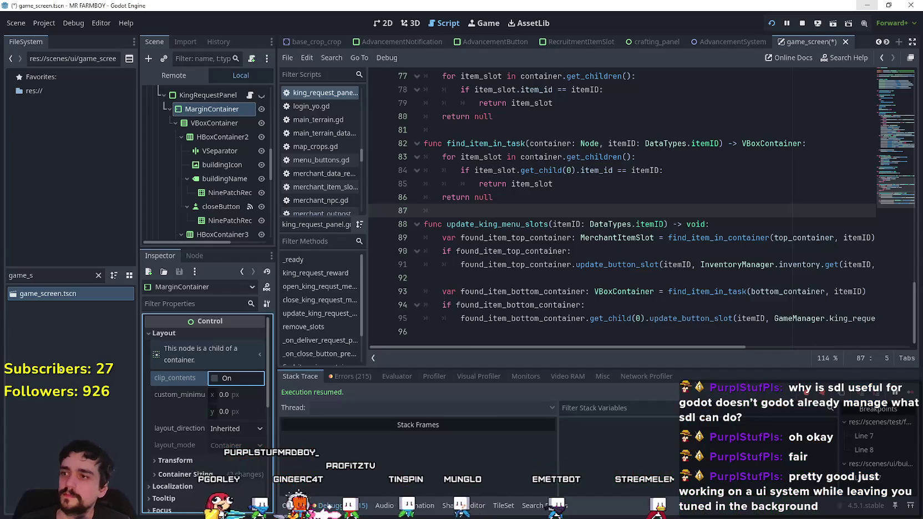
scroll(227, 183, down, 5)
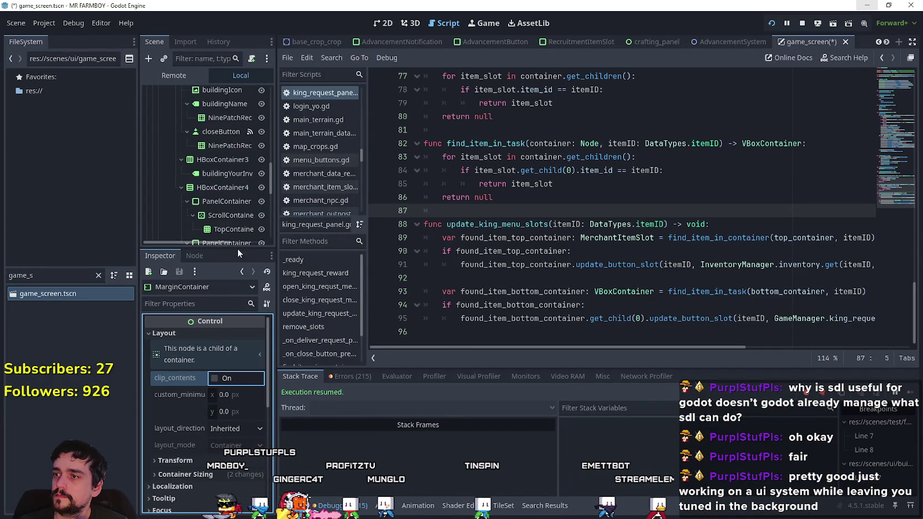
scroll(231, 202, down, 2)
click(232, 116)
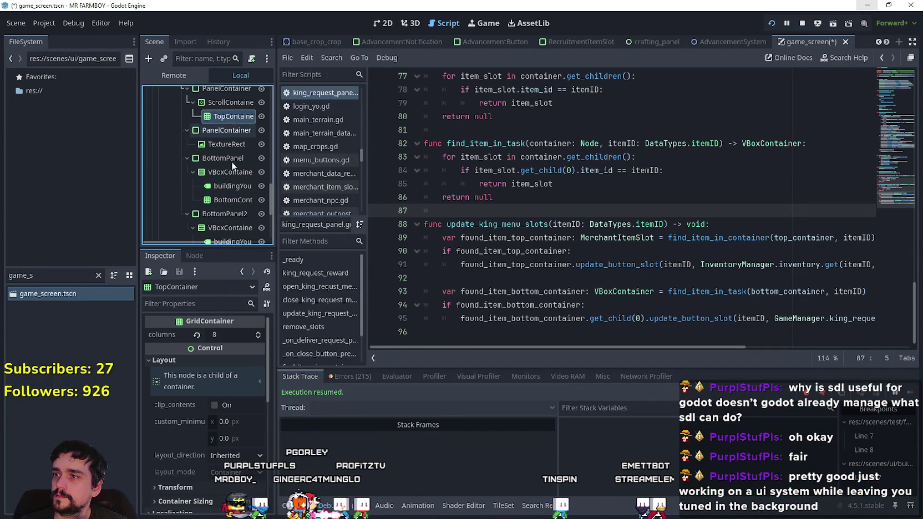
scroll(231, 162, up, 1)
click(237, 163)
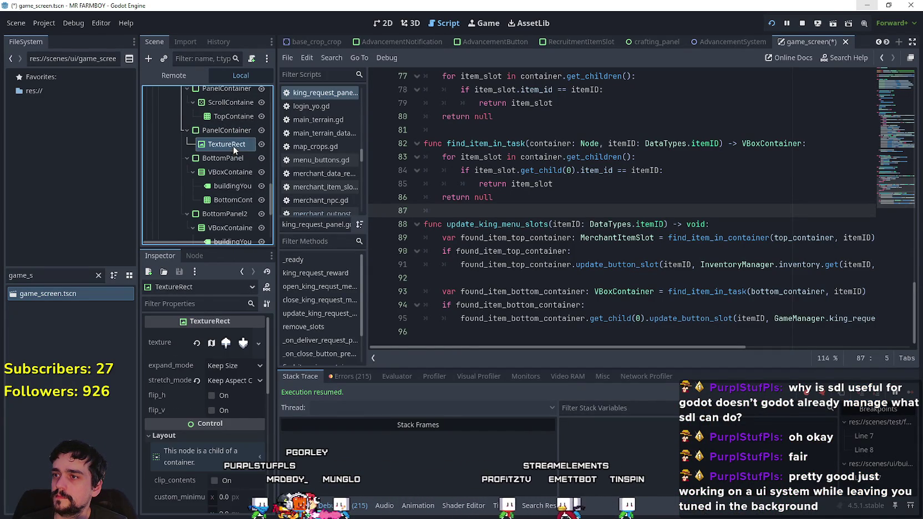
- Inspect the buildingYourInv label and move it into the ScrollContainer
scroll(230, 128, up, 3)
click(230, 117)
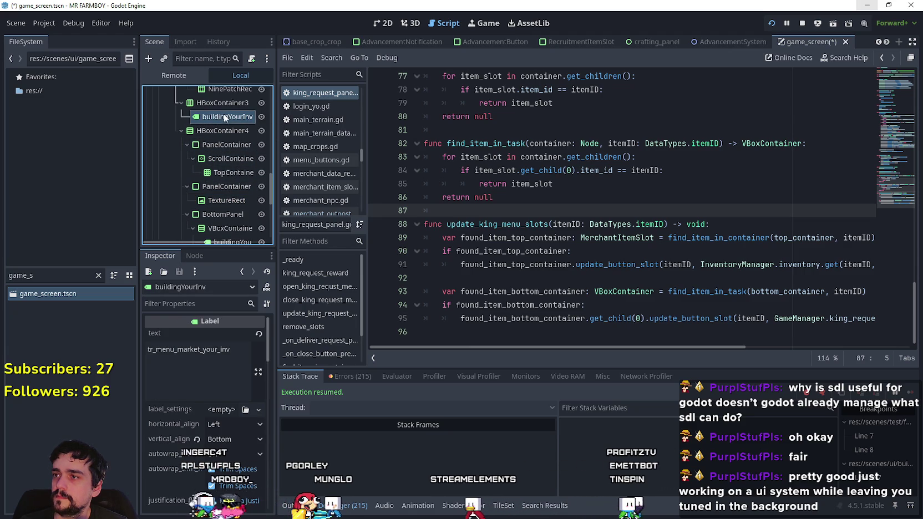
click(221, 144)
drag(230, 157, 229, 164)
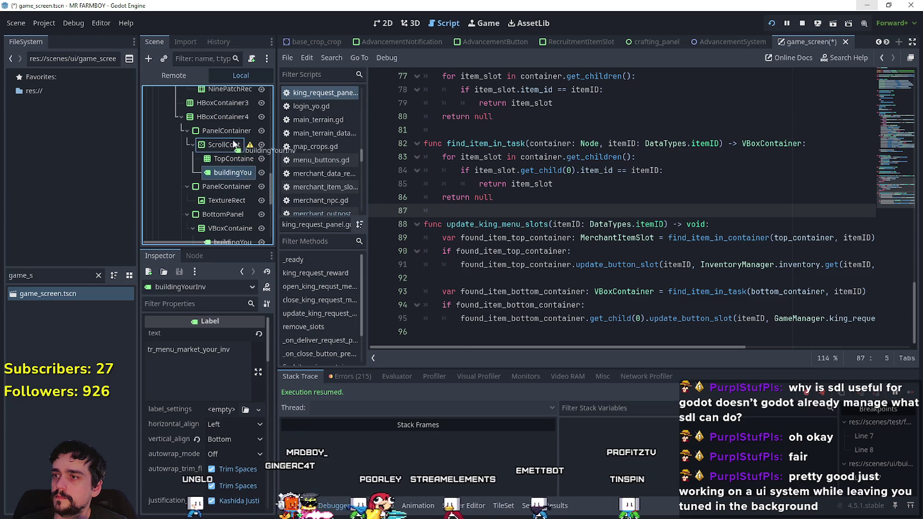
- Test the label position in game, then move it above the slot scroll area and retest
key(F5)
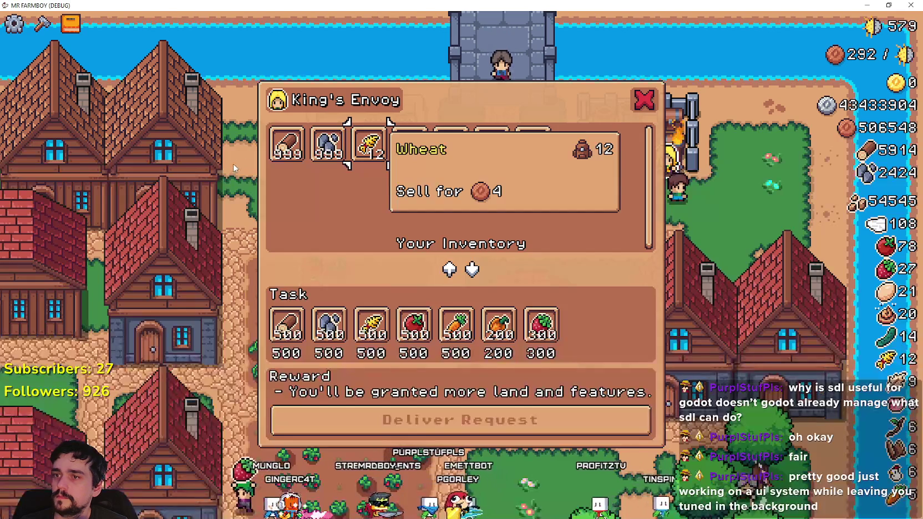
key(alt+F4)
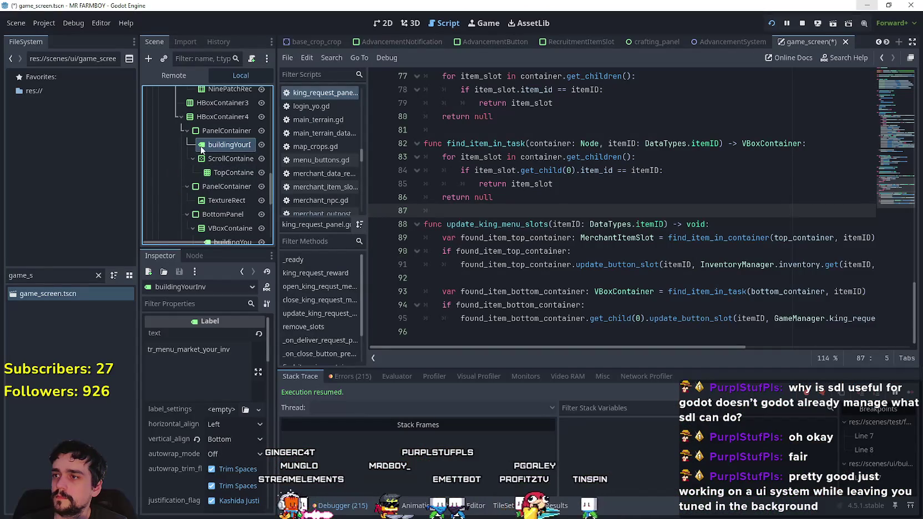
drag(215, 127, 217, 129)
key(F5)
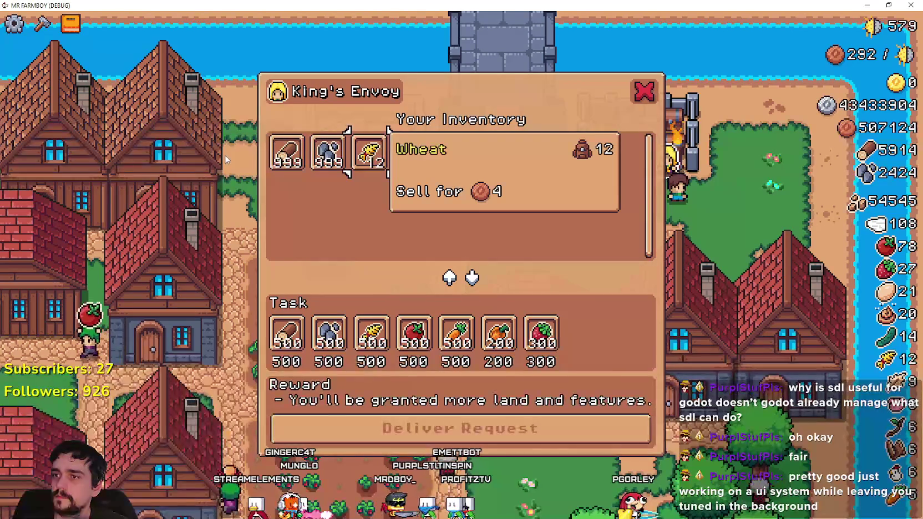
key(alt+F4)
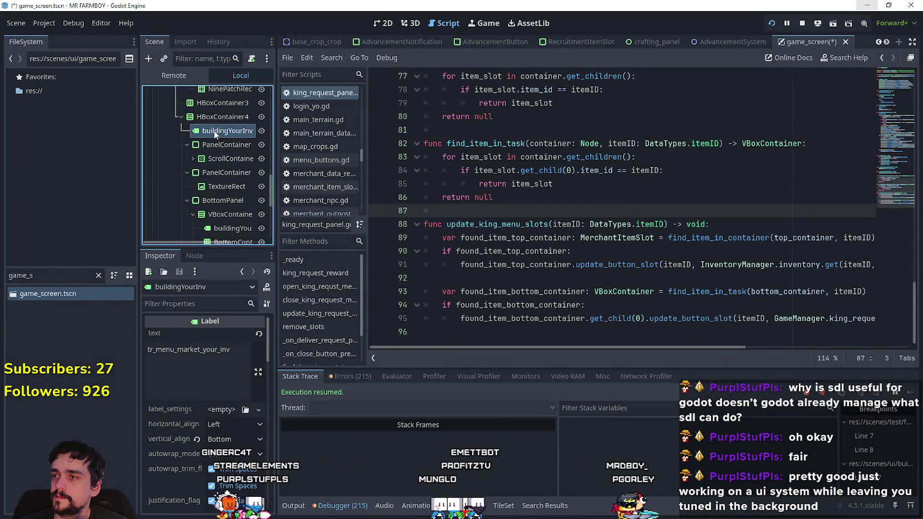
- Place buildingYourInv directly in the inventory PanelContainer above ScrollContainer and recheck the game
drag(213, 130, 222, 157)
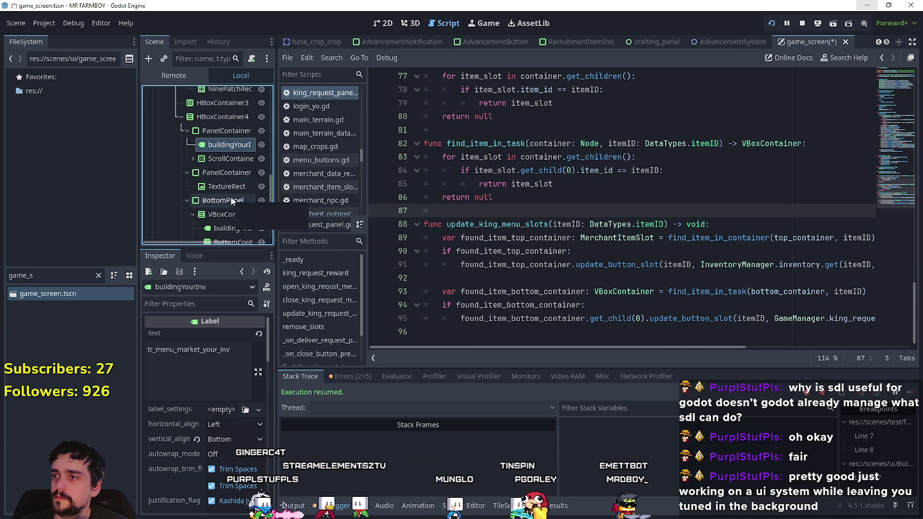
key(alt+Tab)
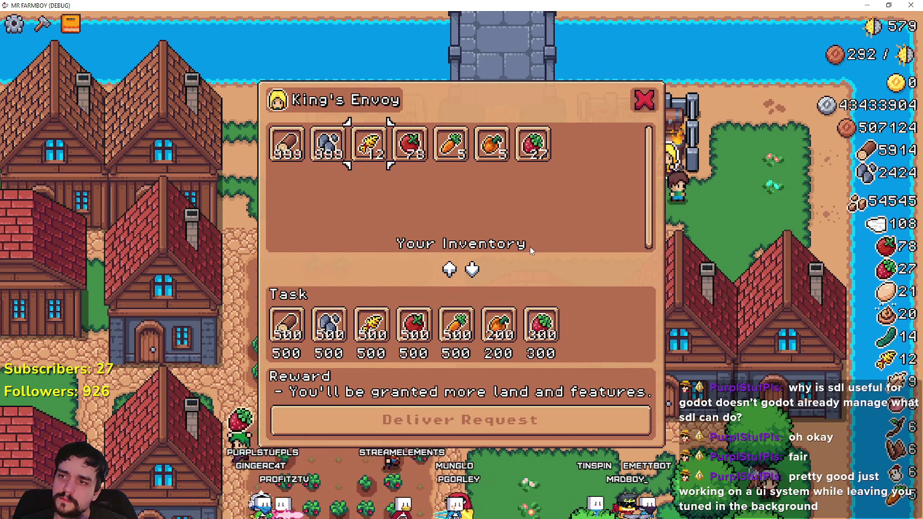
key(alt+Tab)
key(alt+Tab)
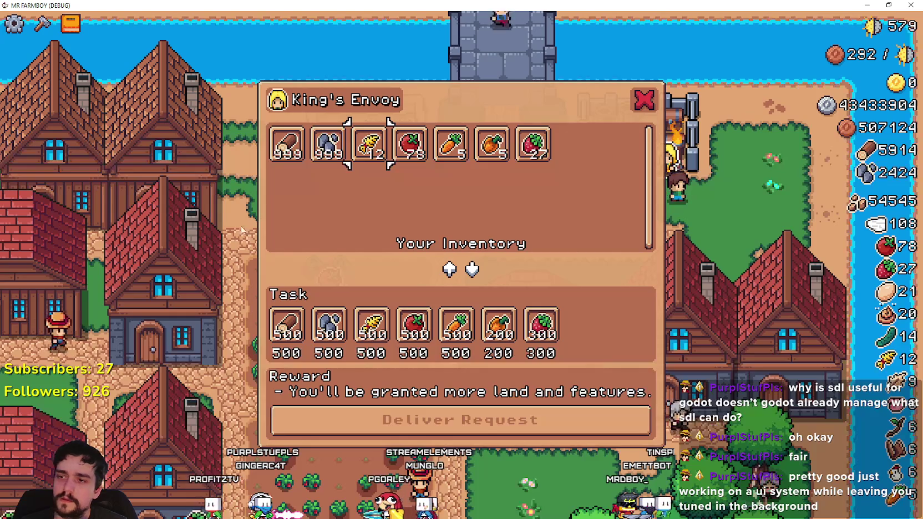
key(alt+Tab)
scroll(232, 215, down, 3)
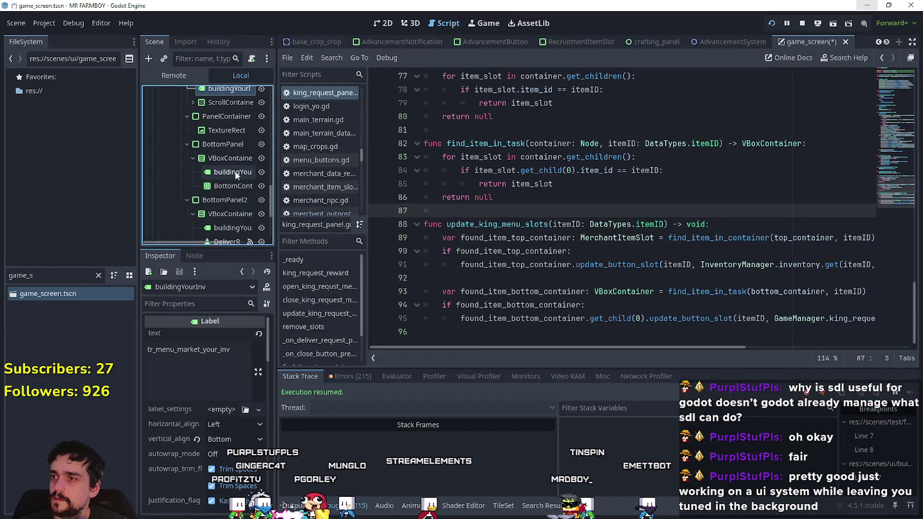
- Expand ScrollContainer to select the TopContainer grid, then glance at the game and close it
scroll(237, 169, up, 1)
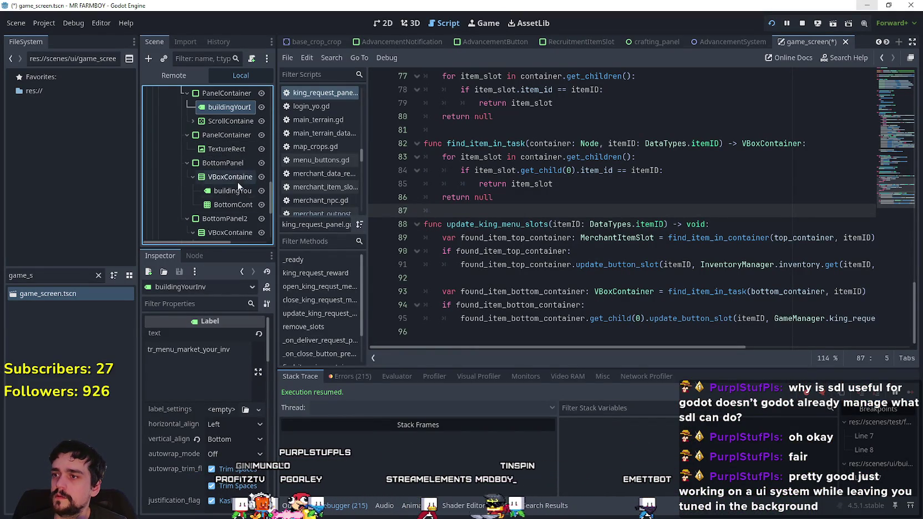
scroll(237, 201, up, 3)
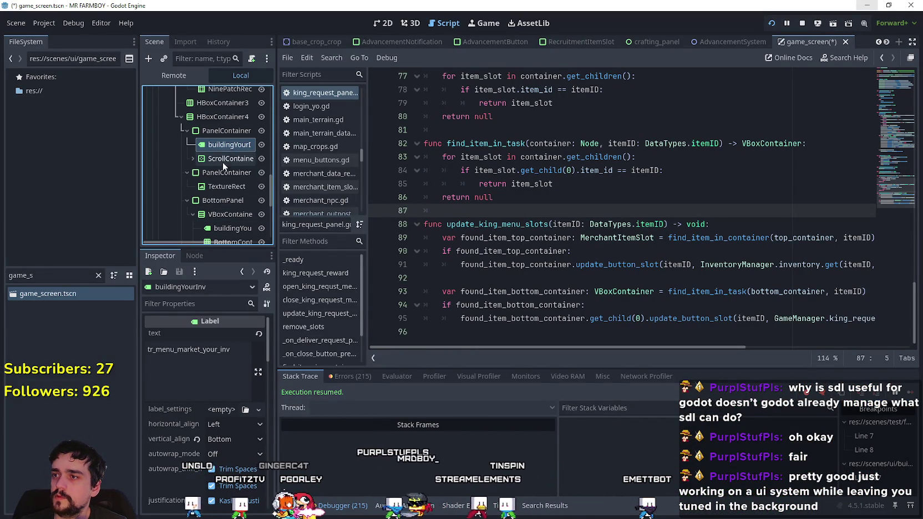
scroll(240, 221, down, 3)
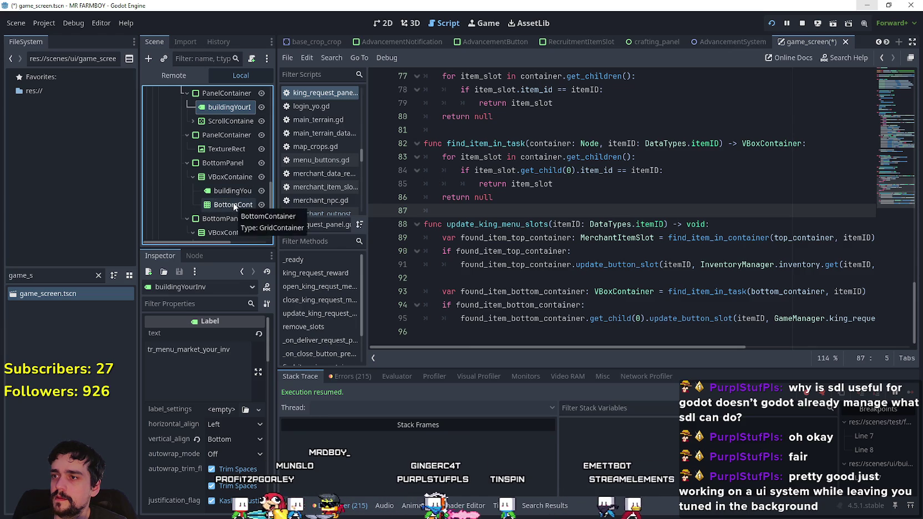
click(193, 120)
click(223, 135)
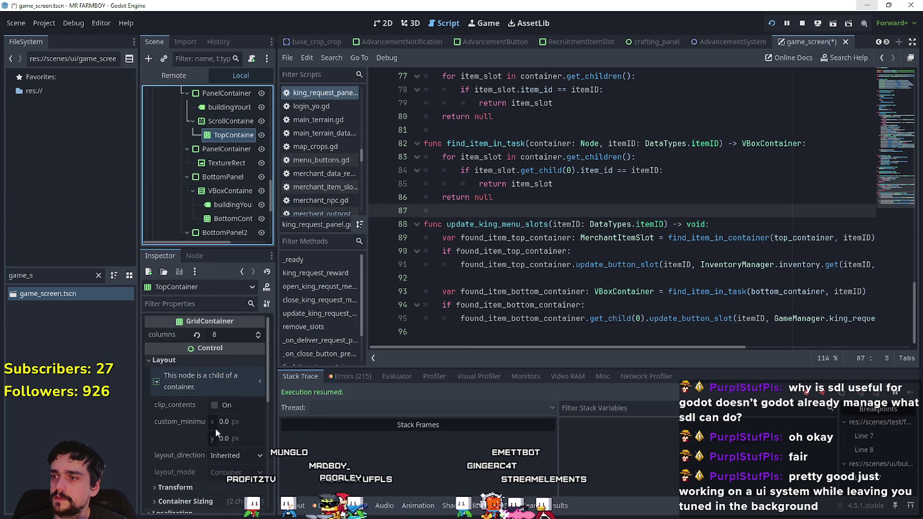
key(alt+Tab)
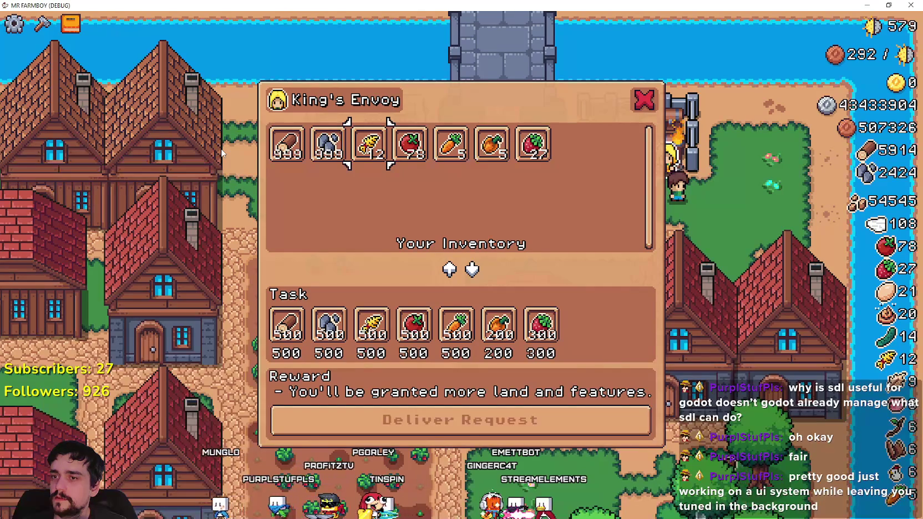
key(alt+F4)
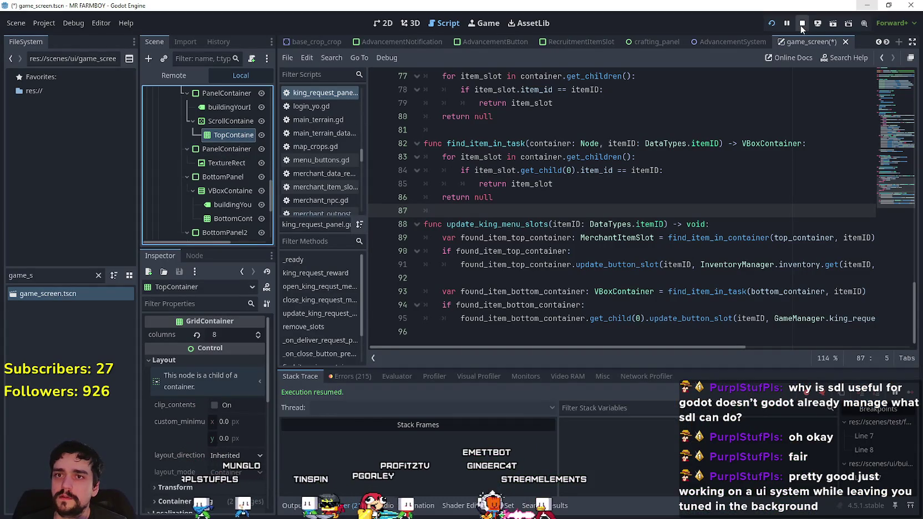
- Select the buildingYourInv label and the inventory PanelContainer in the Scene dock
scroll(206, 126, up, 1)
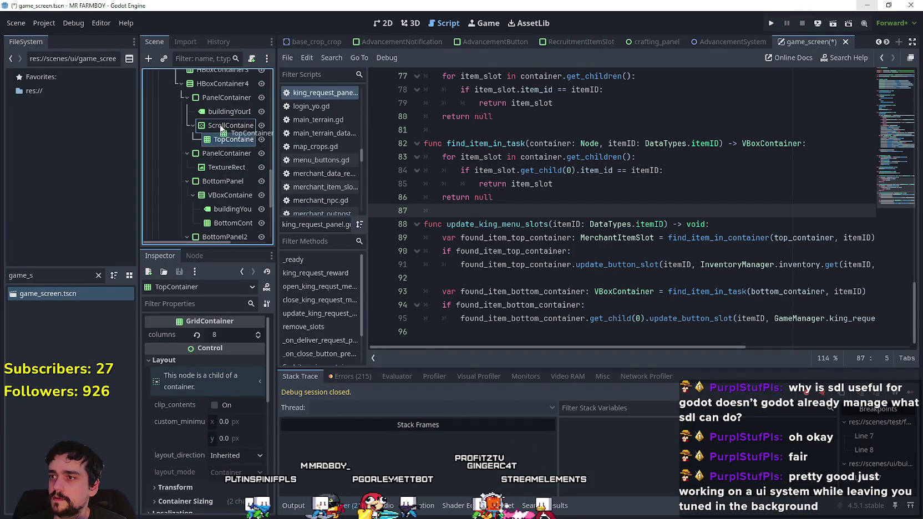
drag(223, 139, 228, 127)
scroll(228, 128, up, 1)
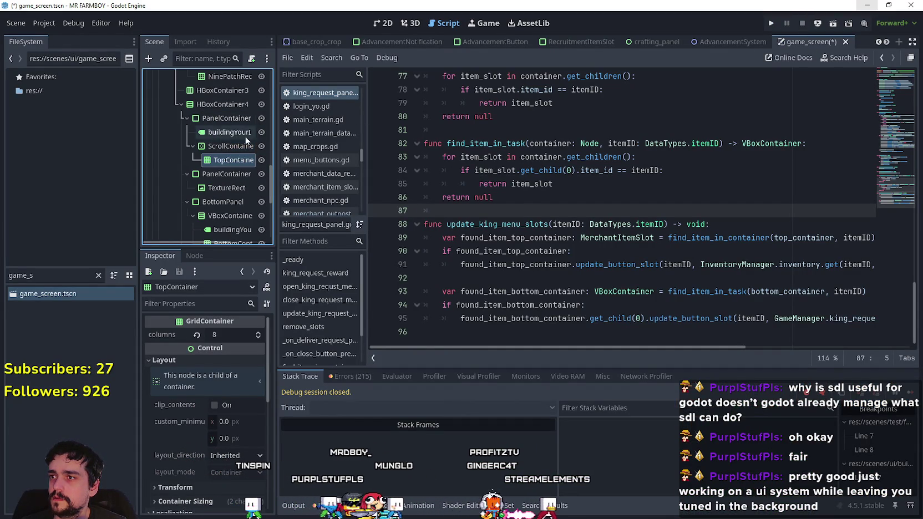
click(222, 132)
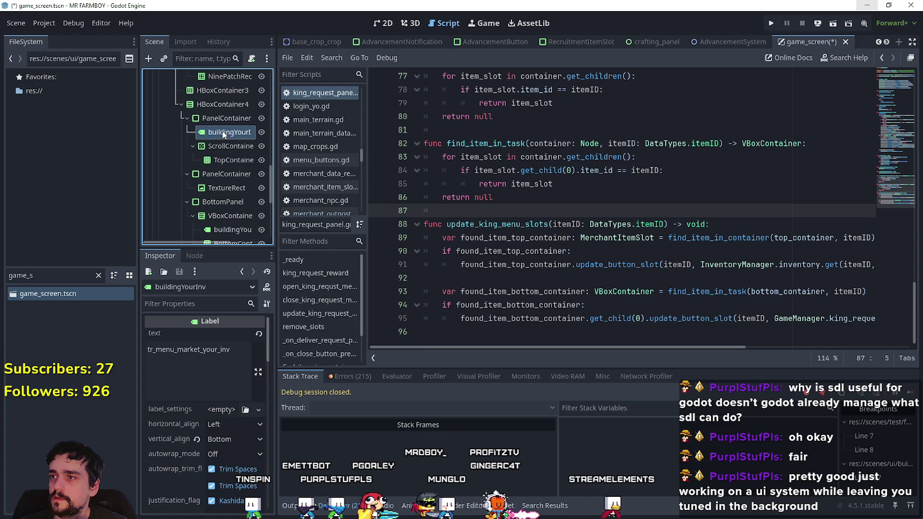
scroll(221, 133, down, 2)
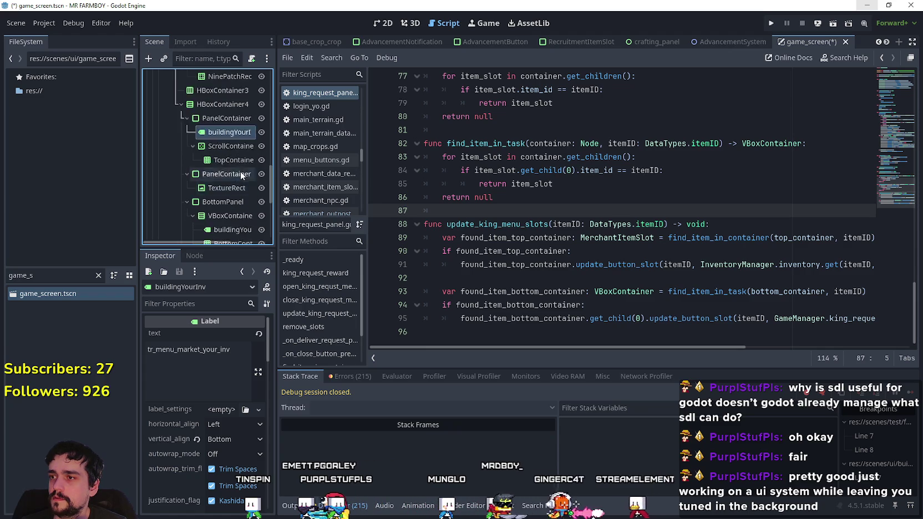
scroll(240, 171, up, 3)
click(224, 141)
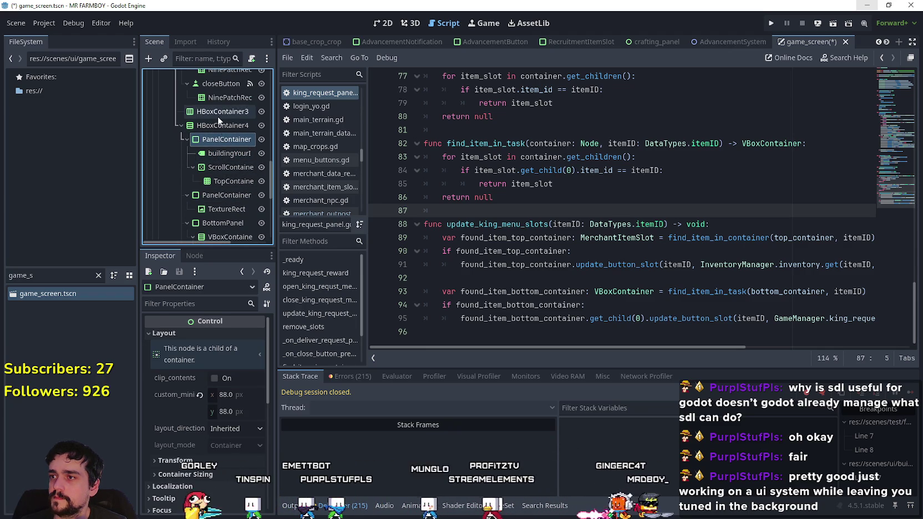
- Move HBoxContainer3 into the inventory PanelContainer holding buildingYourInv and the TopContainer grid
click(218, 115)
drag(229, 142, 229, 143)
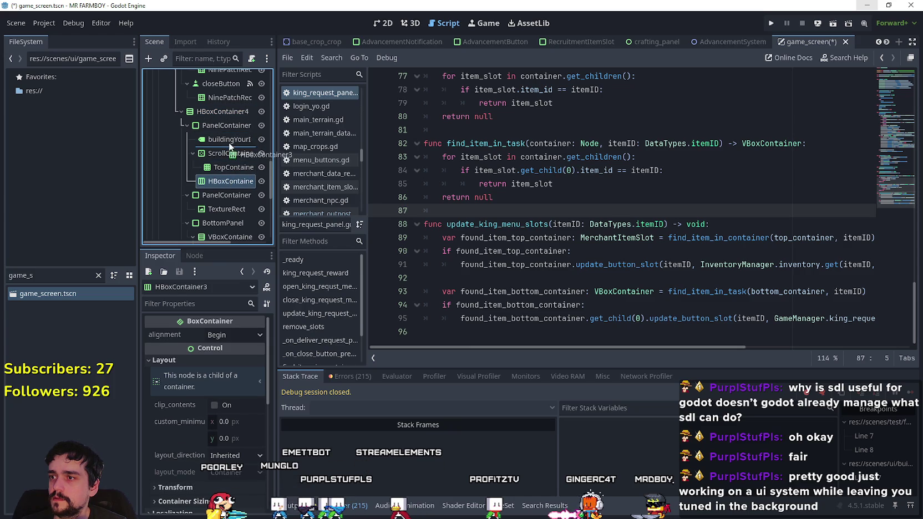
drag(229, 140, 229, 143)
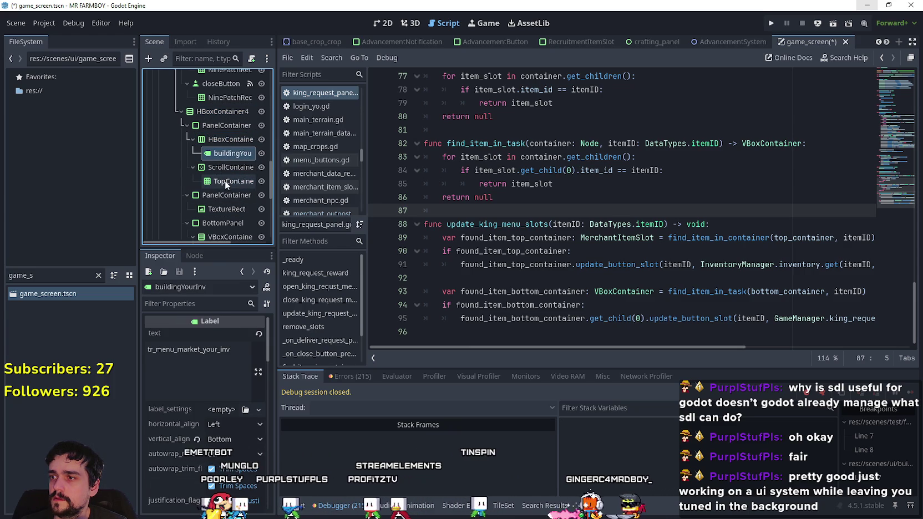
click(216, 182)
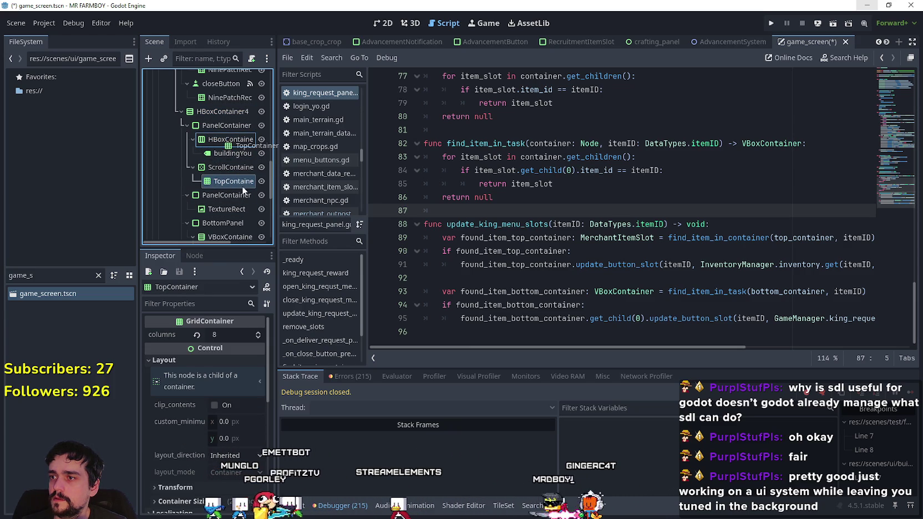
drag(243, 190, 230, 142)
- Delete the ScrollContainer node and its children
right_click(216, 183)
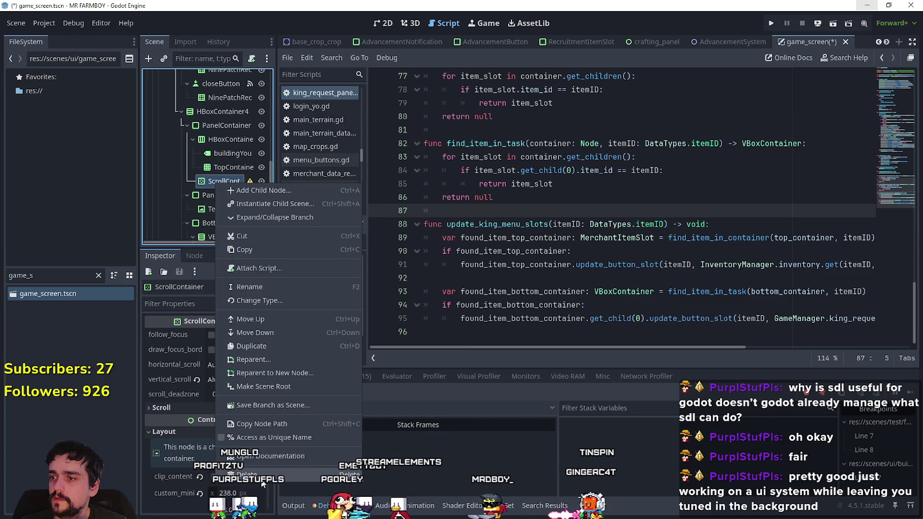
click(244, 452)
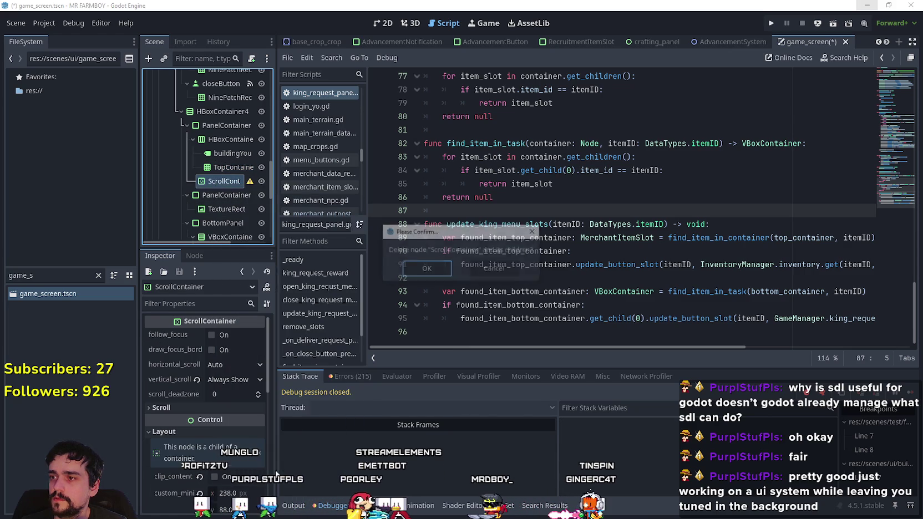
click(426, 270)
scroll(240, 194, down, 1)
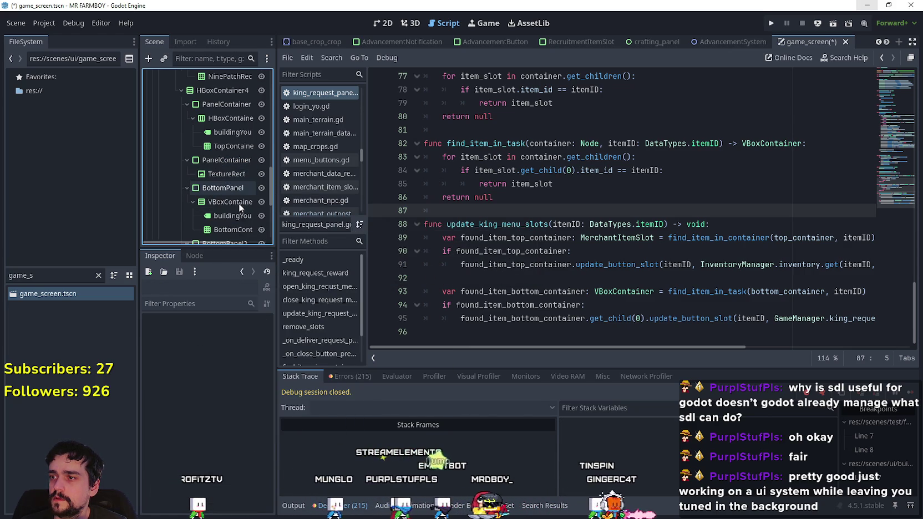
scroll(233, 145, up, 2)
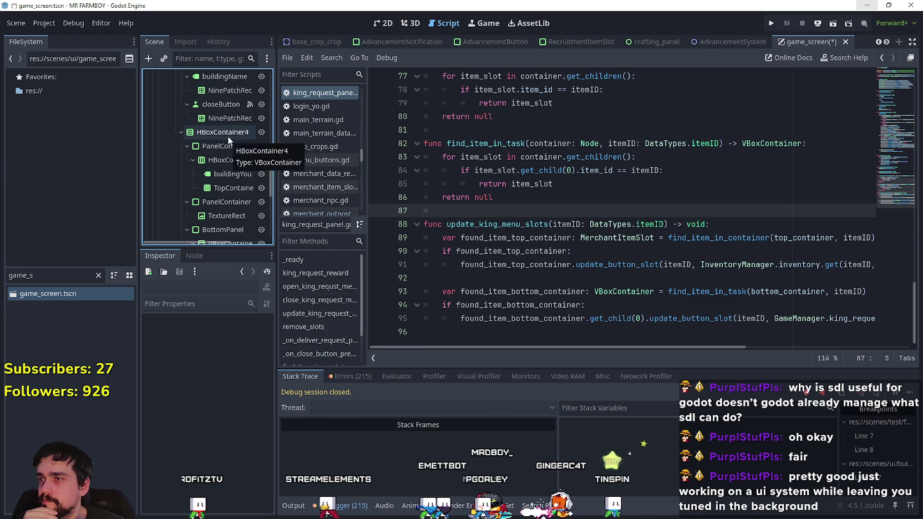
- Inspect the PanelContainer and TopContainer grid properties under HBoxContainer4
click(226, 146)
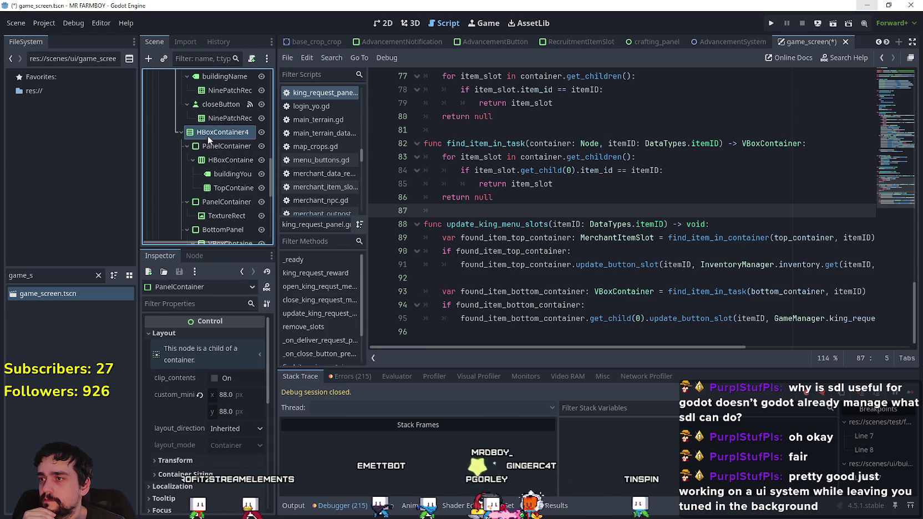
scroll(238, 194, down, 1)
click(191, 125)
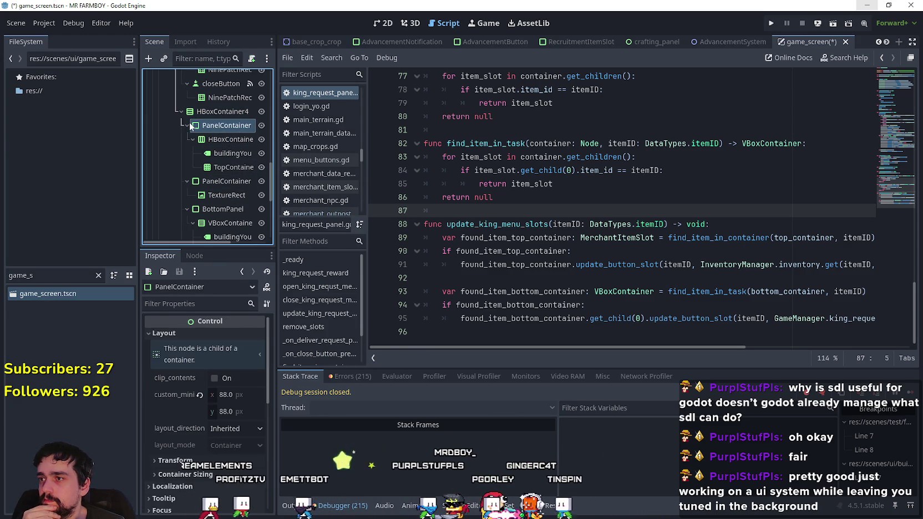
click(187, 125)
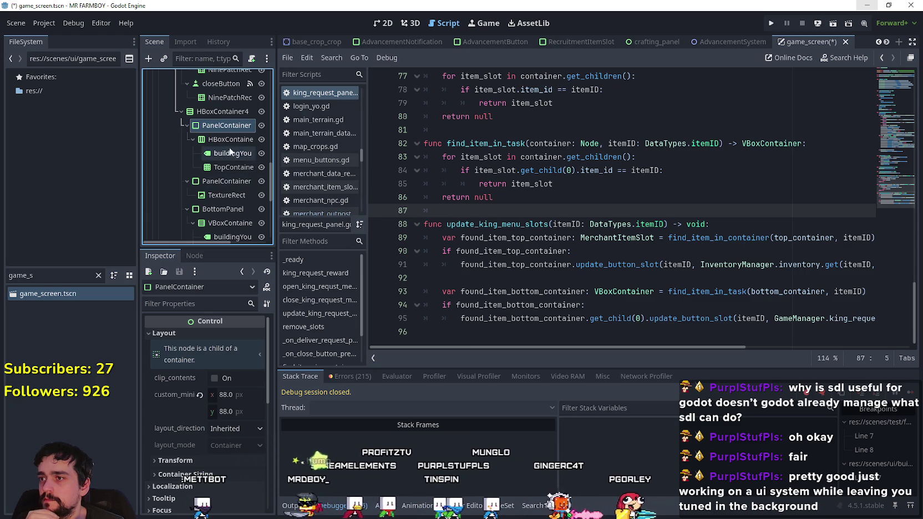
click(233, 166)
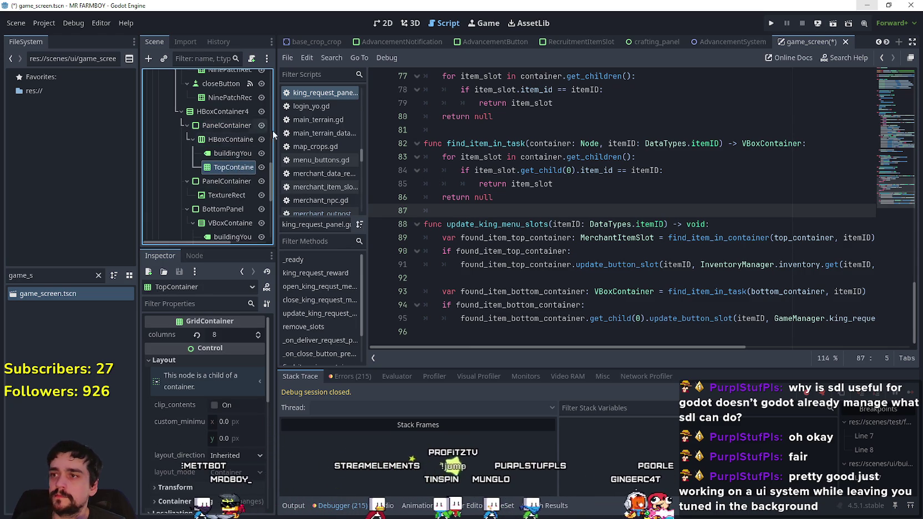
scroll(222, 147, up, 5)
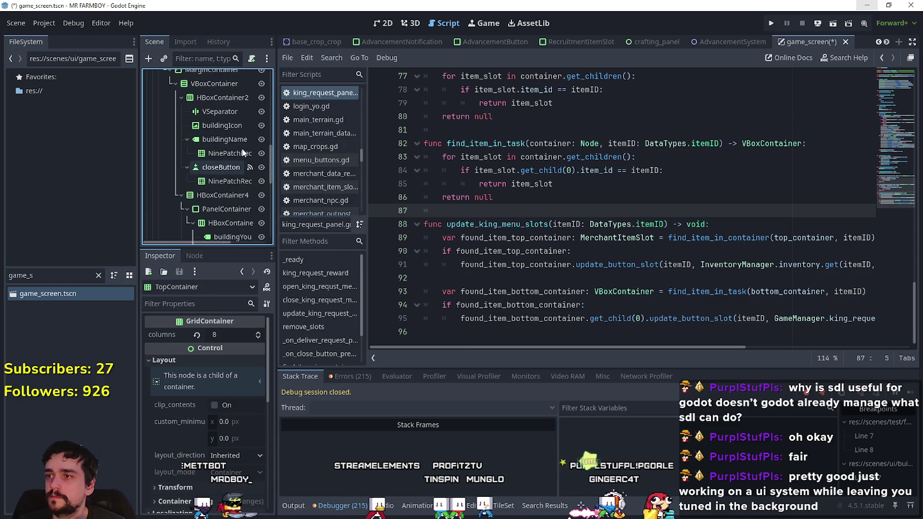
click(253, 77)
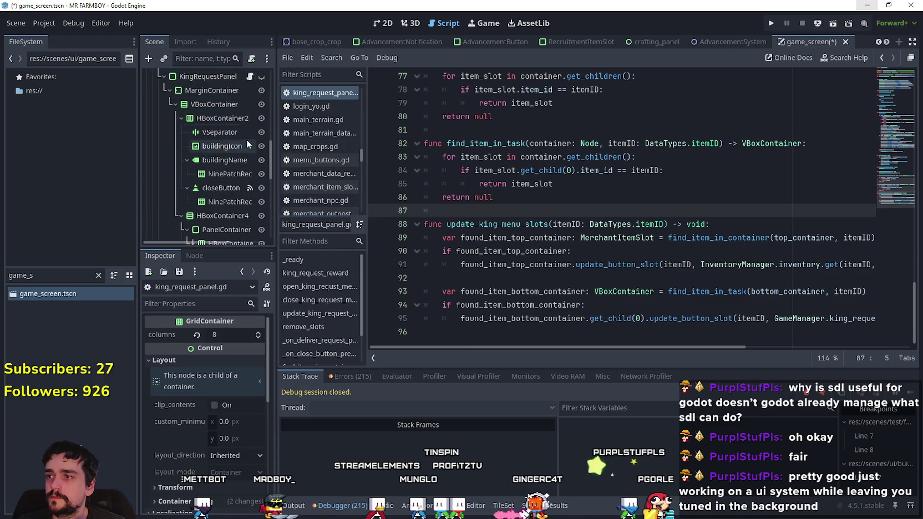
scroll(247, 139, down, 4)
- Drop the TopContainer node path into the King request panel script below line 2
click(889, 89)
drag(890, 88, 891, 75)
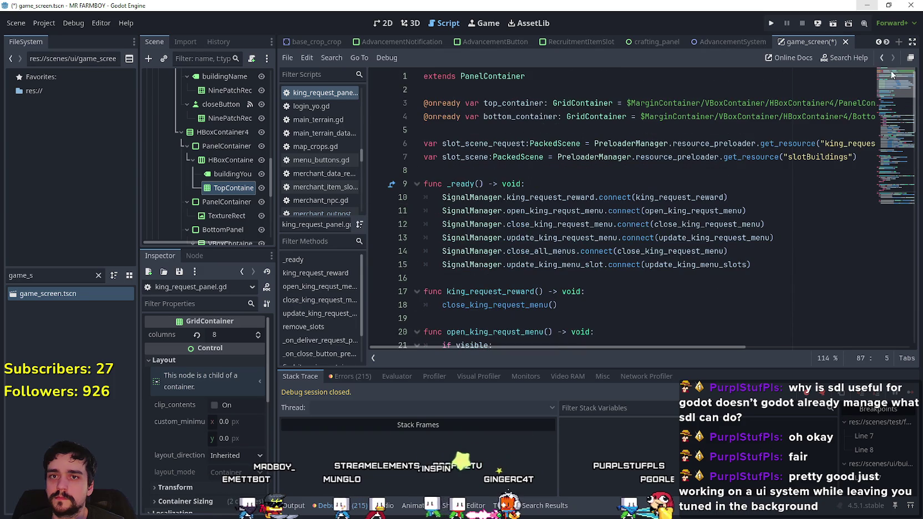
click(514, 95)
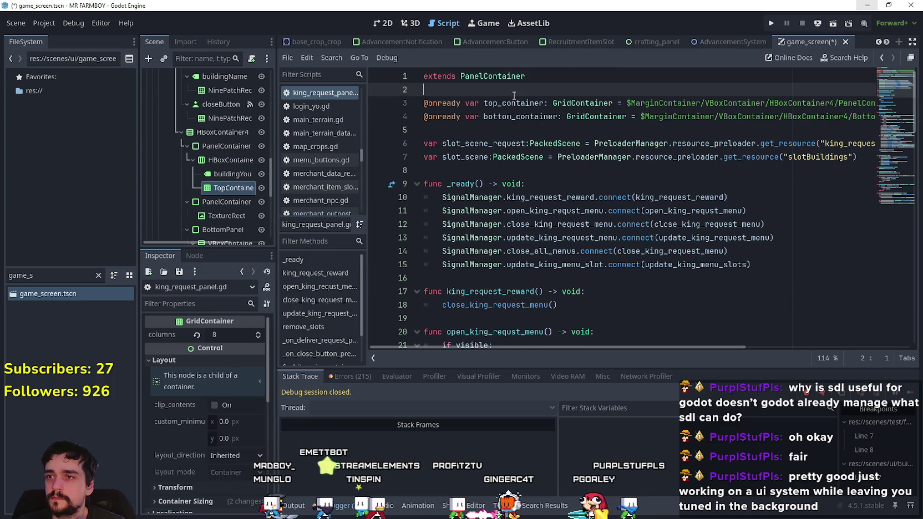
key(Return)
mouse_move(227, 187)
mouse_down()
mouse_move(234, 194)
mouse_move(389, 122)
mouse_move(484, 105)
mouse_up()
- Remove the duplicate top_container declaration and run the project
mouse_move(784, 130)
mouse_down()
mouse_move(873, 130)
mouse_move(399, 129)
mouse_move(377, 118)
mouse_up()
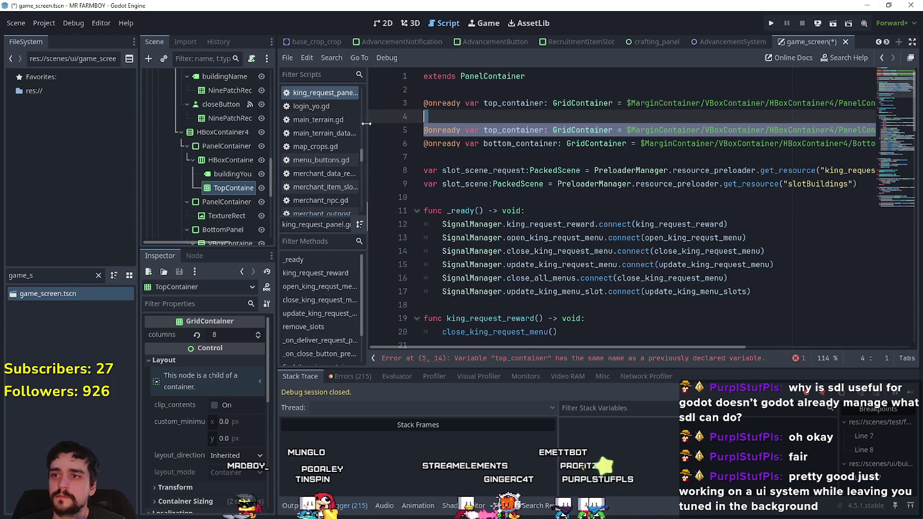
key(BackSpace)
key(BackSpace)
click(462, 133)
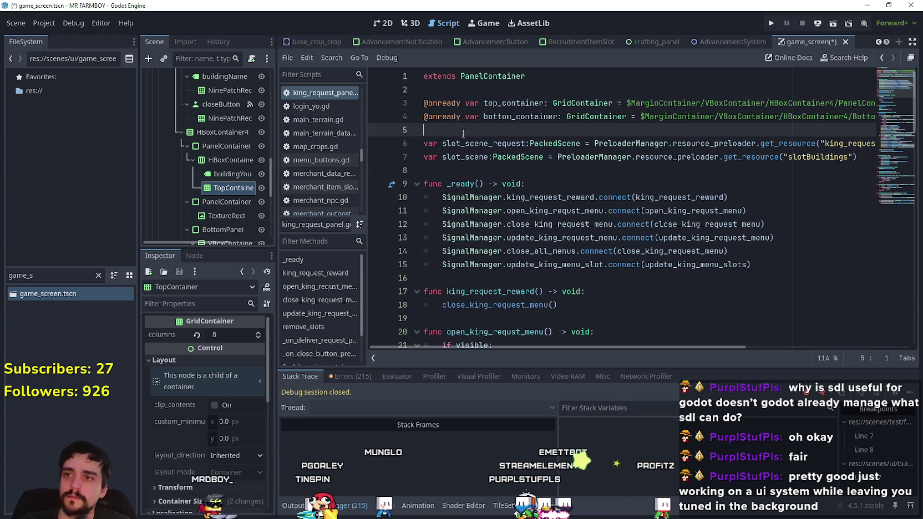
click(774, 22)
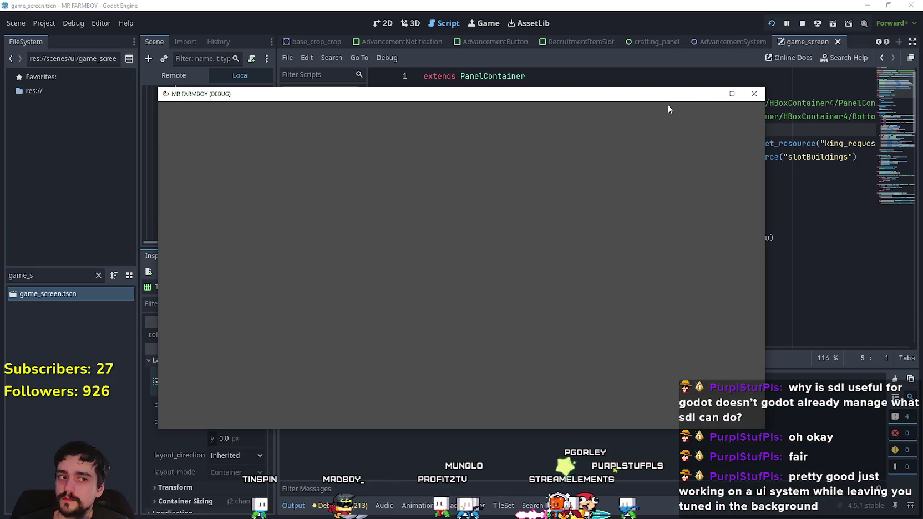
- Load Save 6 from the game's save list
key(Down)
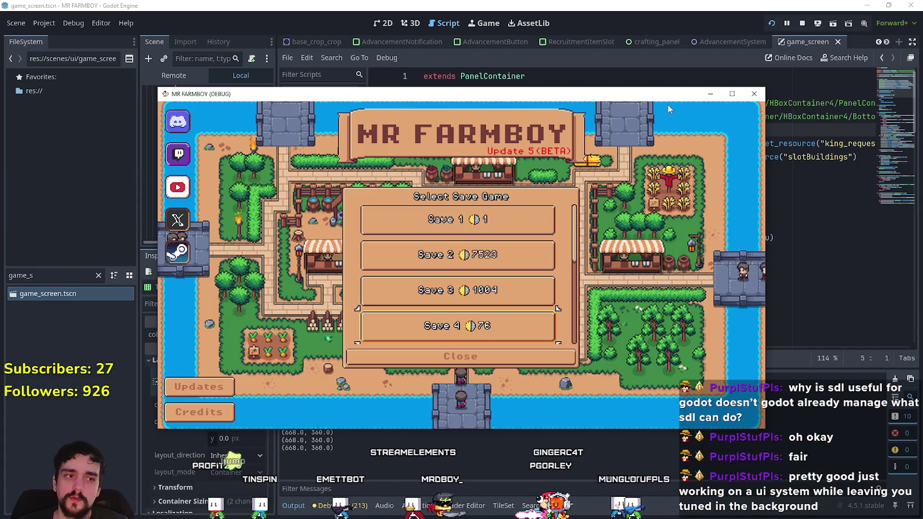
key(Down)
key(Down)
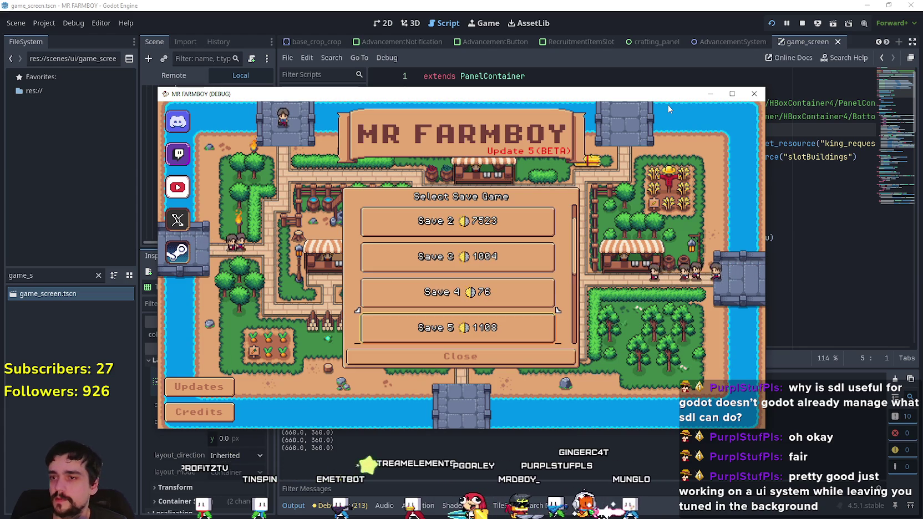
key(Return)
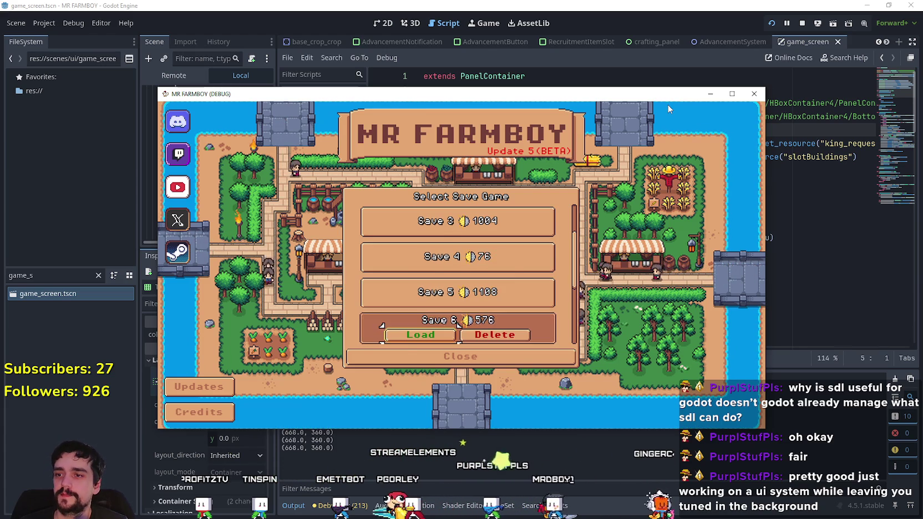
key(Return)
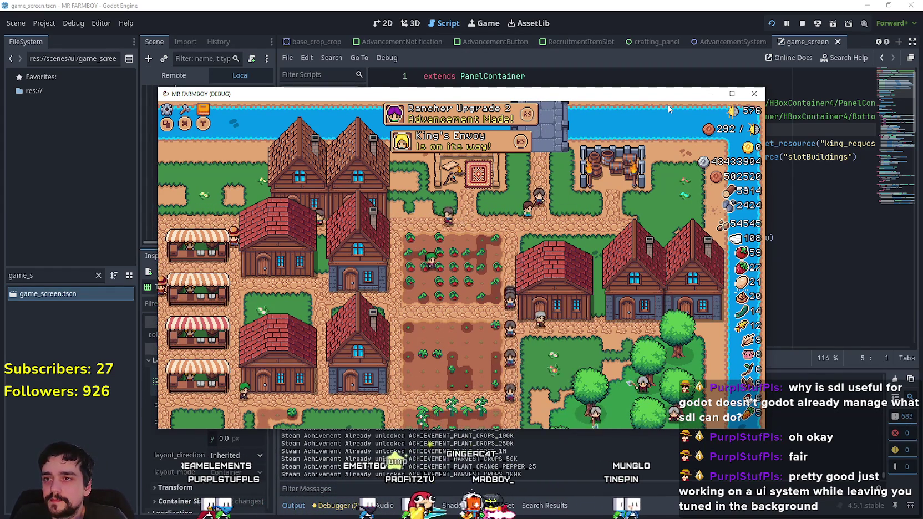
- Toggle the advancements panel, walk the player toward the outpost, and maximize the game window
key(c)
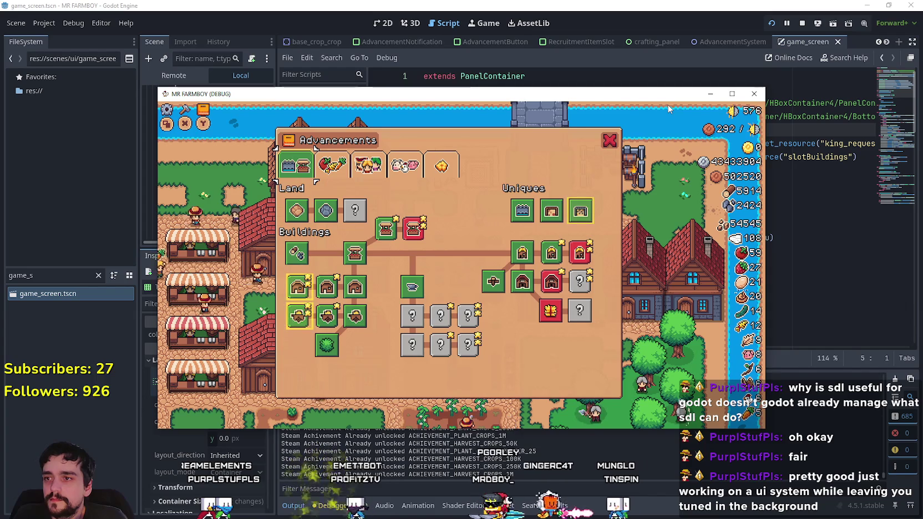
key(c)
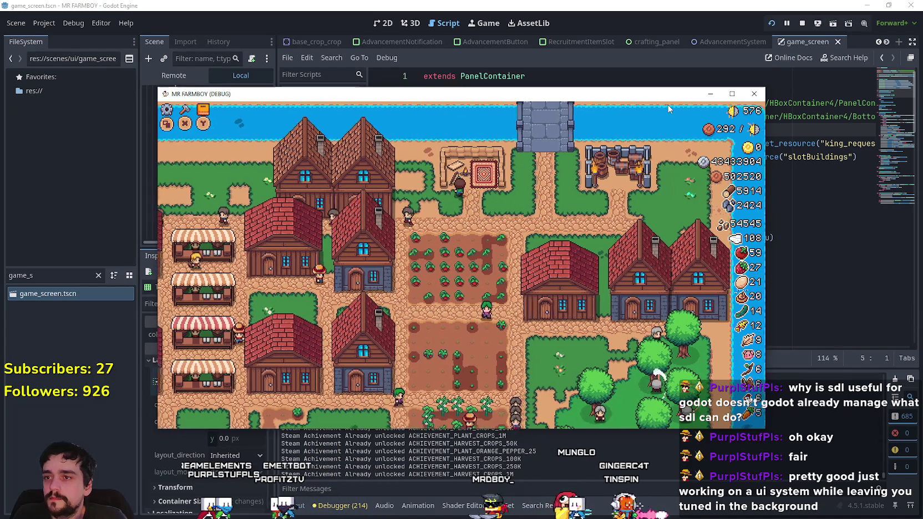
key(a)
key(Left)
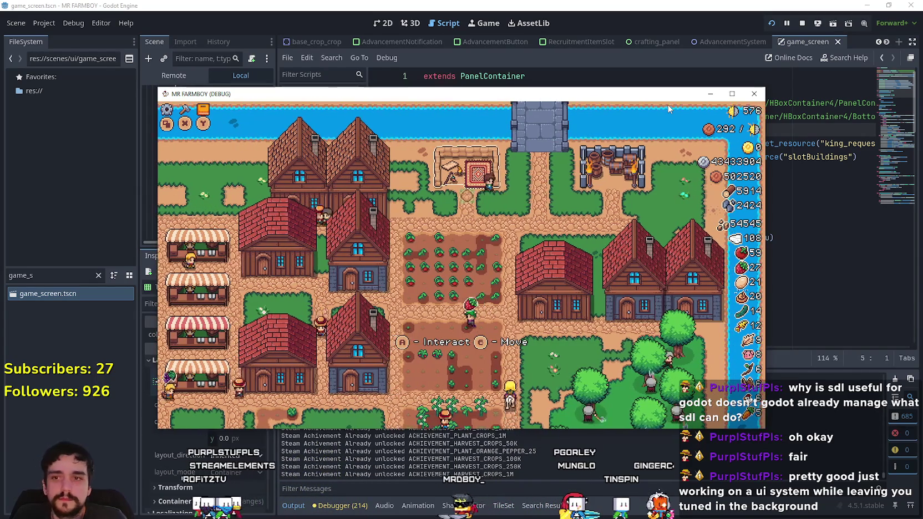
key(a)
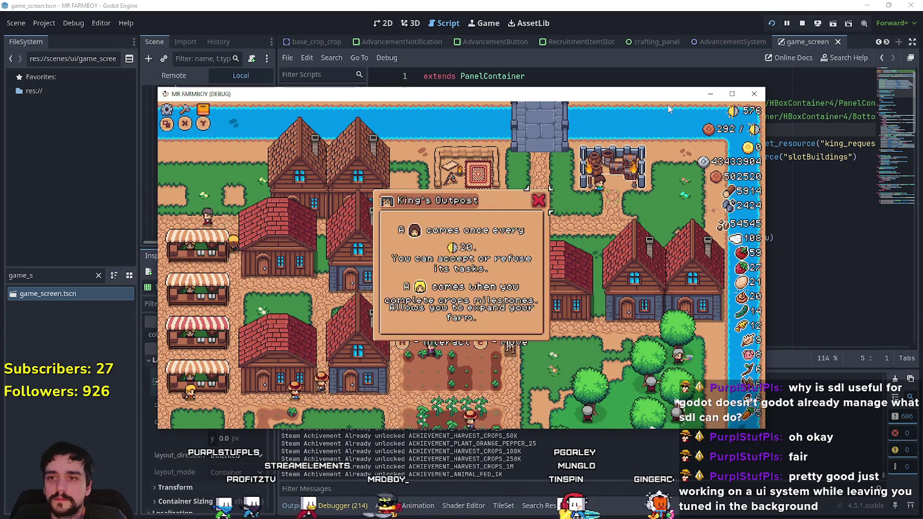
key(Up)
scroll(668, 107, up, 3)
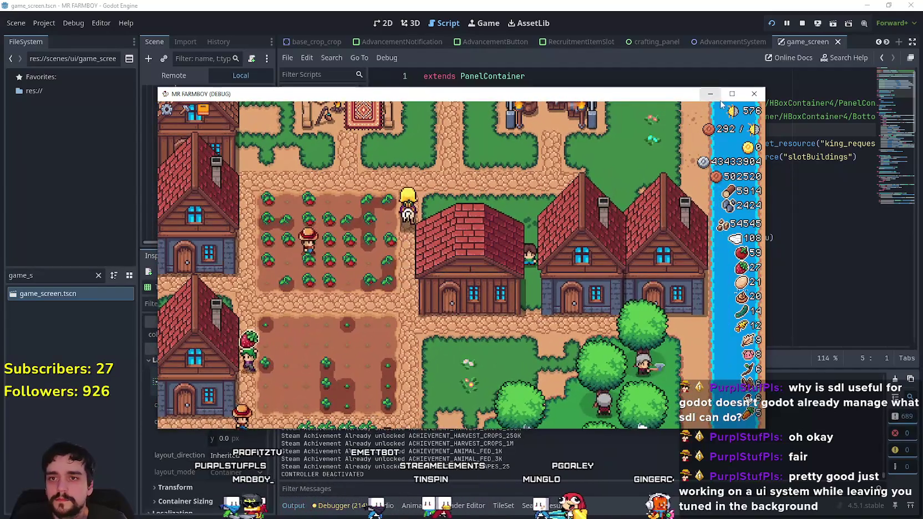
click(727, 95)
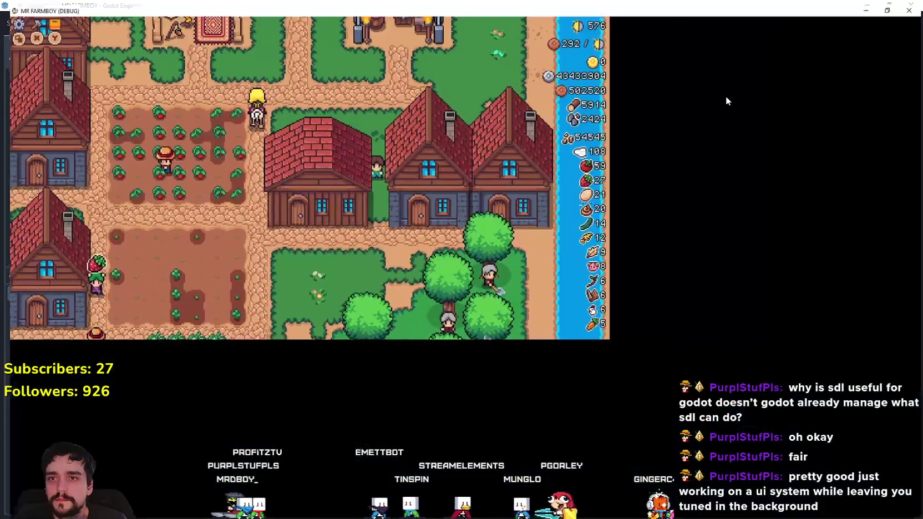
- Ride the player right and up into the barrel enclosure beside the King's Envoy
key(Right)
scroll(698, 84, up, 1)
key(Right)
scroll(699, 84, up, 1)
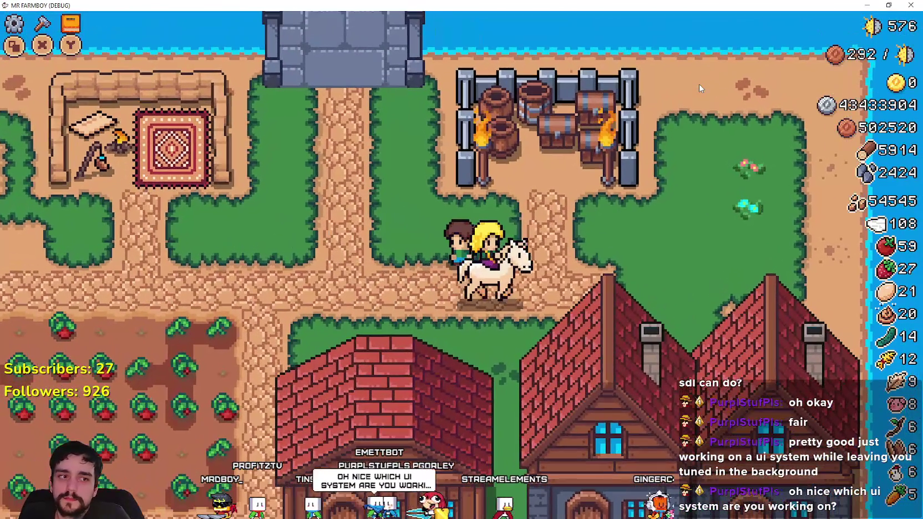
key(Up)
key(Right)
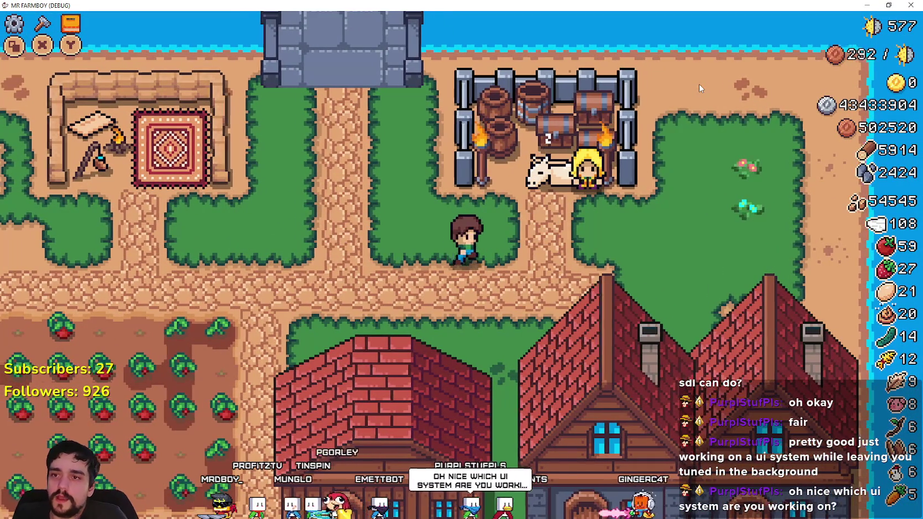
key(Up)
key(Right)
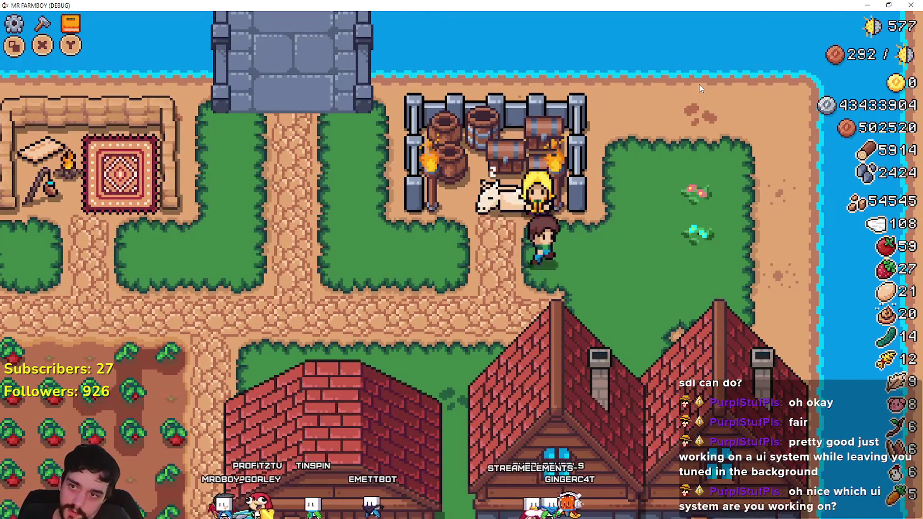
- Open the King's Envoy panel, browse the task items back to Wood, and return to Godot
key(Up)
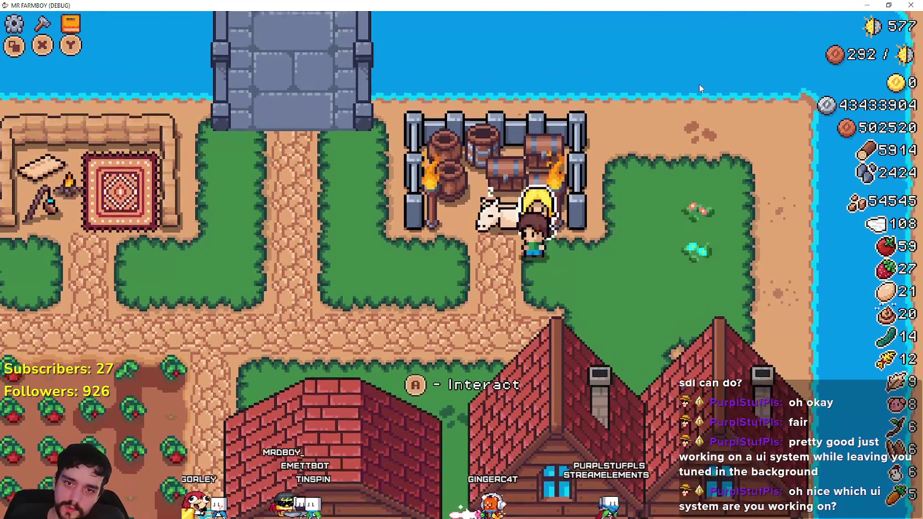
key(e)
key(Right)
key(Right)
key(Right)
key(Right)
key(Right)
key(Left)
key(Left)
key(Left)
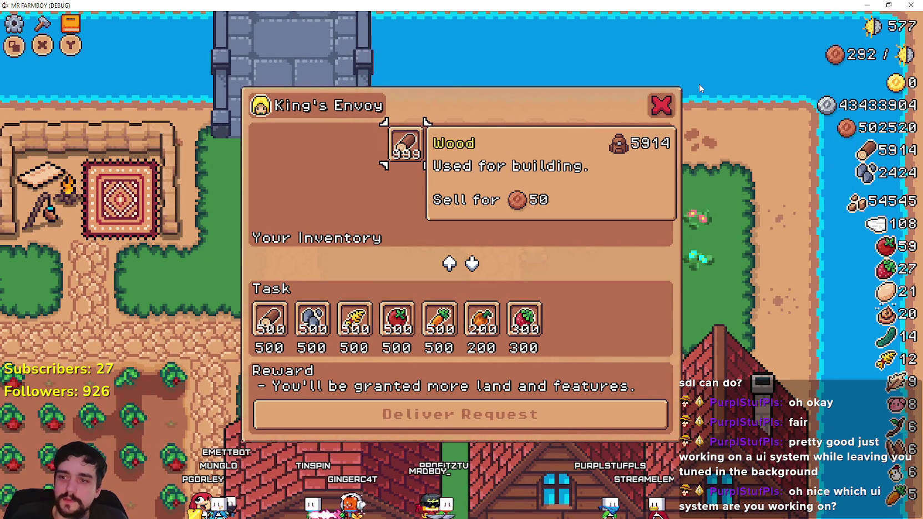
key(alt+Tab)
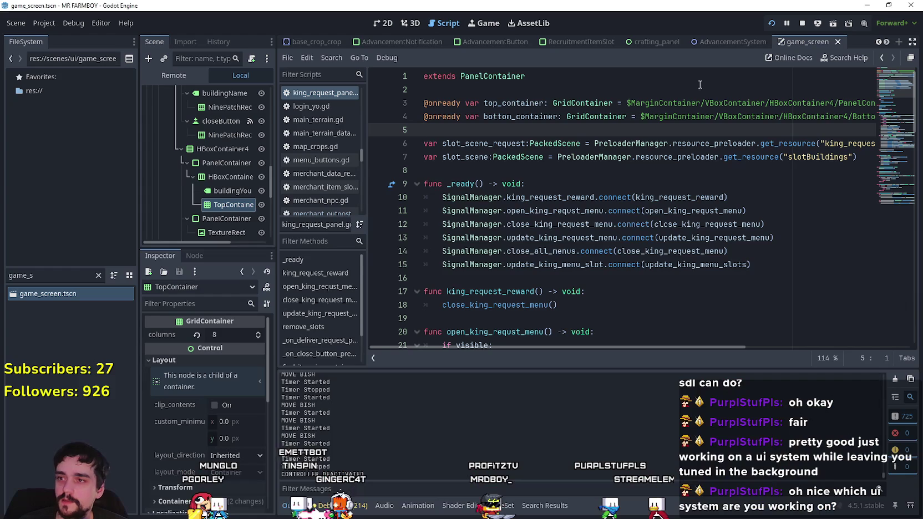
- Stop the running game after checking the buildingYourInv label and HBoxContainer3
click(212, 190)
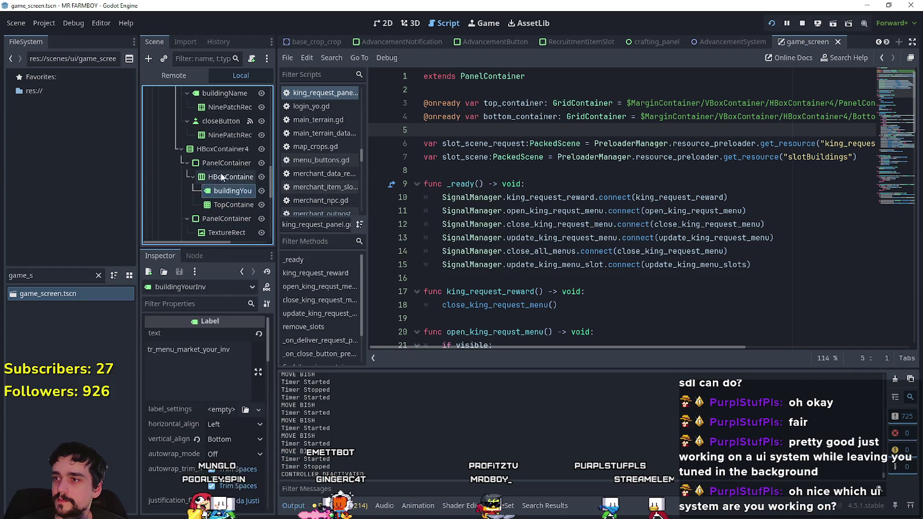
right_click(220, 177)
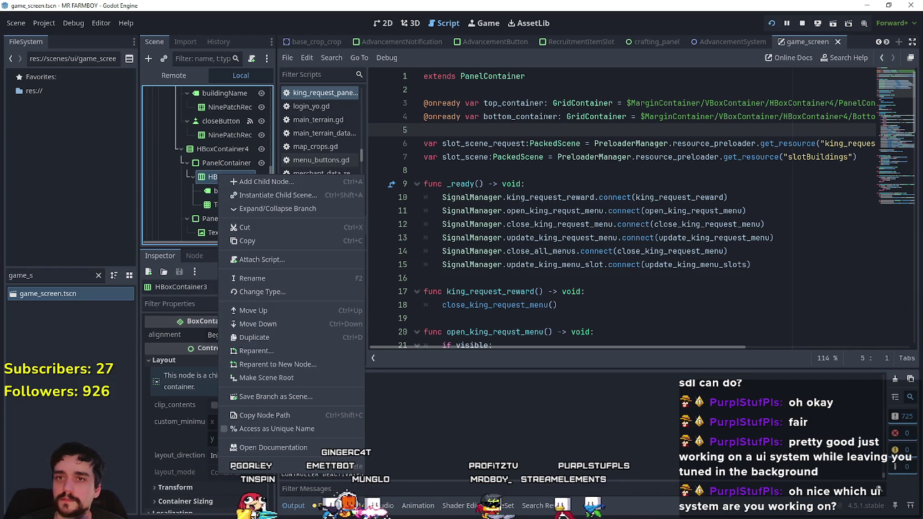
click(802, 23)
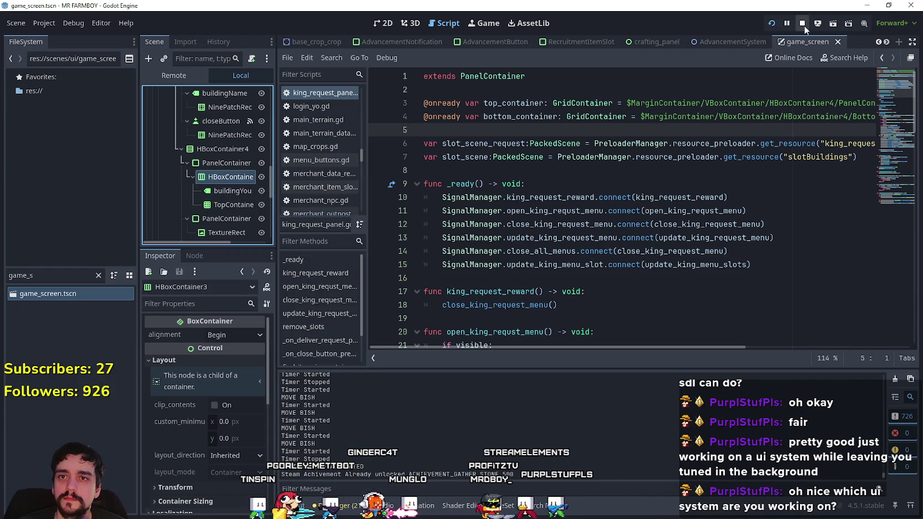
- Change HBoxContainer3 to a VBoxContainer and rename it VBoxContainer3
right_click(207, 161)
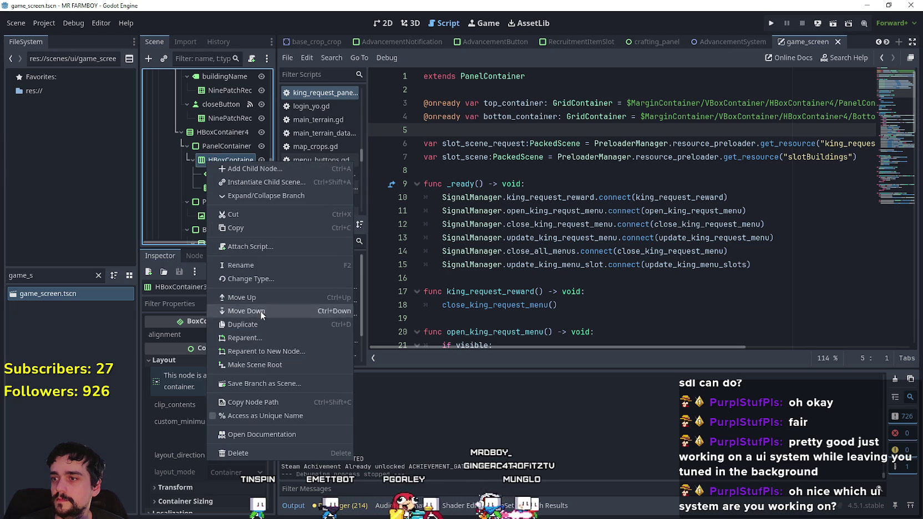
click(263, 279)
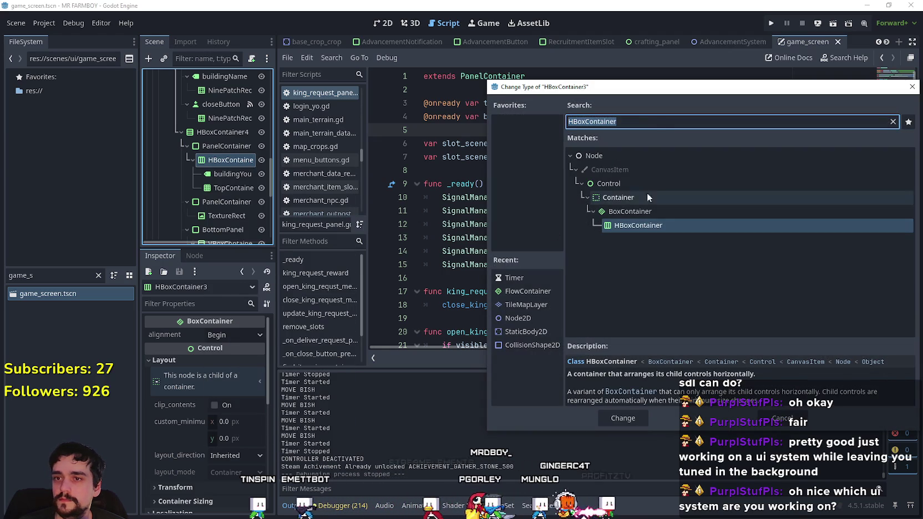
text(vbox)
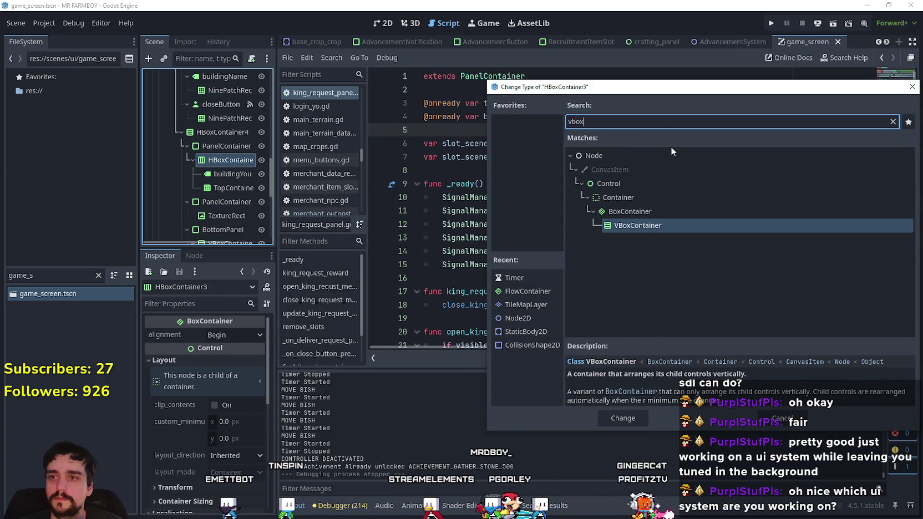
click(624, 417)
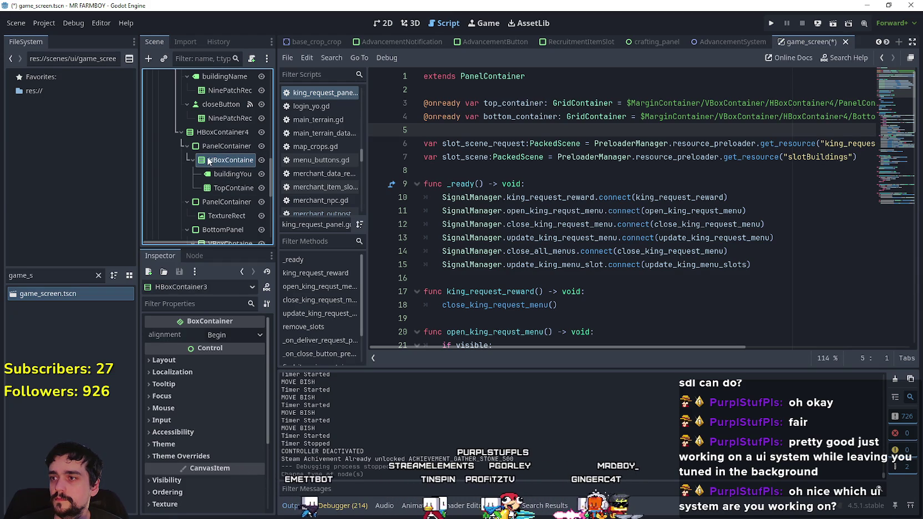
scroll(222, 165, down, 1)
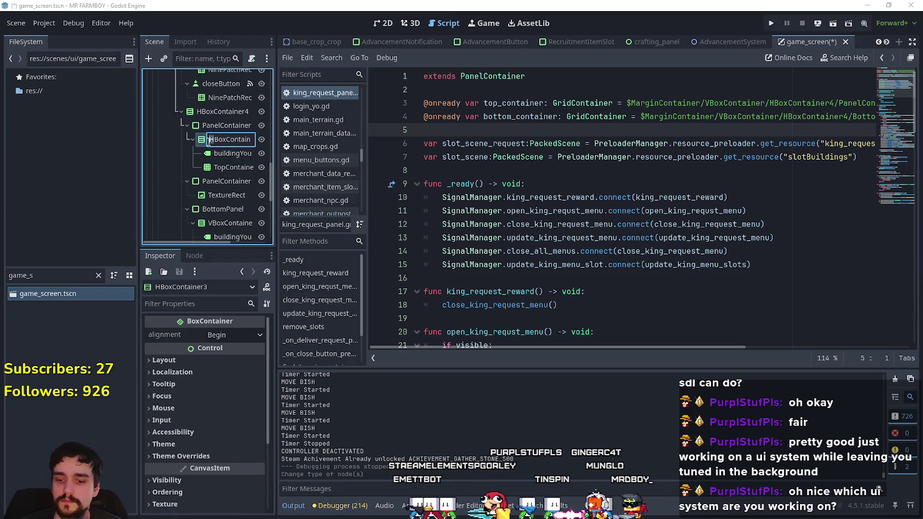
text(V)
key(Return)
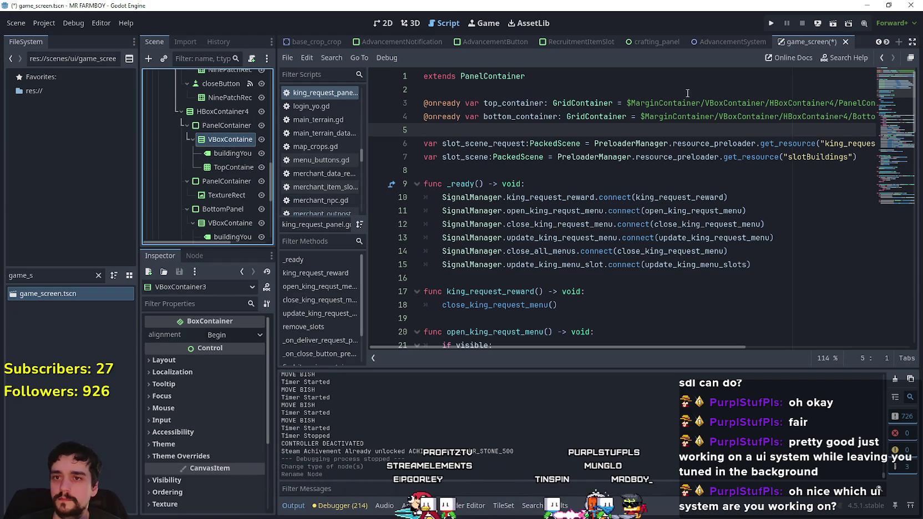
click(684, 104)
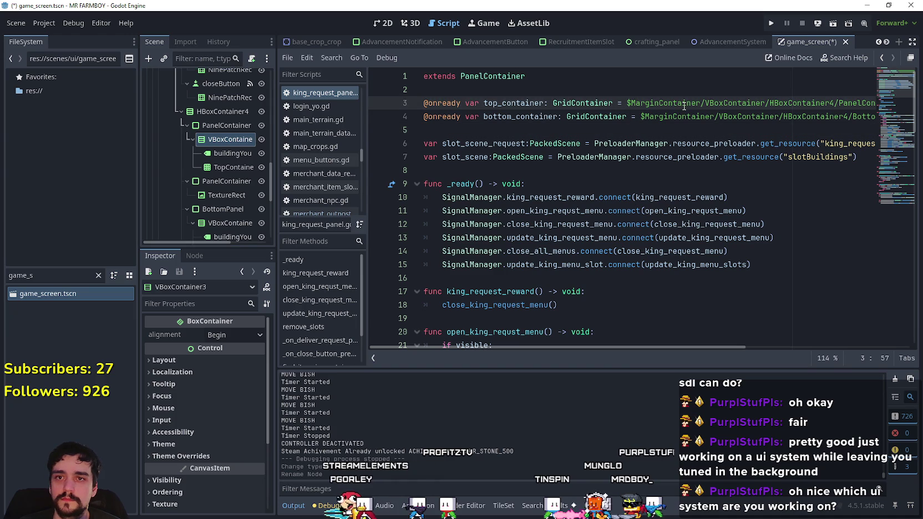
click(233, 138)
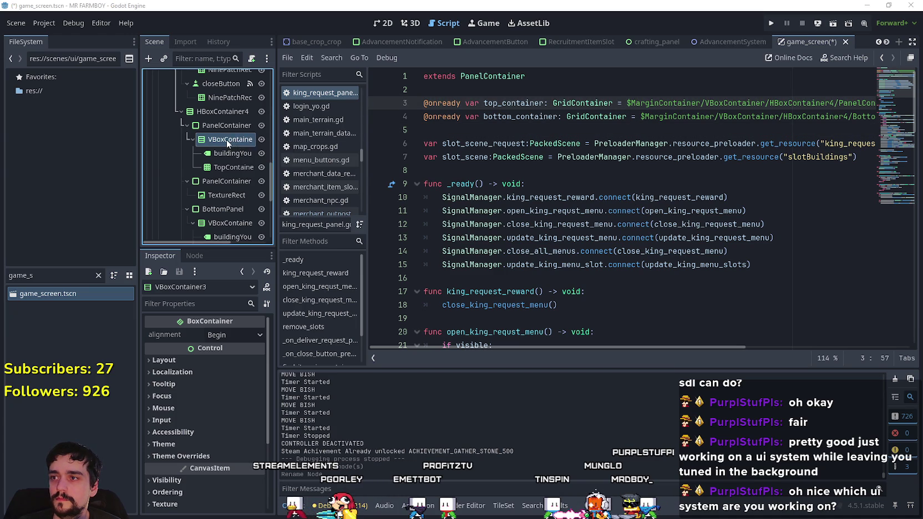
- Replace HBoxContainer3 with VBoxContainer3 in line 3's top_container path, save, and run the game
drag(796, 101, 915, 104)
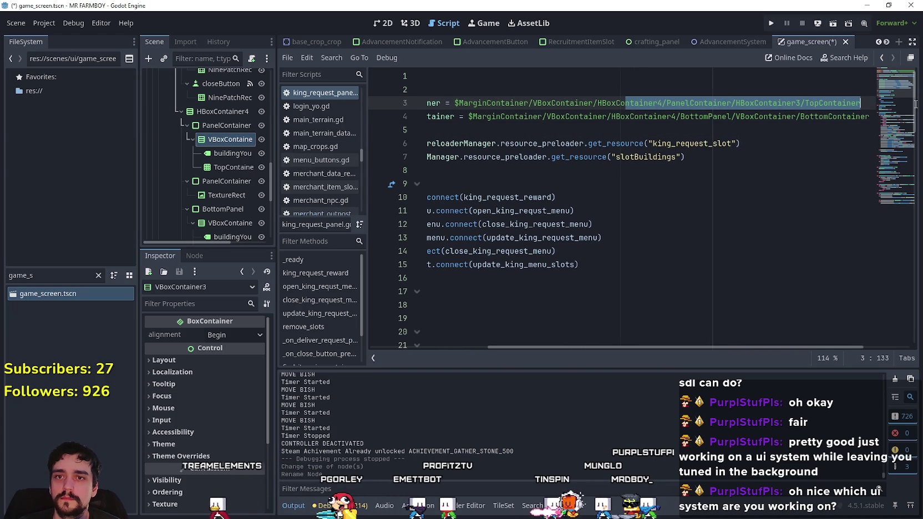
double_click(768, 103)
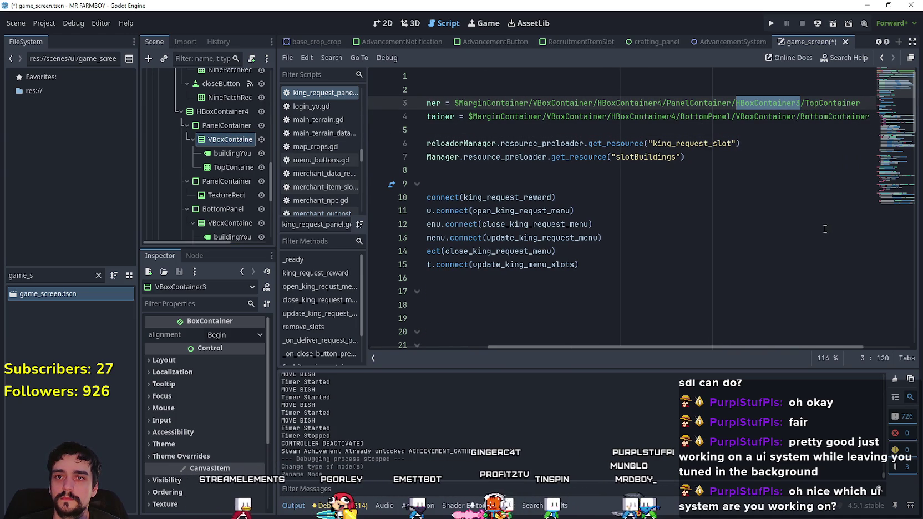
text(VBoxContainer3)
click(231, 140)
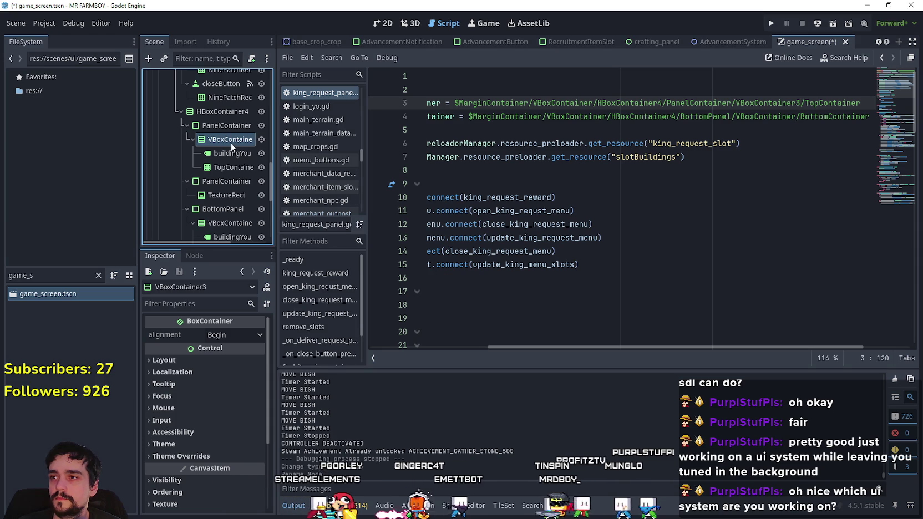
click(237, 138)
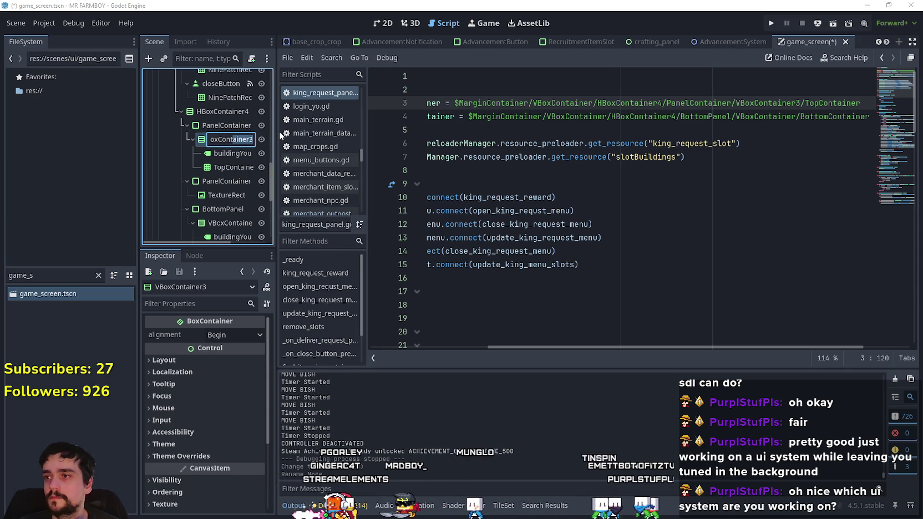
shift+click(533, 103)
key(ctrl+s)
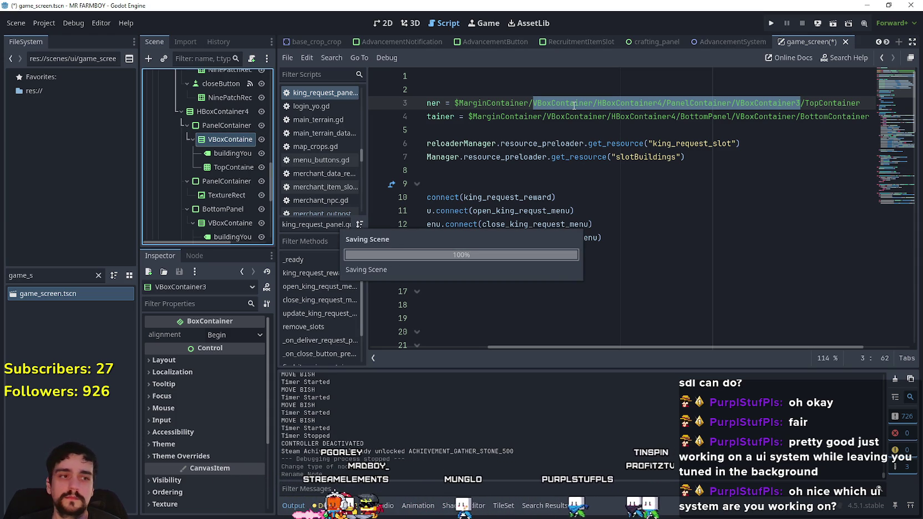
key(F5)
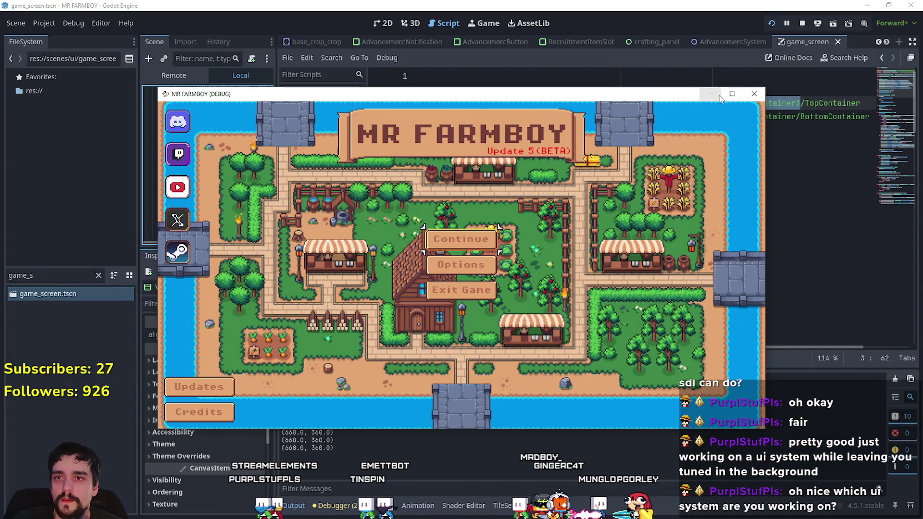
- Maximize the game window and load Save 6
click(730, 94)
key(Return)
key(Down)
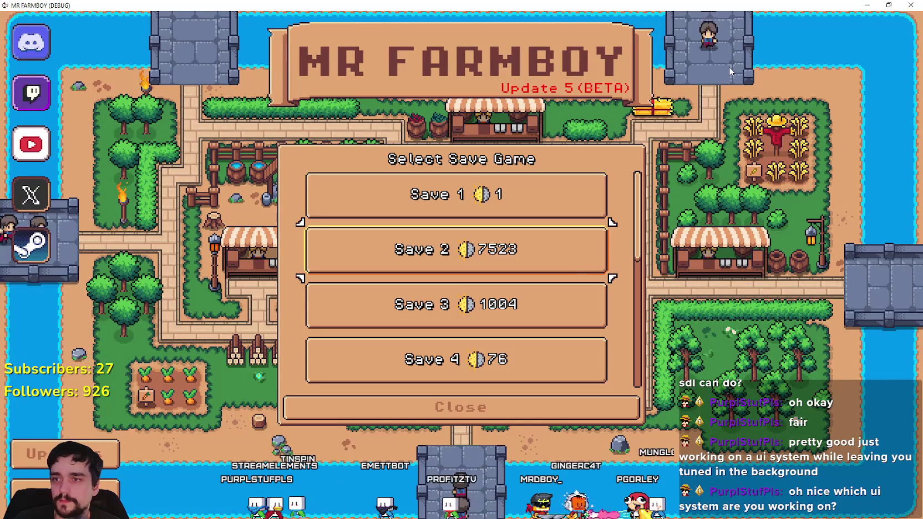
key(Down)
key(Down)
key(Down)
key(Down)
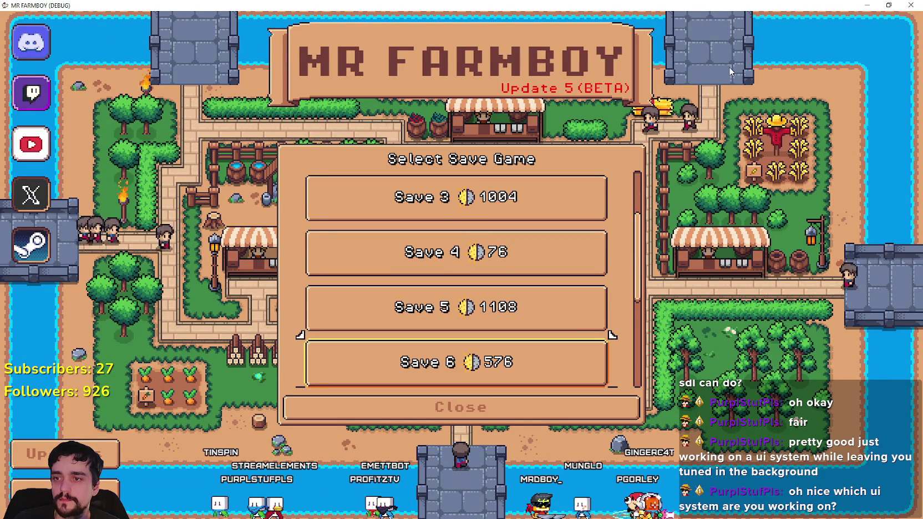
key(Return)
key(Return)
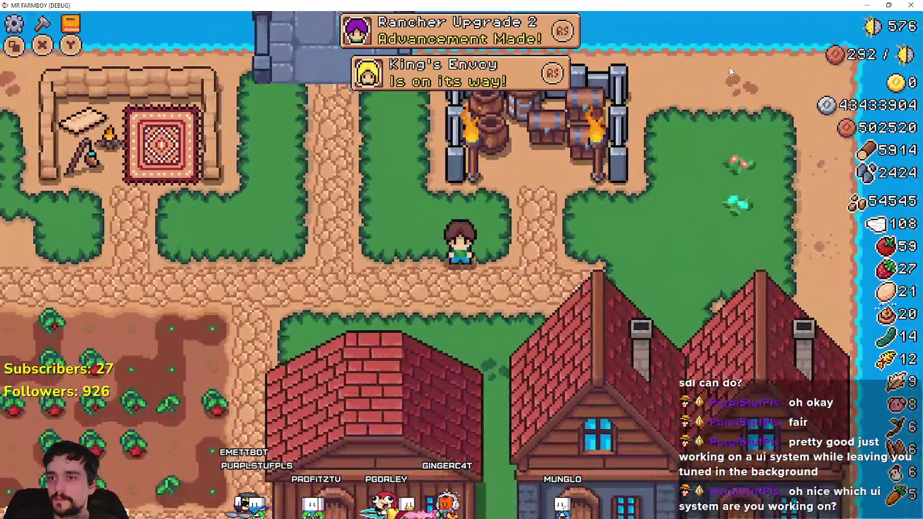
- Walk the farmer to the field, harvest tomatoes from 59 to 63, and return to the editor
key(d)
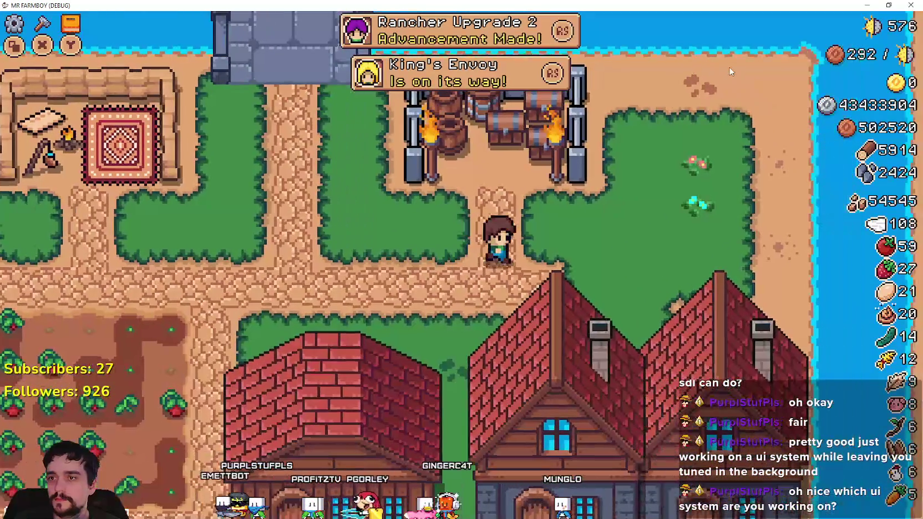
key(w)
key(a)
key(s)
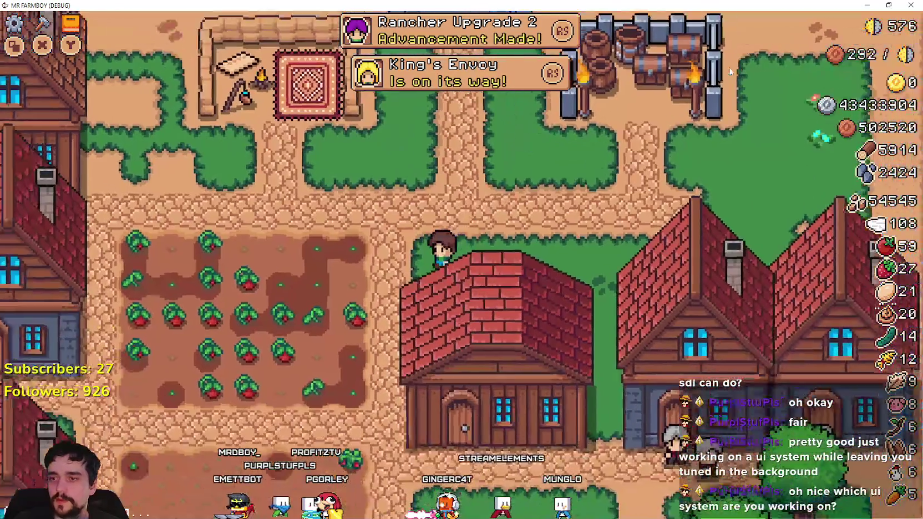
key(a)
key(e)
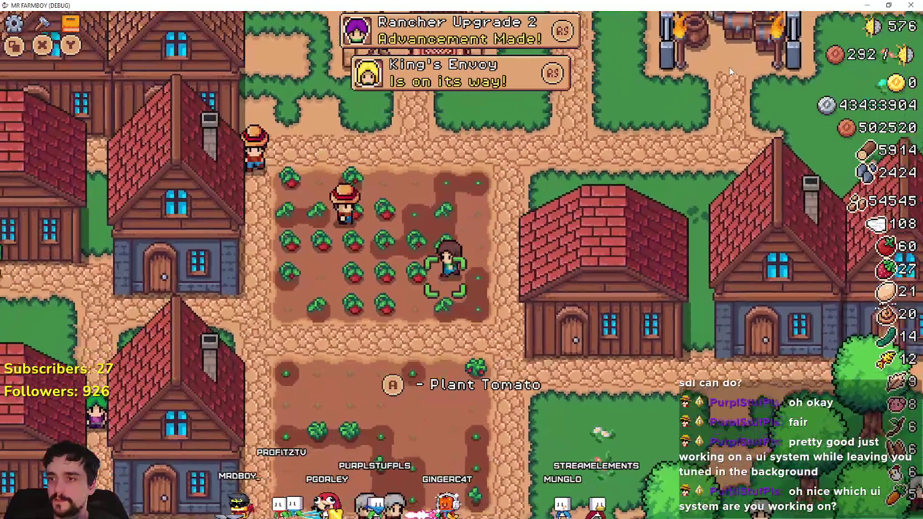
key(a)
key(e)
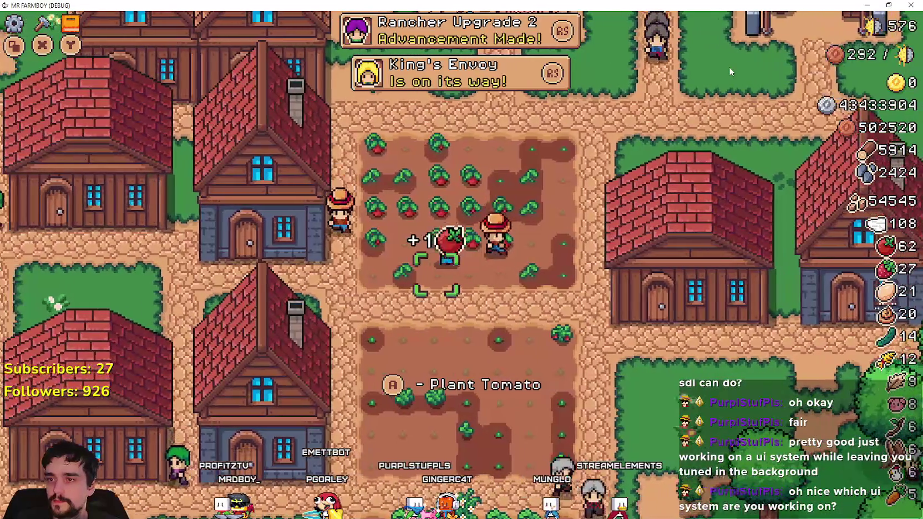
key(e)
key(w)
key(d)
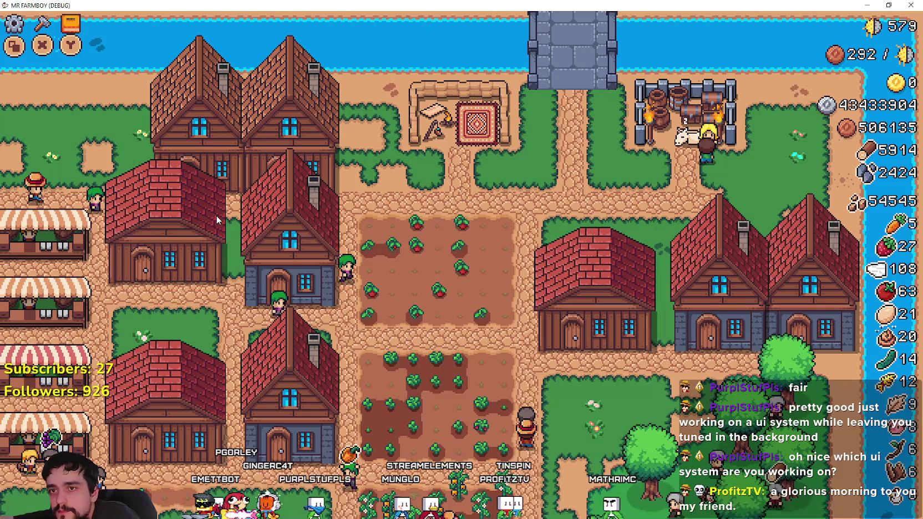
scroll(218, 220, down, 3)
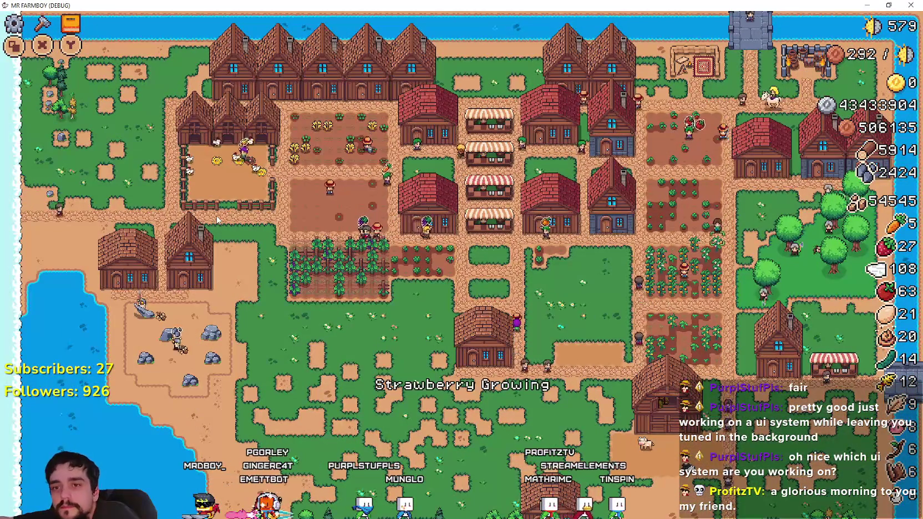
key(s)
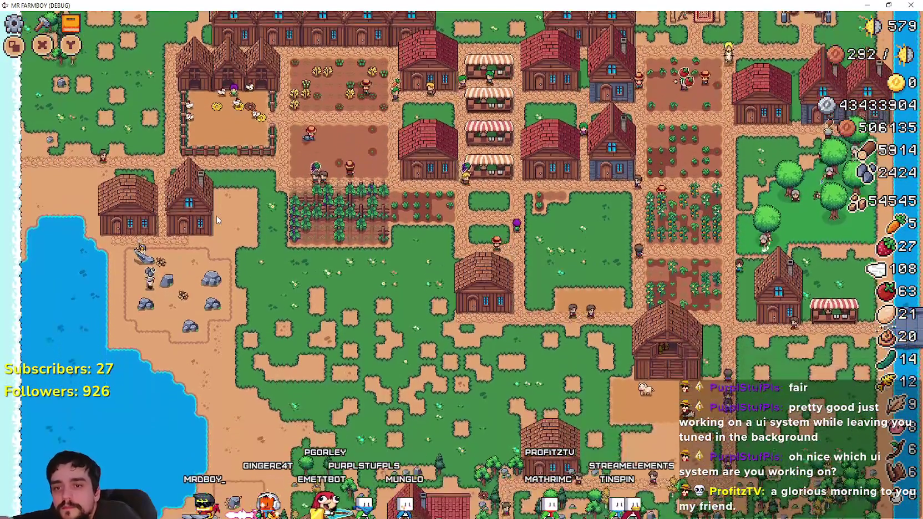
key(s)
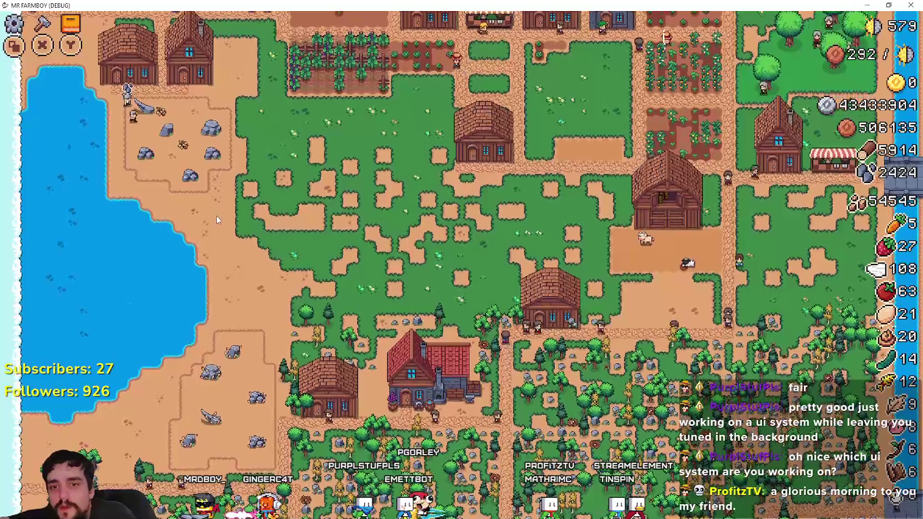
key(alt+Tab)
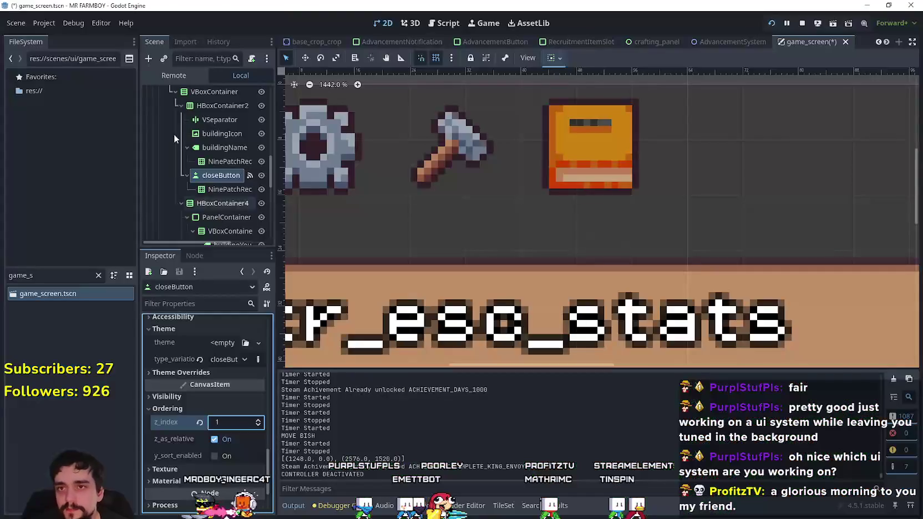
- Stop the game, save, and expand the task request panel in the Scene dock
click(803, 23)
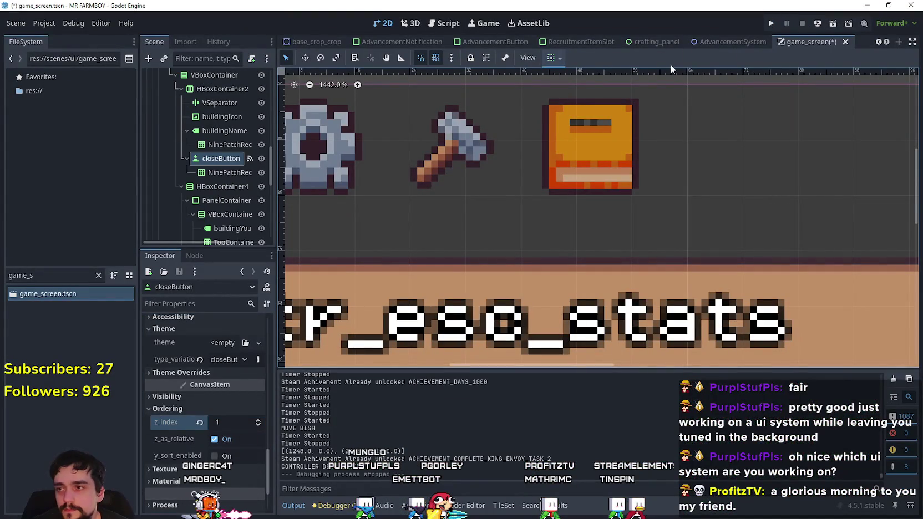
key(ctrl+s)
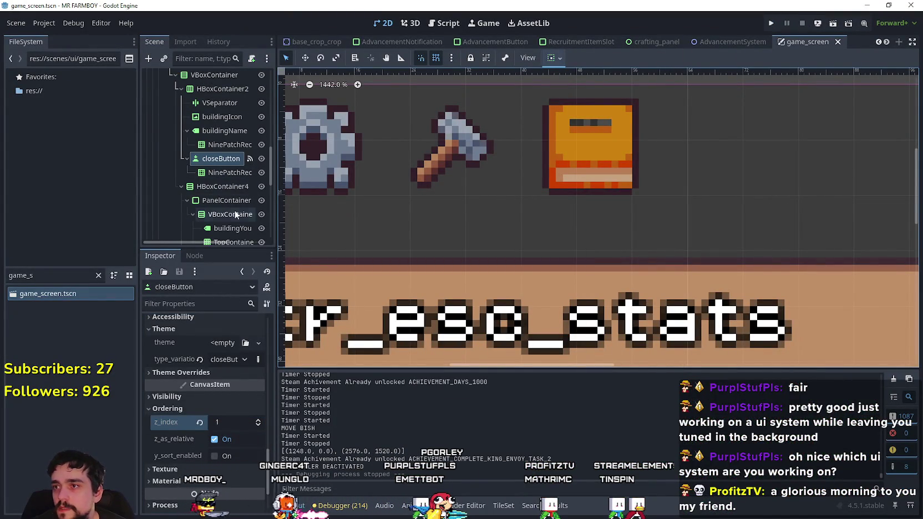
scroll(516, 228, down, 10)
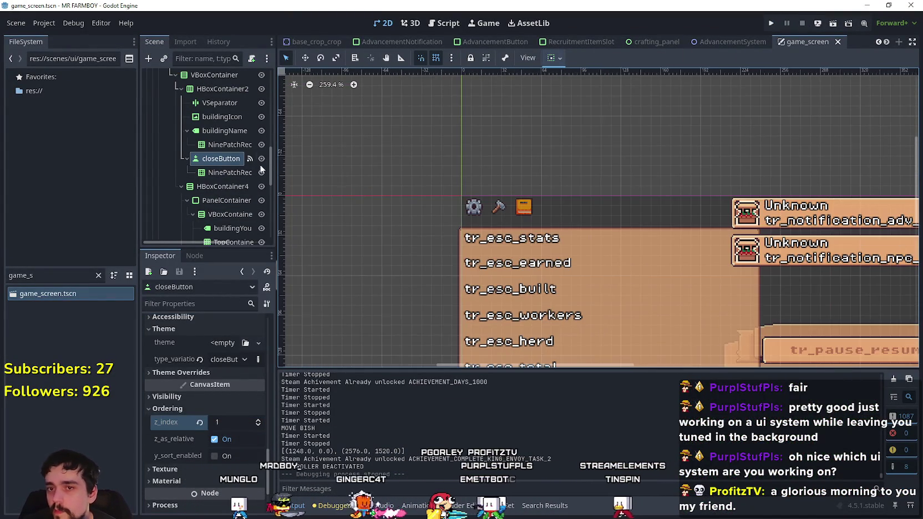
scroll(233, 206, up, 3)
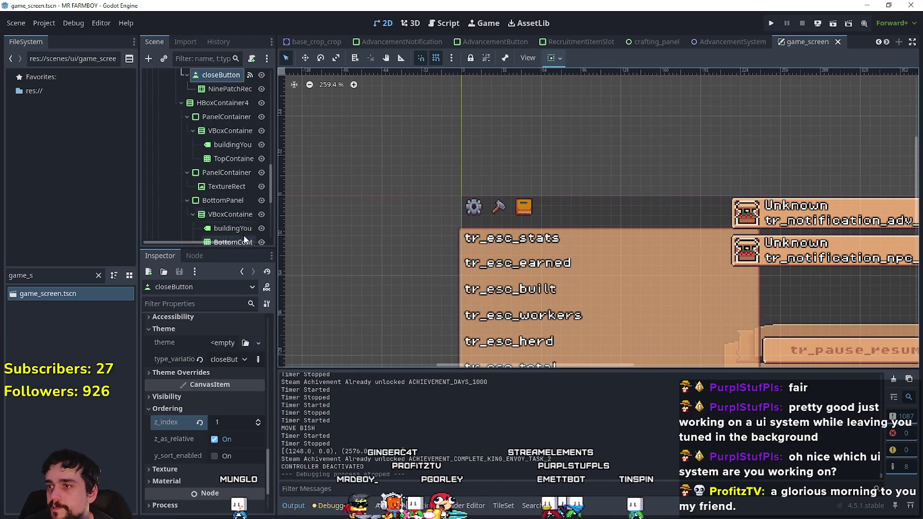
scroll(237, 209, up, 1)
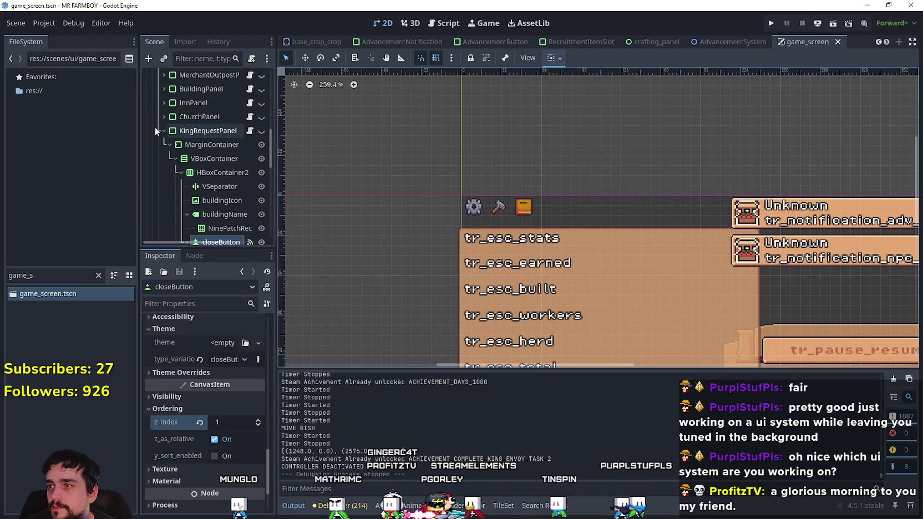
click(164, 132)
click(164, 146)
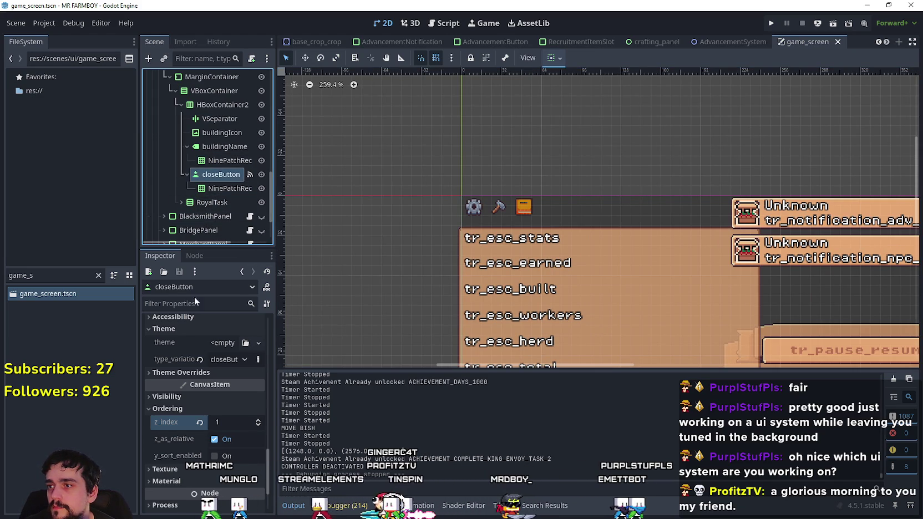
- Set closeButton's Ordering z_index to 1 and save the scene
scroll(190, 444, up, 10)
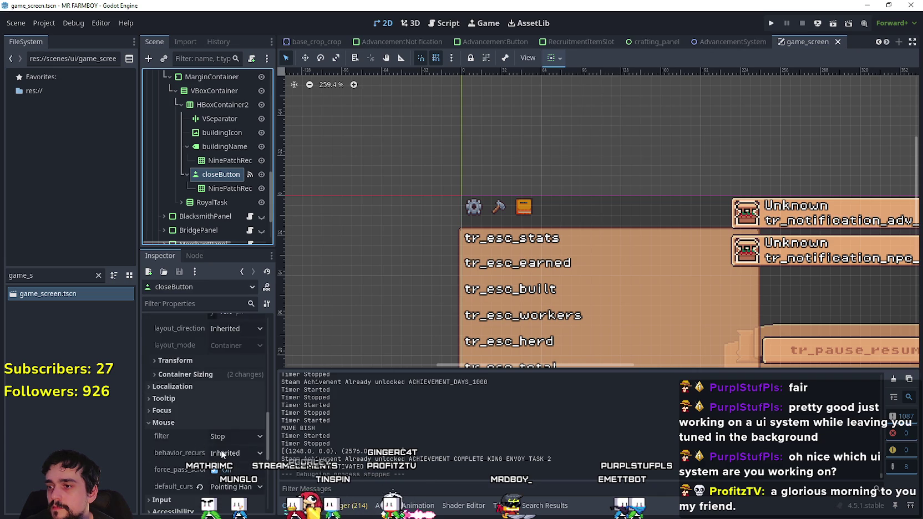
scroll(217, 447, down, 4)
scroll(199, 399, down, 3)
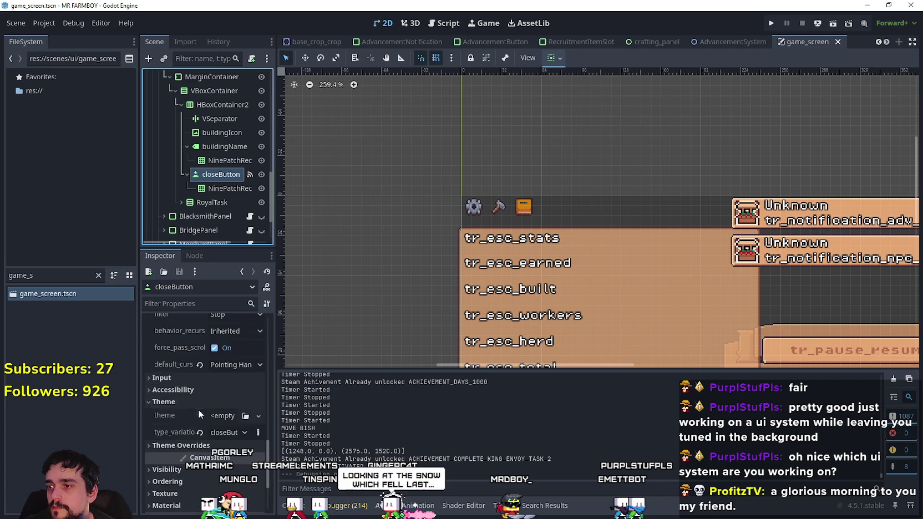
click(201, 408)
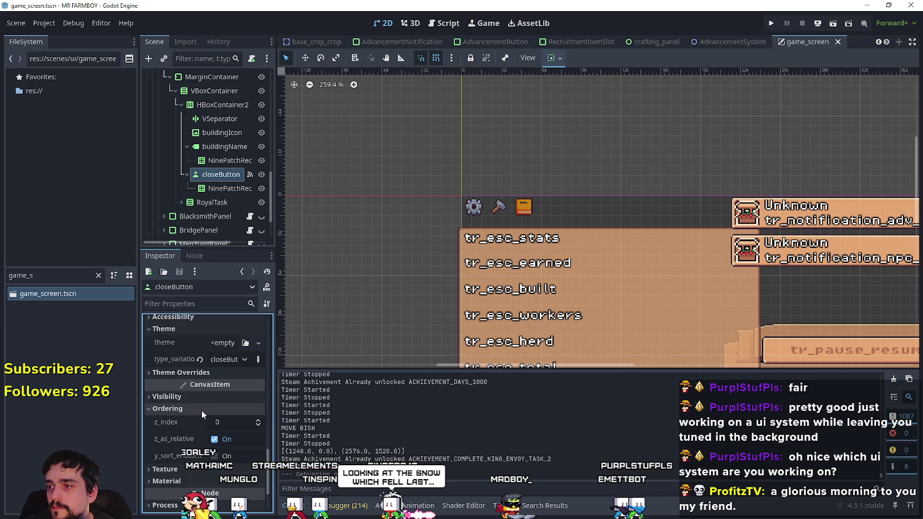
click(258, 420)
key(ctrl+s)
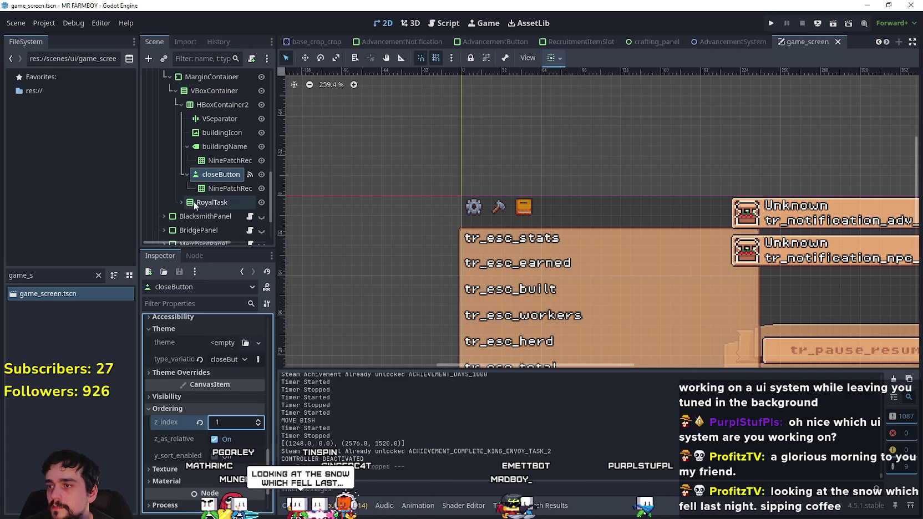
- Select RoyalTask and expand it to show its child containers
click(194, 202)
click(179, 200)
scroll(182, 198, down, 5)
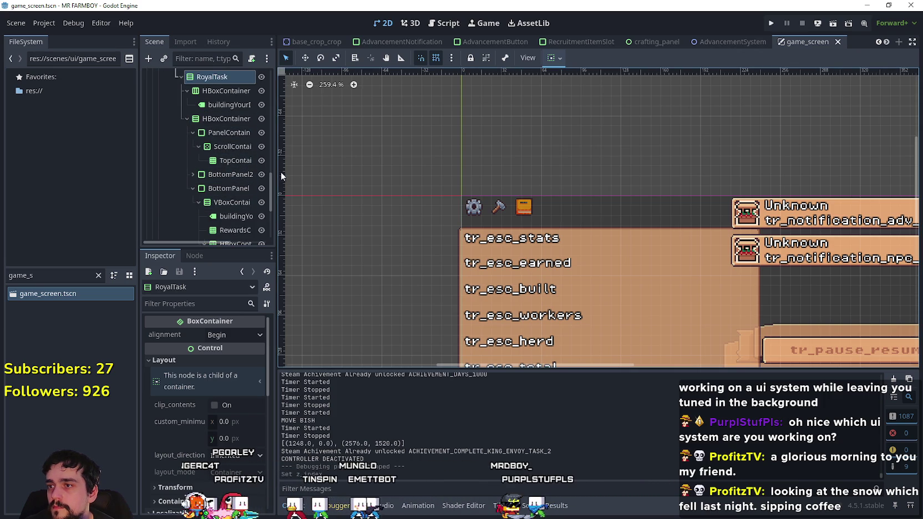
- Move PanelContainer below buildingYourInv in HBoxContainer3, then make HBoxContainer3 HBoxContainer4's first child
drag(276, 173, 341, 185)
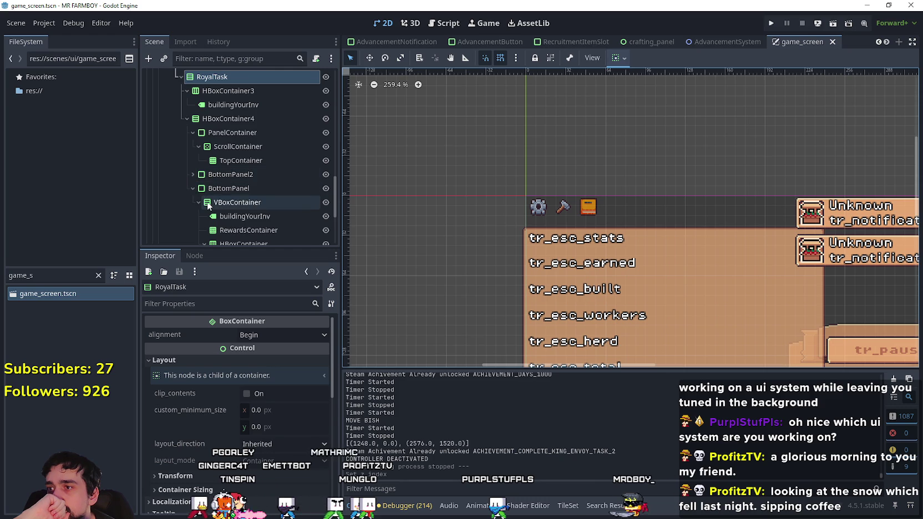
scroll(310, 222, down, 1)
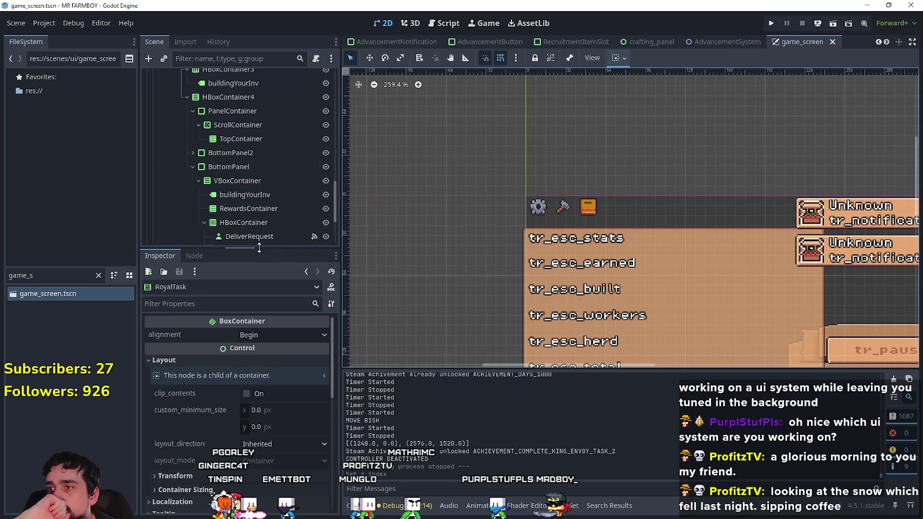
drag(259, 247, 266, 324)
scroll(271, 285, up, 3)
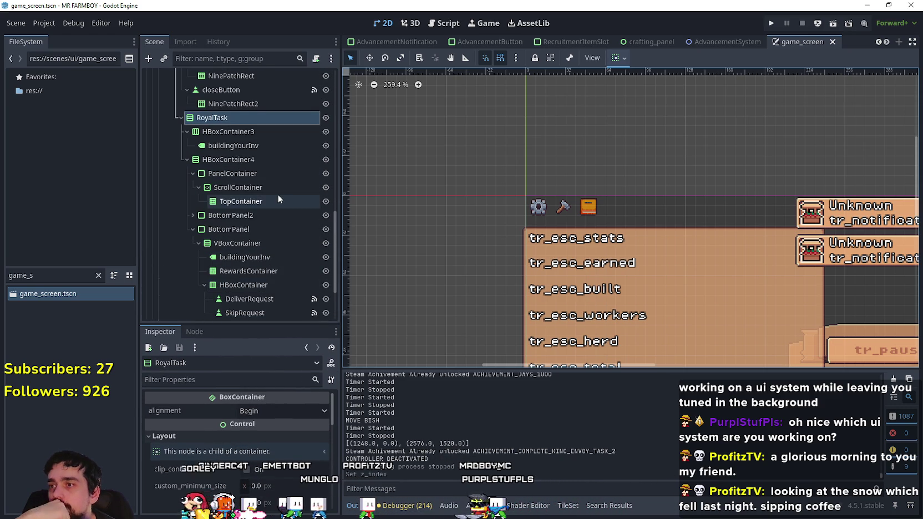
click(245, 145)
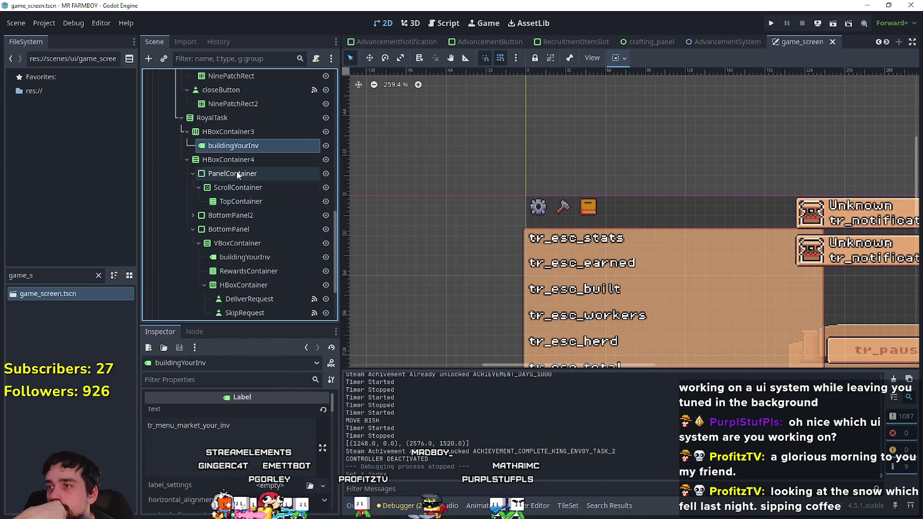
click(224, 173)
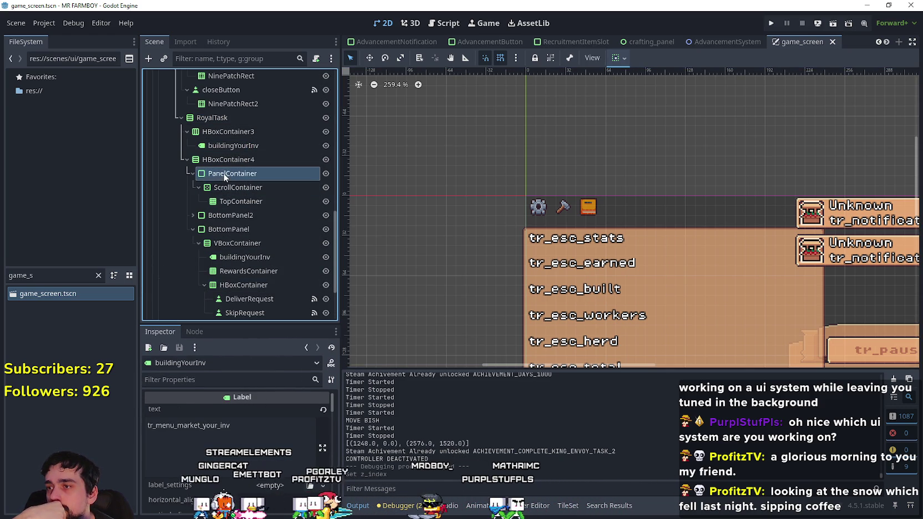
click(193, 174)
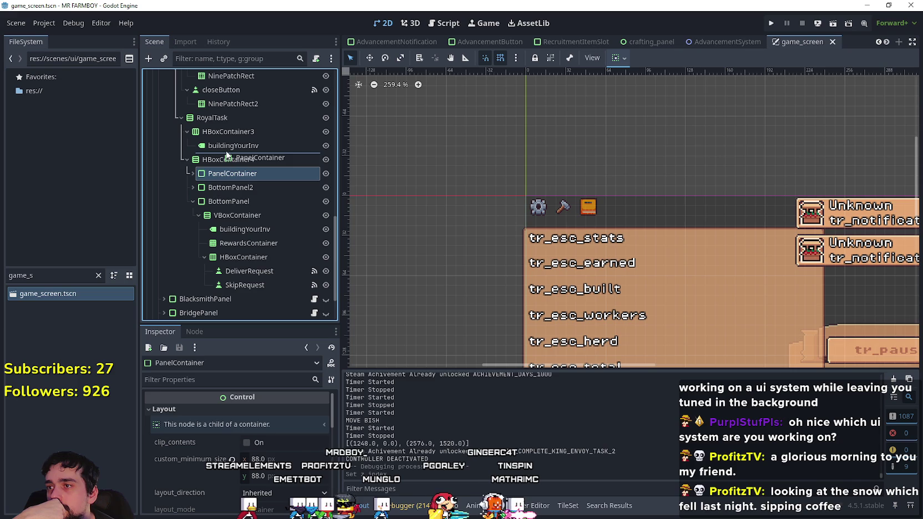
drag(228, 155, 228, 155)
click(212, 133)
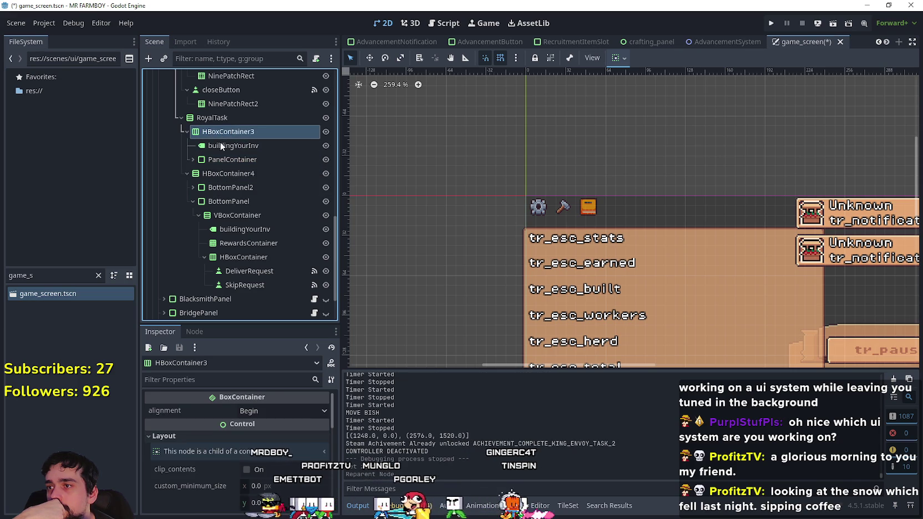
drag(259, 195, 259, 190)
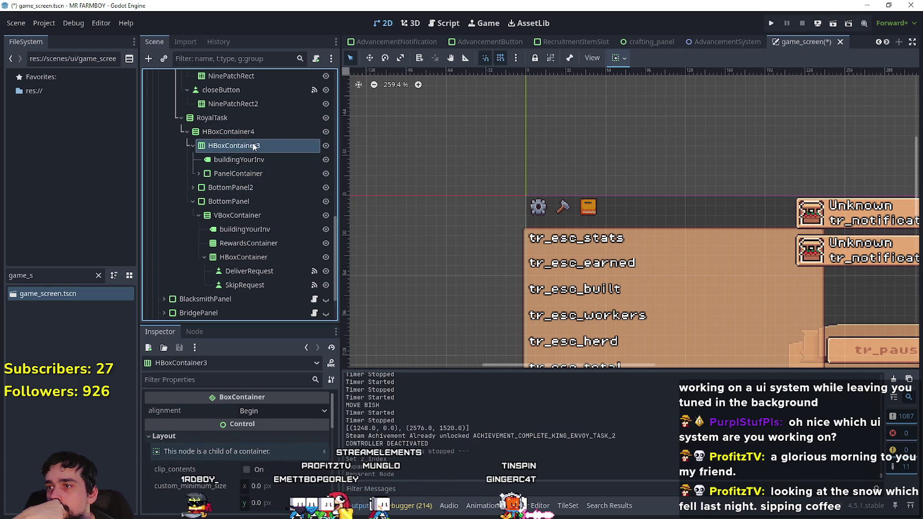
- Rename HBoxContainer3 to VBoxContainer3 and change its type to VBoxContainer
double_click(214, 146)
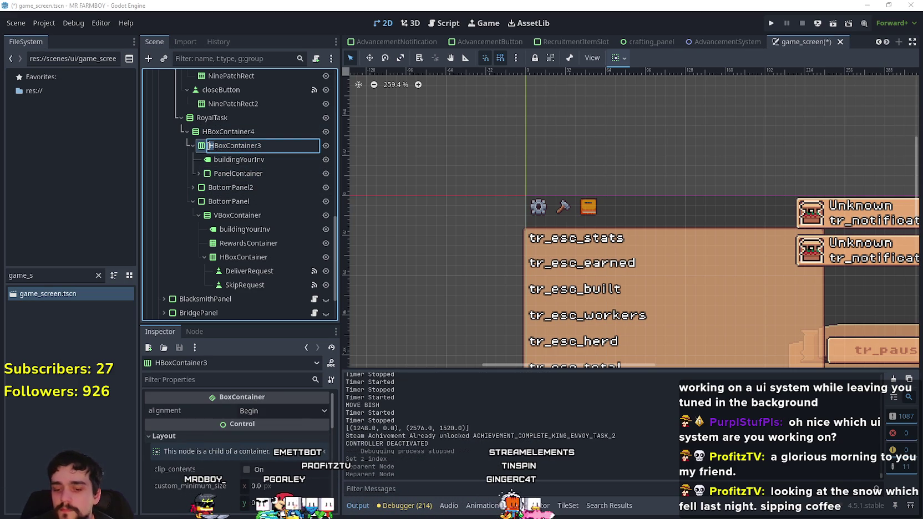
text(V)
key(Return)
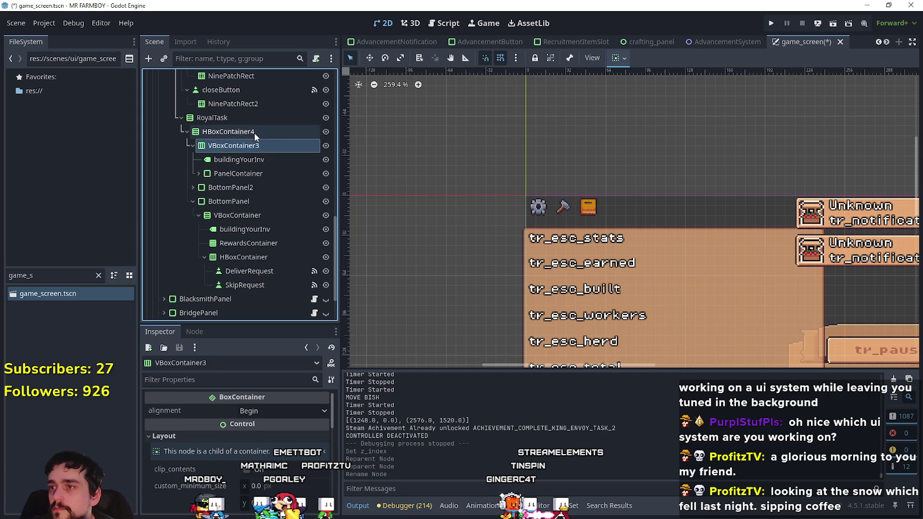
right_click(231, 143)
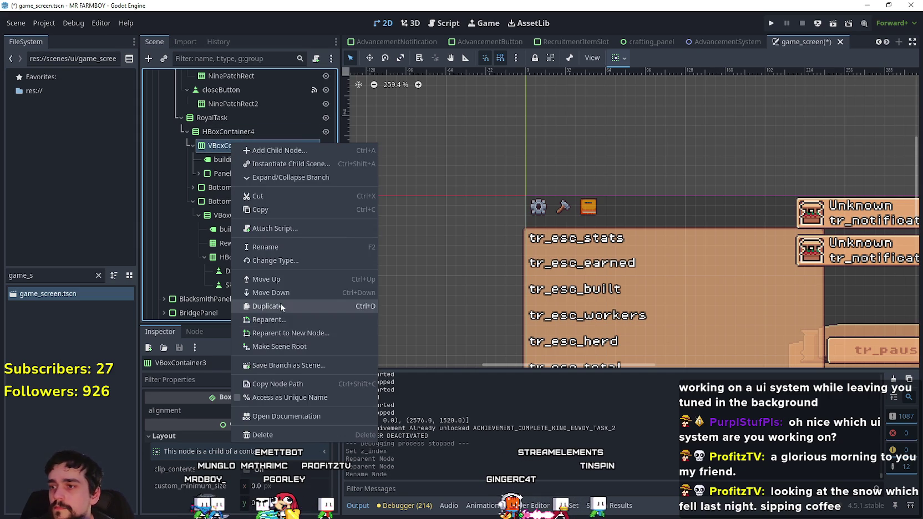
click(277, 259)
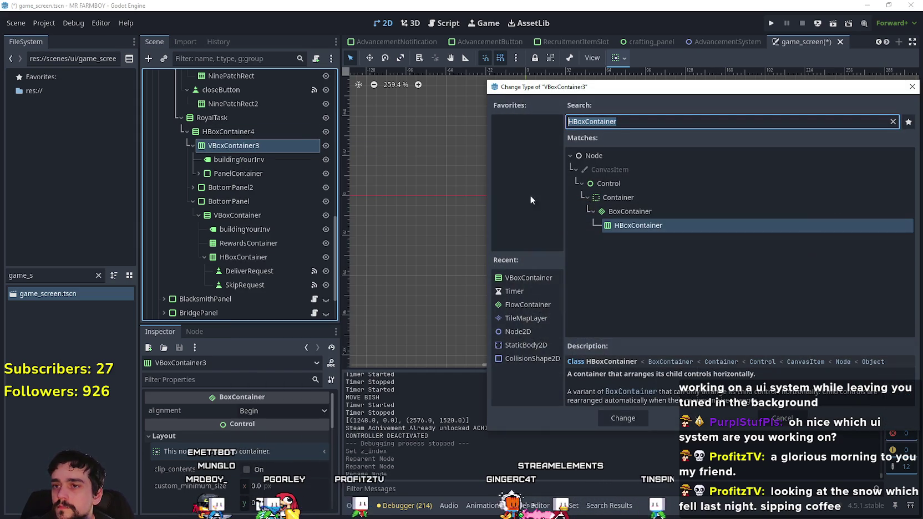
text(vb)
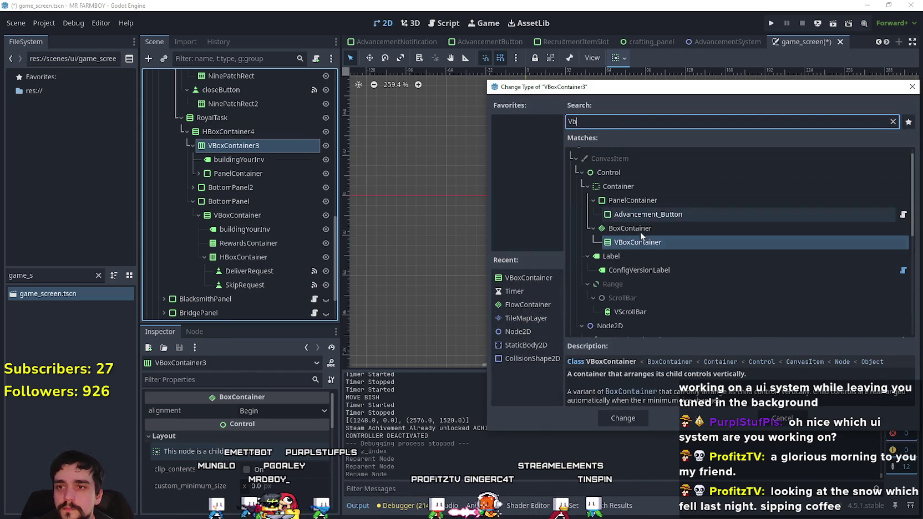
click(633, 419)
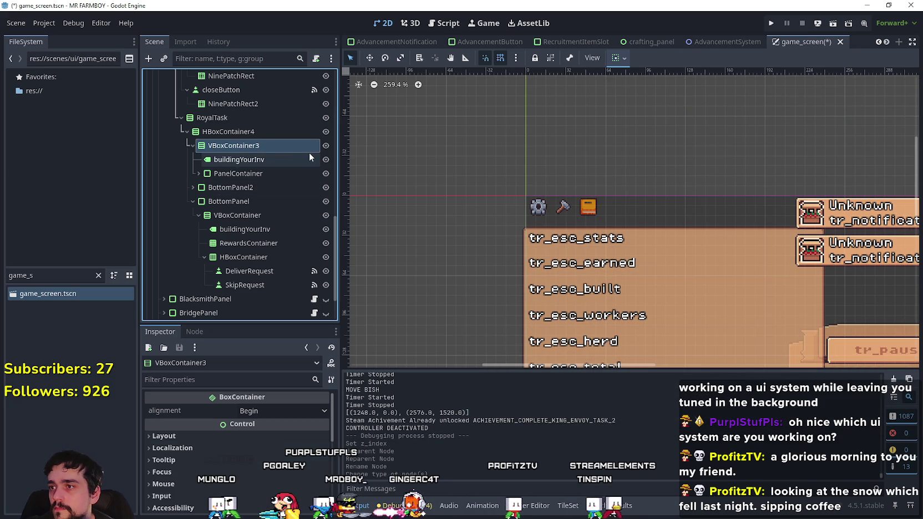
- Open task_request_panel.gd and select the TopContainer node in the scene tree
scroll(308, 144, up, 5)
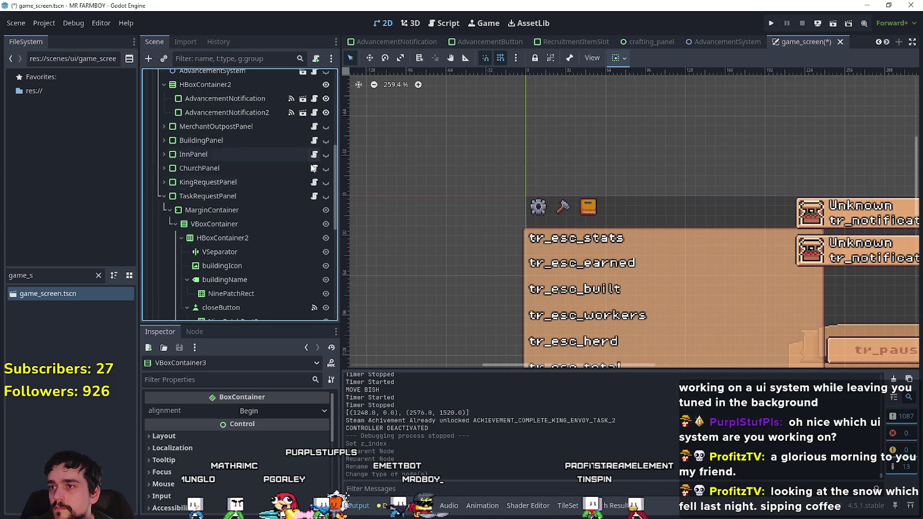
click(314, 196)
scroll(513, 166, up, 20)
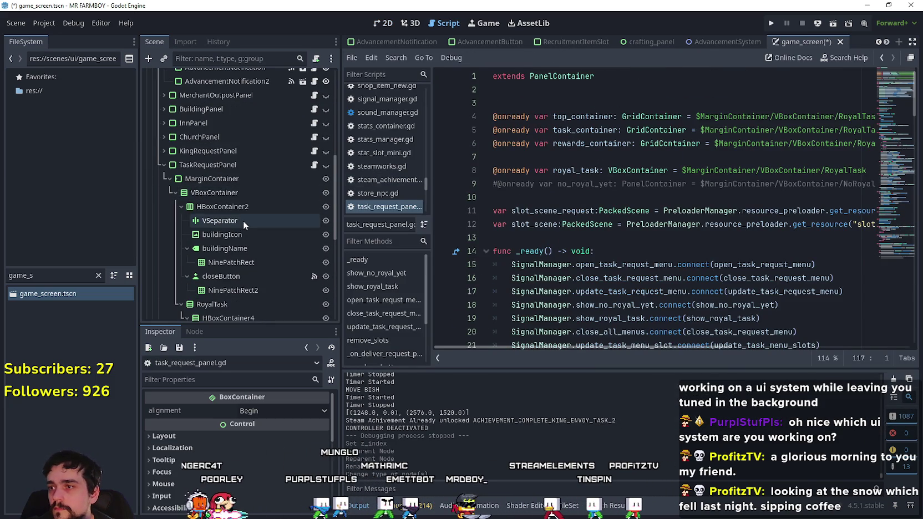
scroll(243, 220, down, 5)
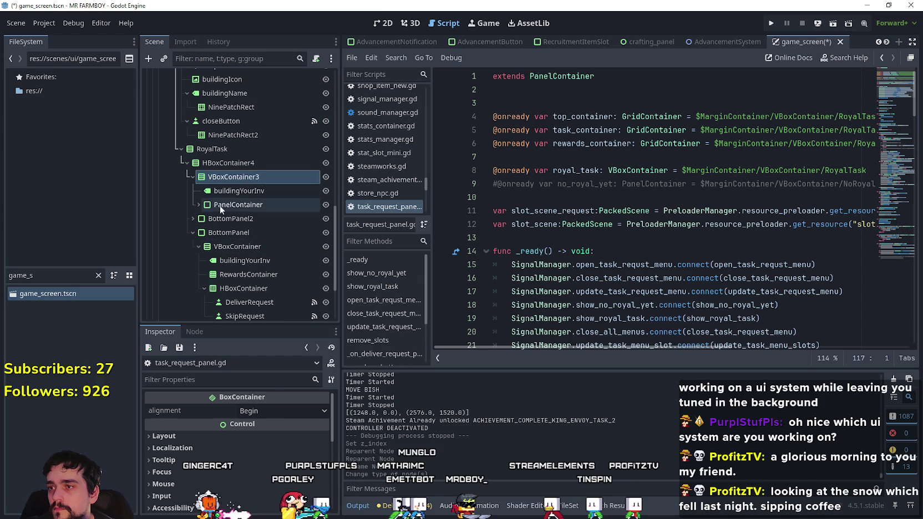
click(238, 205)
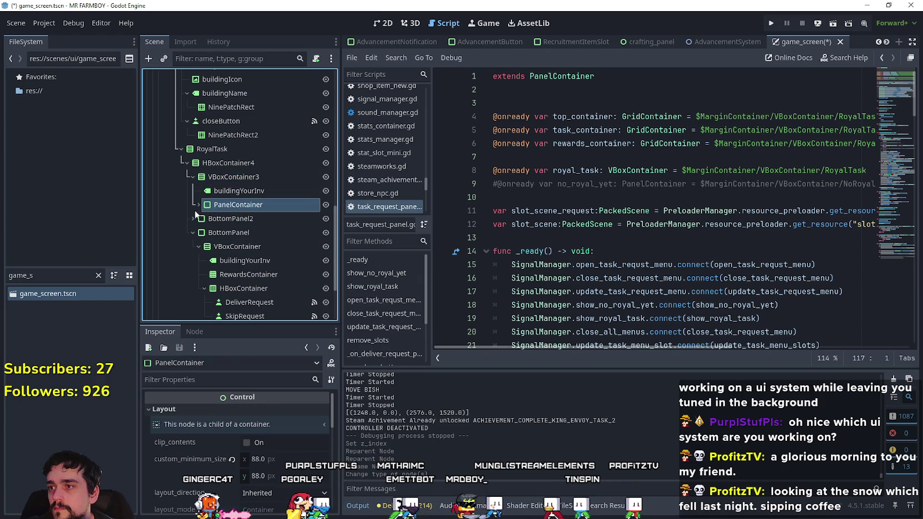
scroll(283, 234, down, 1)
click(262, 201)
- Drag TopContainer into the script as the new top_container, delete the old line, save, and run
mouse_move(270, 204)
mouse_down()
mouse_move(576, 113)
mouse_move(579, 105)
mouse_move(906, 132)
mouse_up()
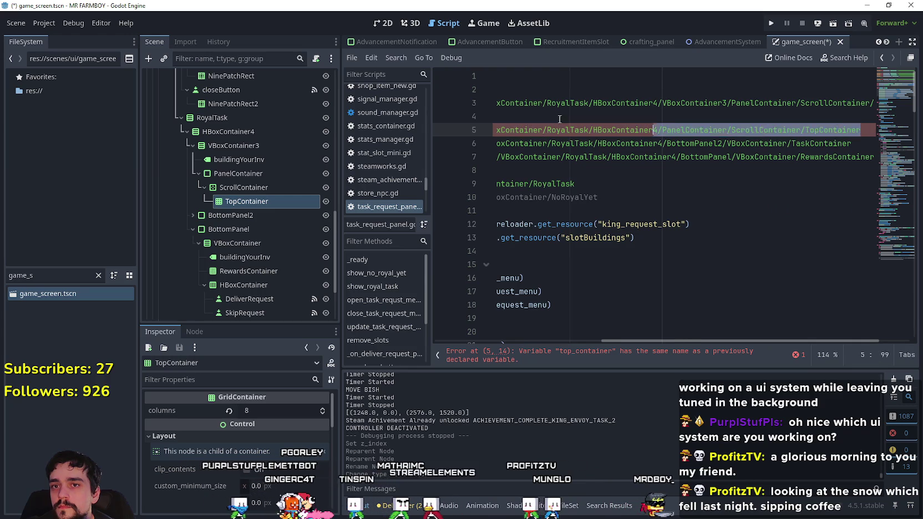
click(476, 117)
key(Delete)
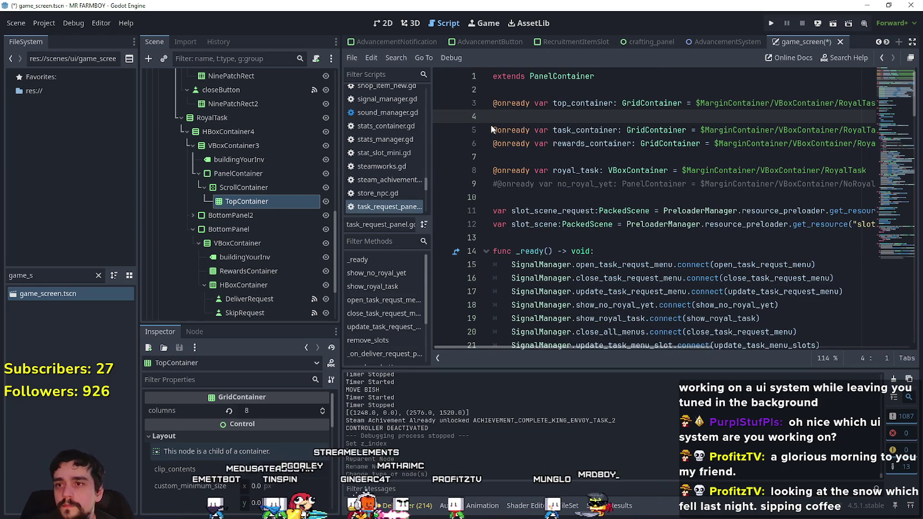
key(ctrl+s)
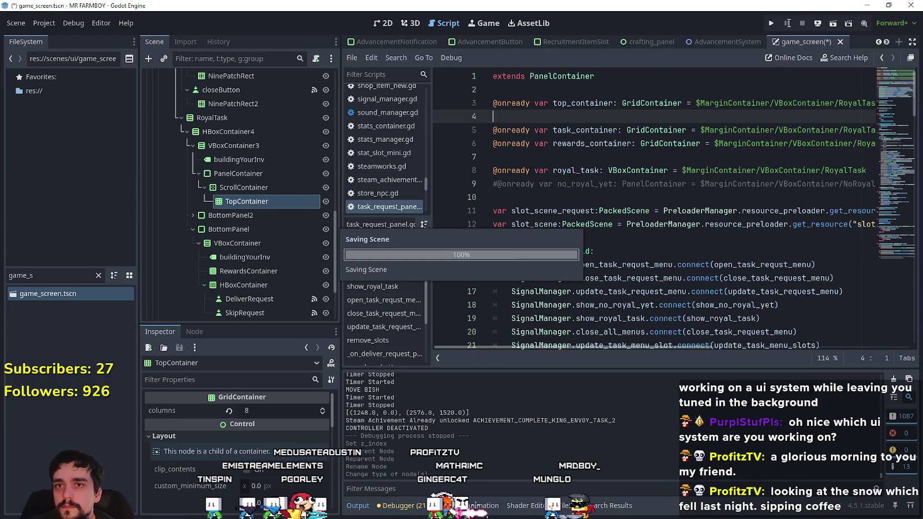
click(768, 24)
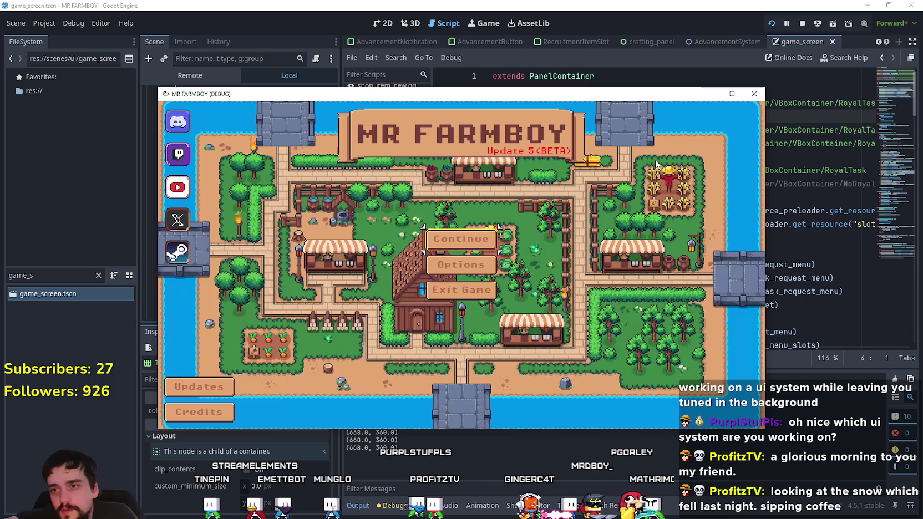
- Maximize the game window and load Save 6
click(732, 96)
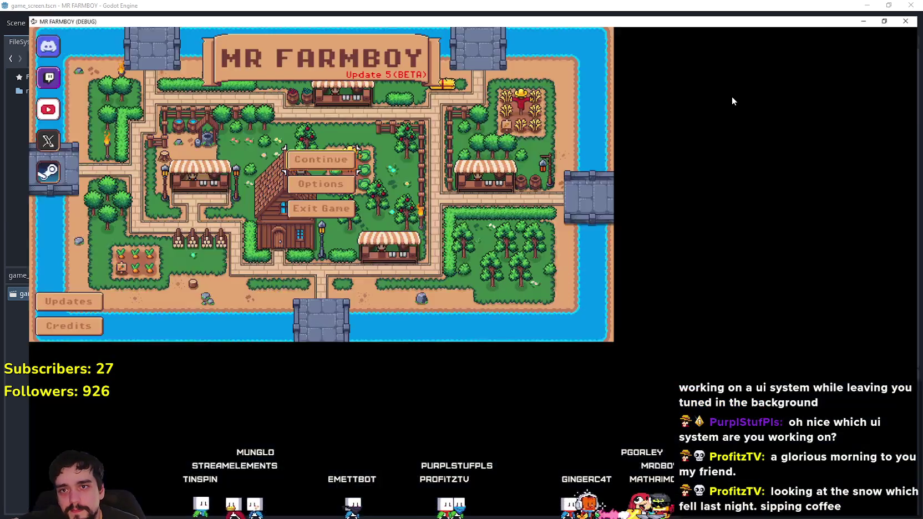
key(Return)
key(Down)
key(Down)
key(Down)
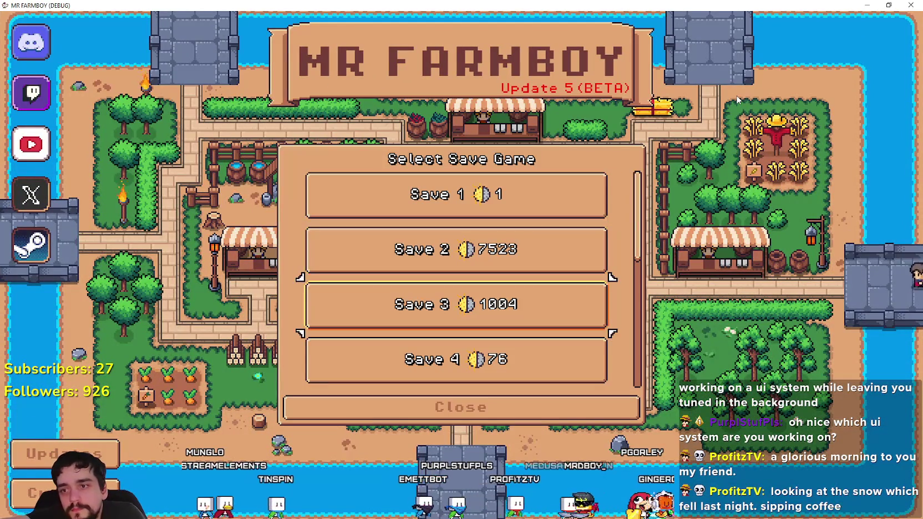
key(Down)
key(Down)
key(Up)
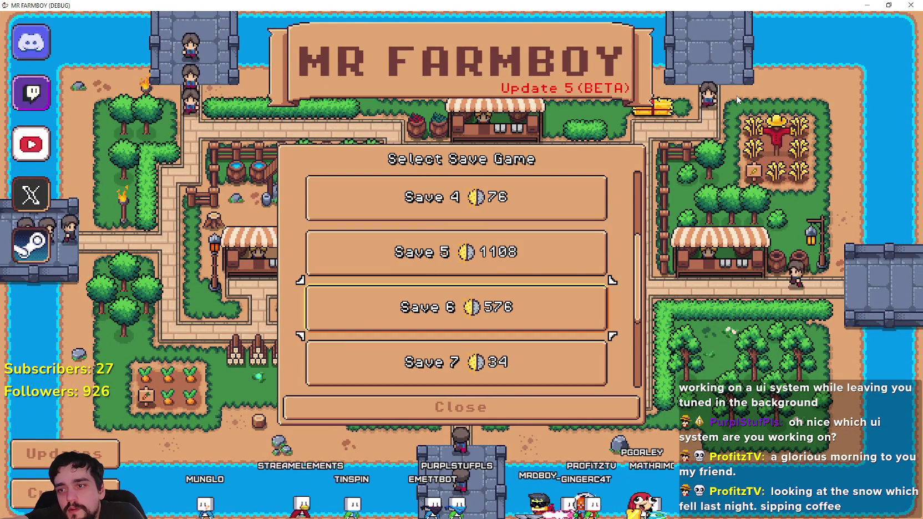
key(Return)
key(Return)
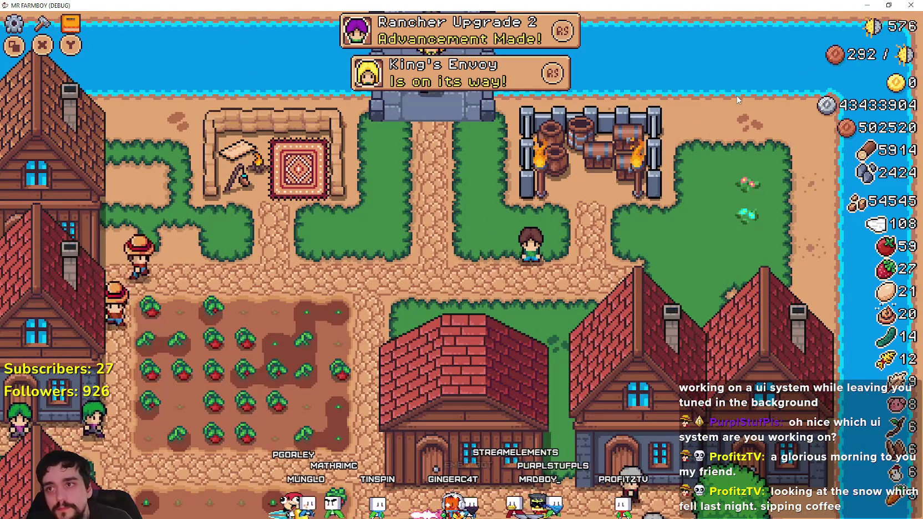
- Set DayAndNightCycleManager's game_speed to 500 in the Remote tree, then return to the game
key(alt+Tab)
click(189, 76)
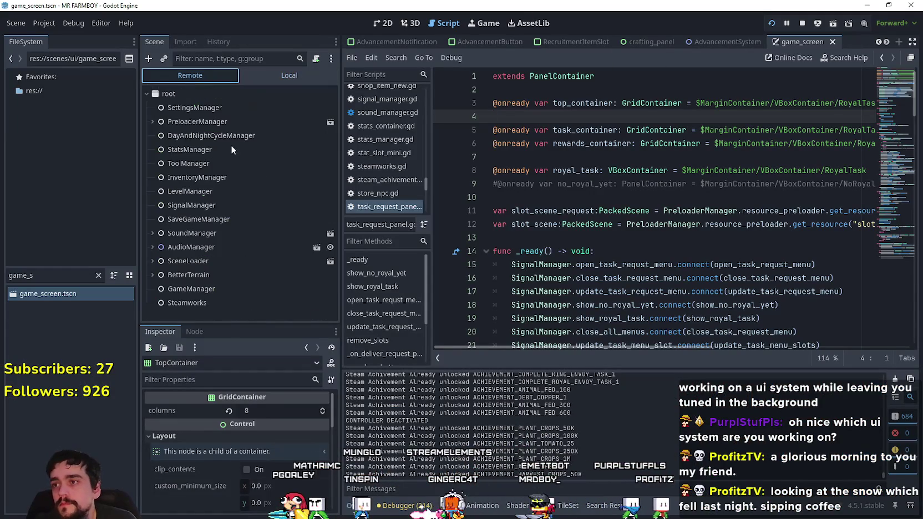
click(221, 136)
click(264, 423)
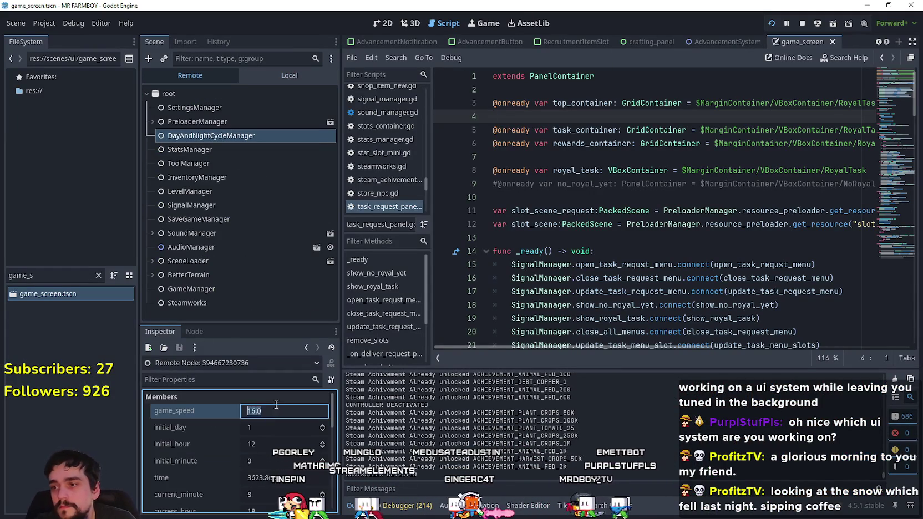
text(500)
key(Return)
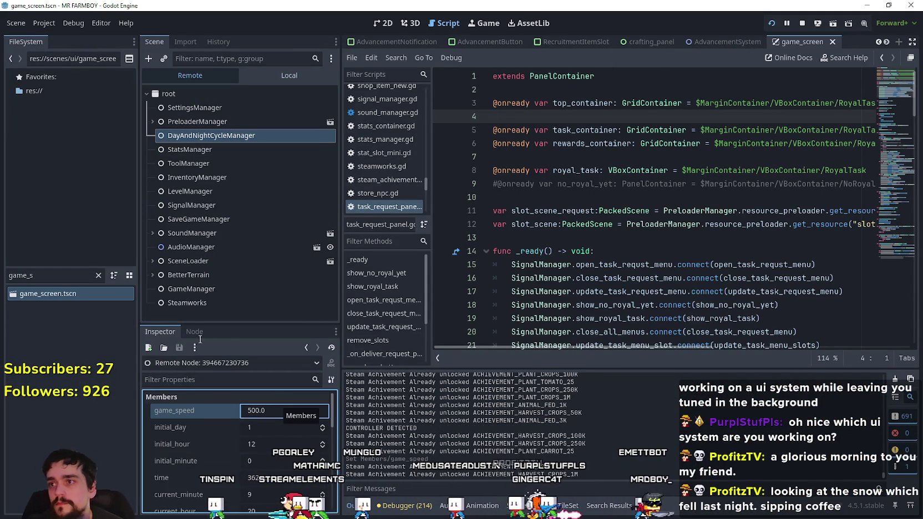
scroll(251, 119, down, 5)
click(277, 148)
key(alt+Tab)
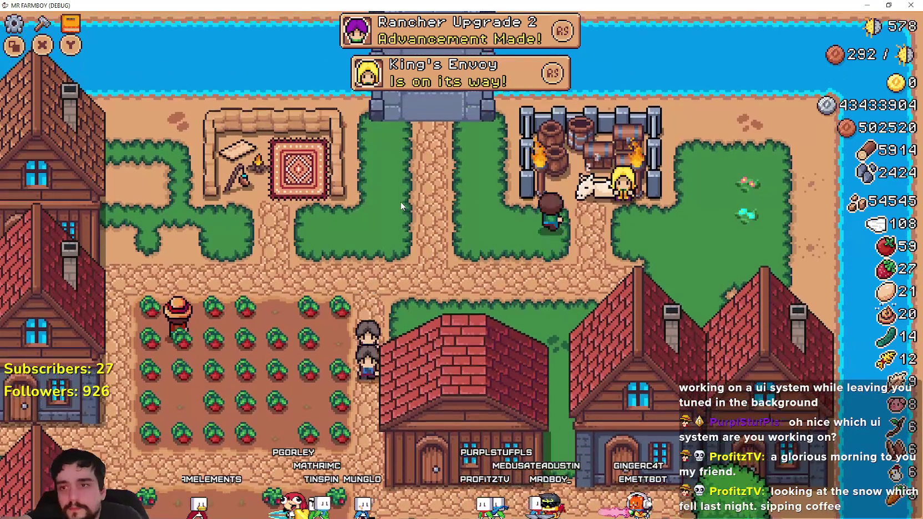
- Open the King's Envoy panel and step through the Strawberry, Carrot and Bronze Pepper task slots
key(e)
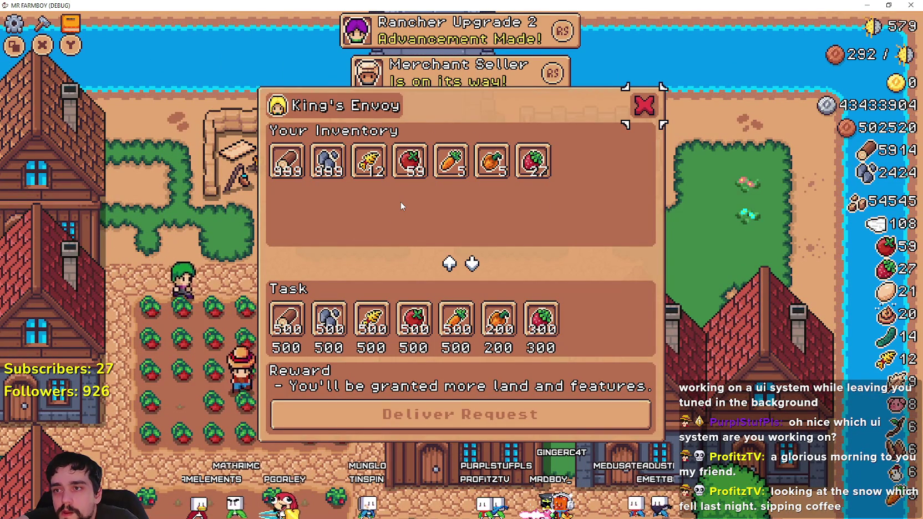
key(Down)
key(Down)
key(Up)
key(Up)
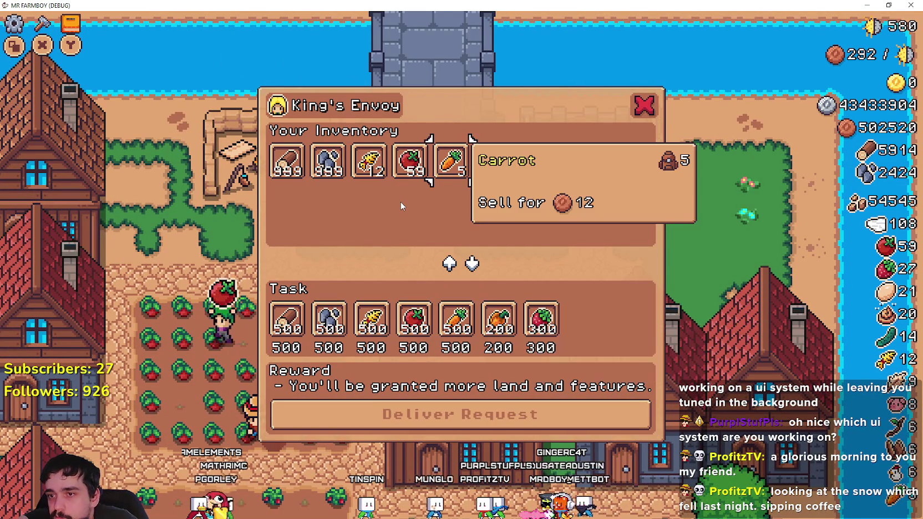
key(Down)
key(Right)
key(Right)
key(Down)
key(Up)
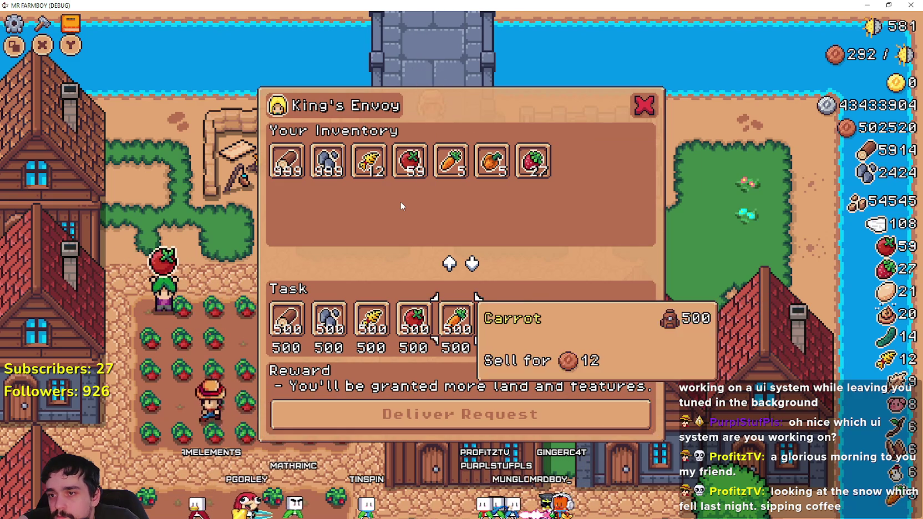
key(Up)
key(Up)
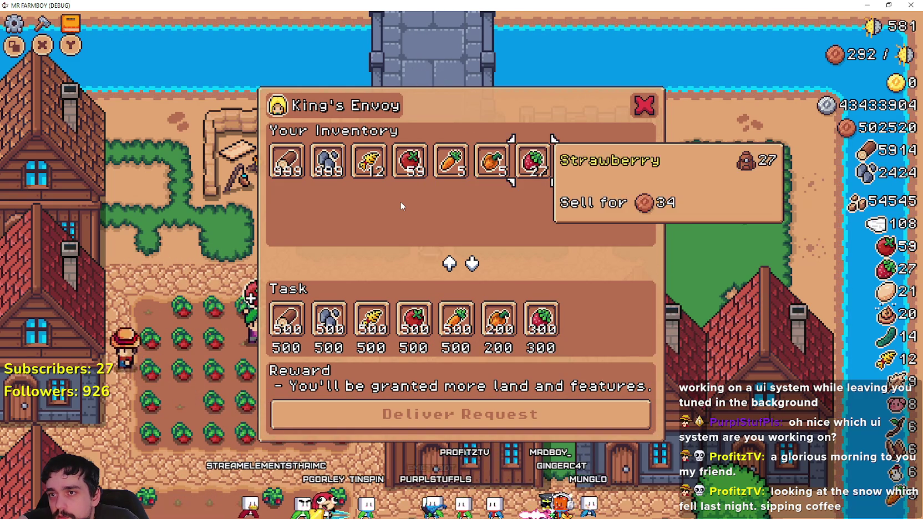
key(Left)
key(Left)
key(Left)
key(Down)
key(Down)
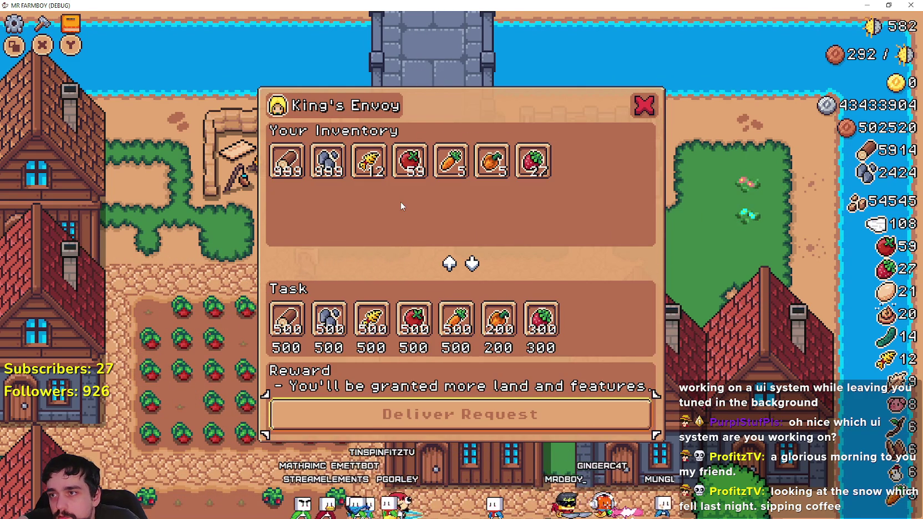
key(Up)
key(Right)
- Check the task and inventory slots (Wood, Tomato, Strawberry, Orange Pepper), then close the panel
key(Left)
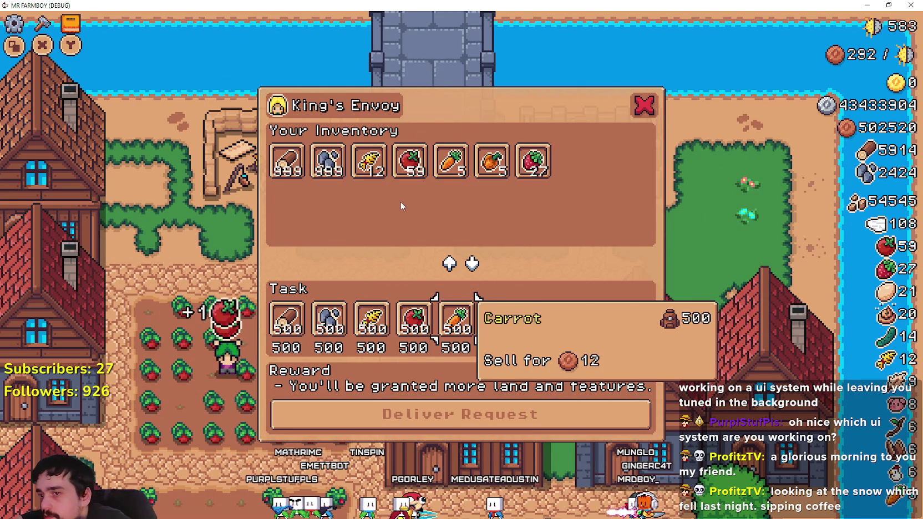
key(Left)
key(Left)
key(Left)
key(Right)
key(Right)
key(Right)
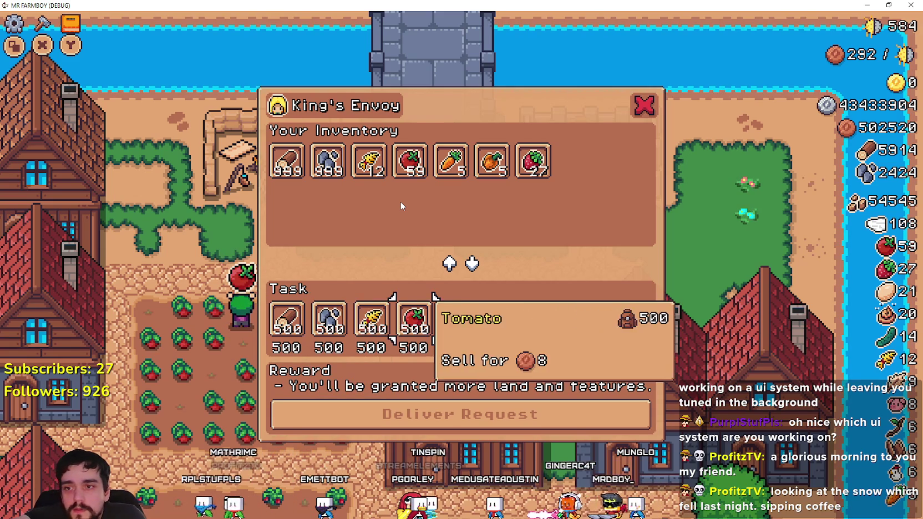
key(Right)
key(Right)
key(Right)
key(Down)
key(Up)
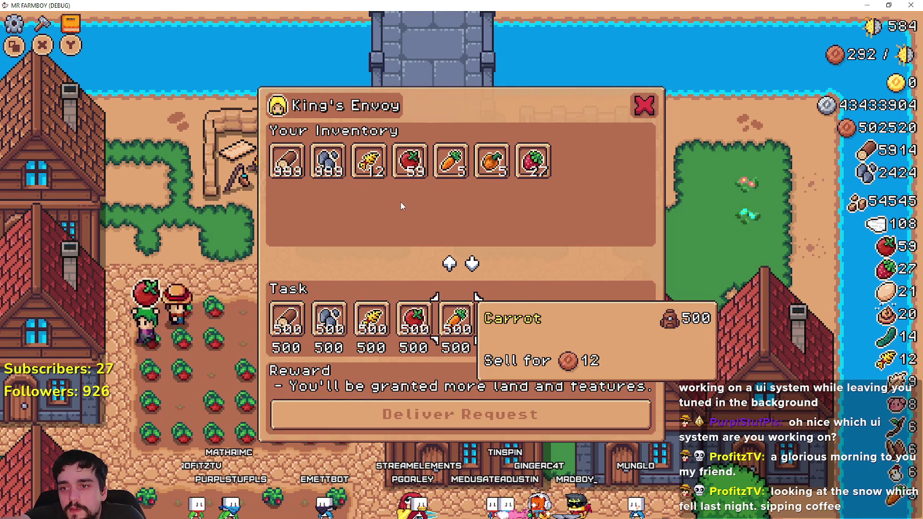
key(Right)
key(Down)
key(Up)
key(Up)
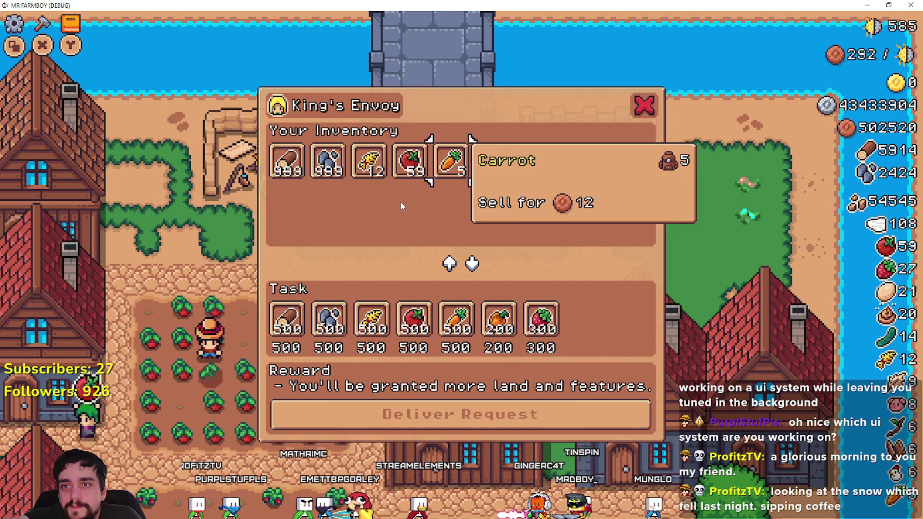
key(Right)
key(Right)
key(Left)
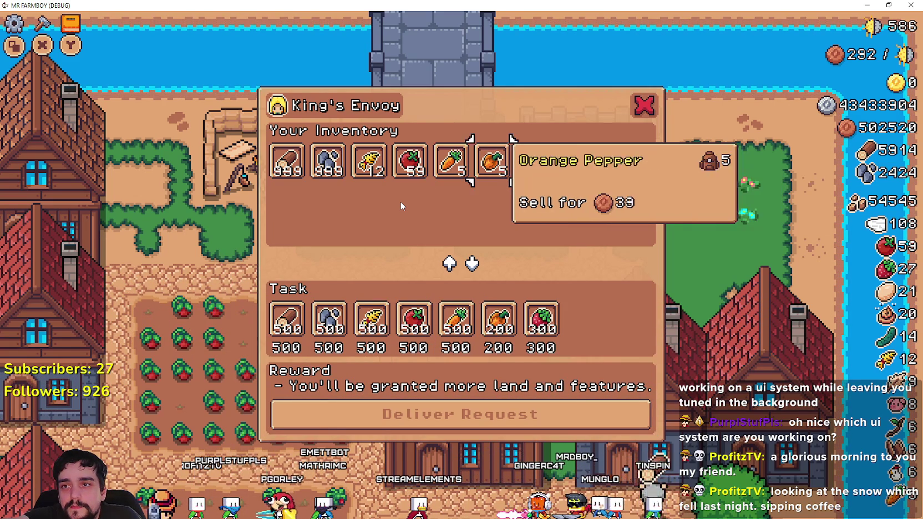
key(Left)
key(Left)
key(Right)
key(Right)
key(Up)
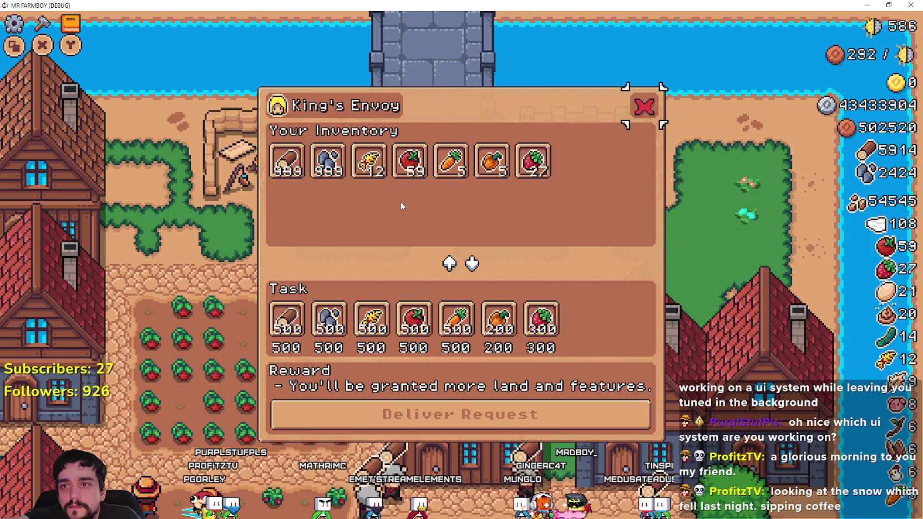
key(Return)
- Open the House's Hireable Workers list and move to the Rancher, costing 1800
key(Down)
key(Up)
key(e)
key(Right)
key(Right)
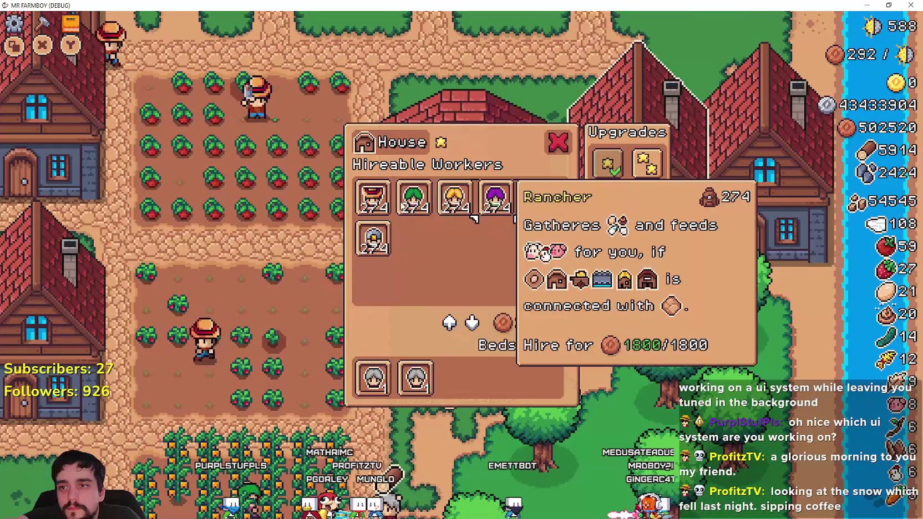
- Hire the Rancher worker, then walk the farmer between the houses north toward the barn
key(e)
key(Escape)
key(Down)
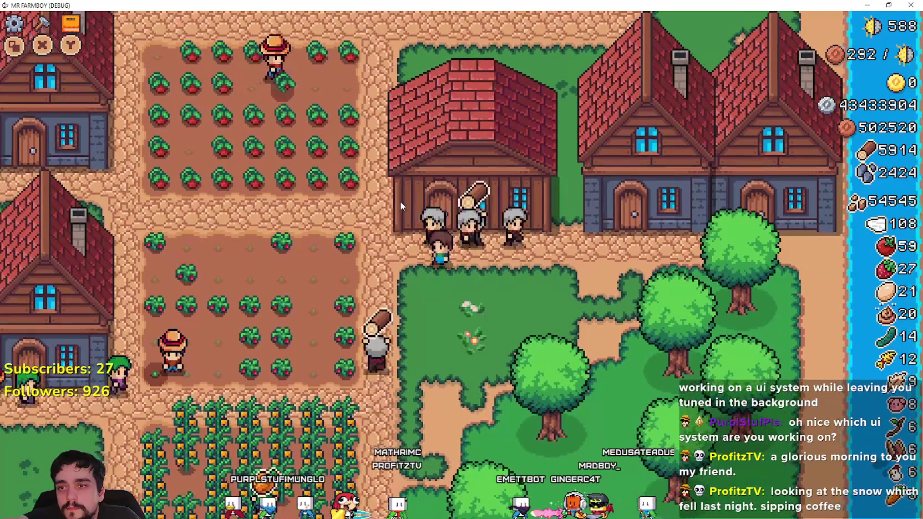
key(Right)
key(Up)
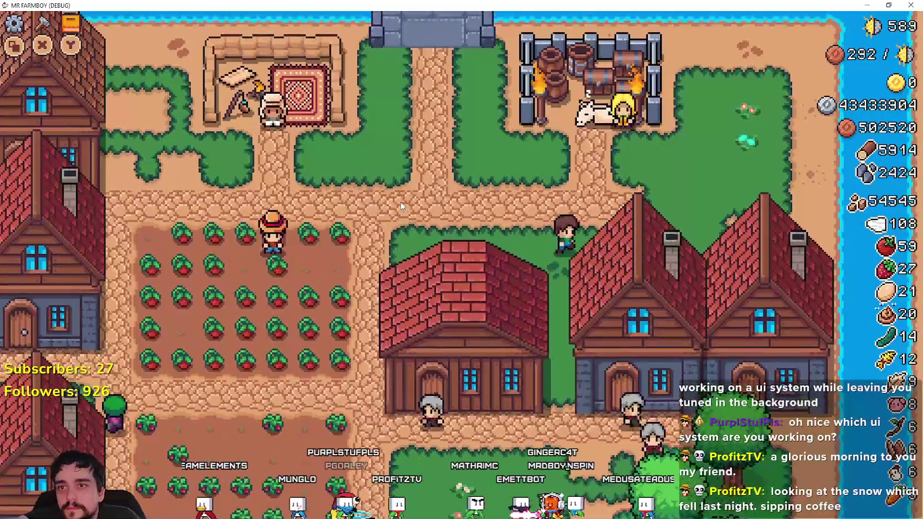
key(Up)
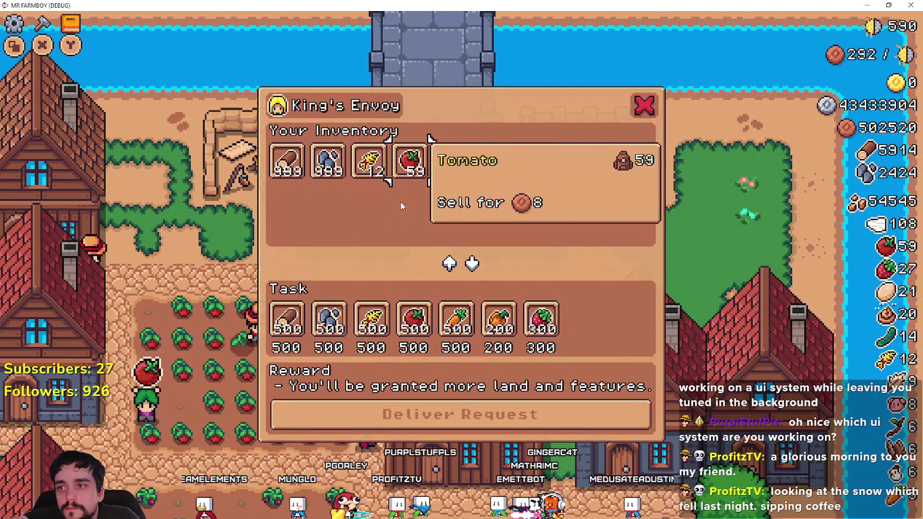
- Dismiss the King's Envoy panel and harvest the tomato field up to 73 tomatoes
key(Down)
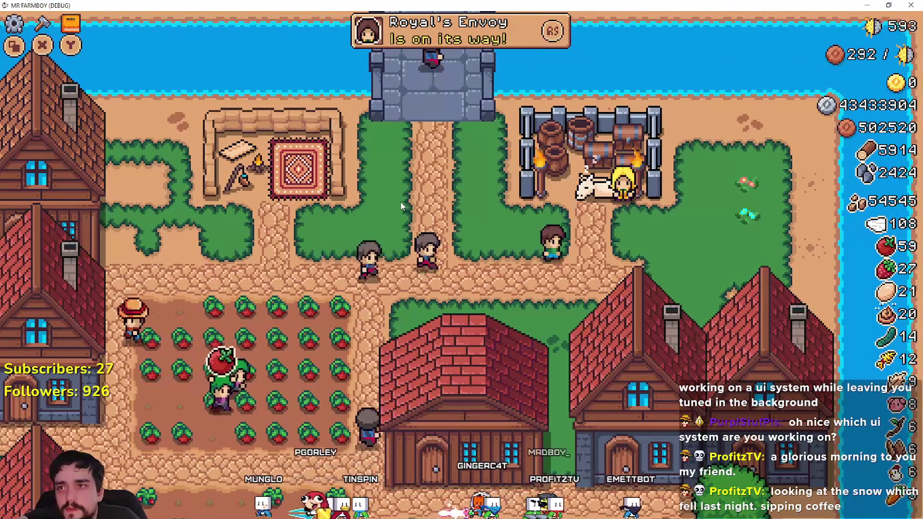
key(Down)
key(Left)
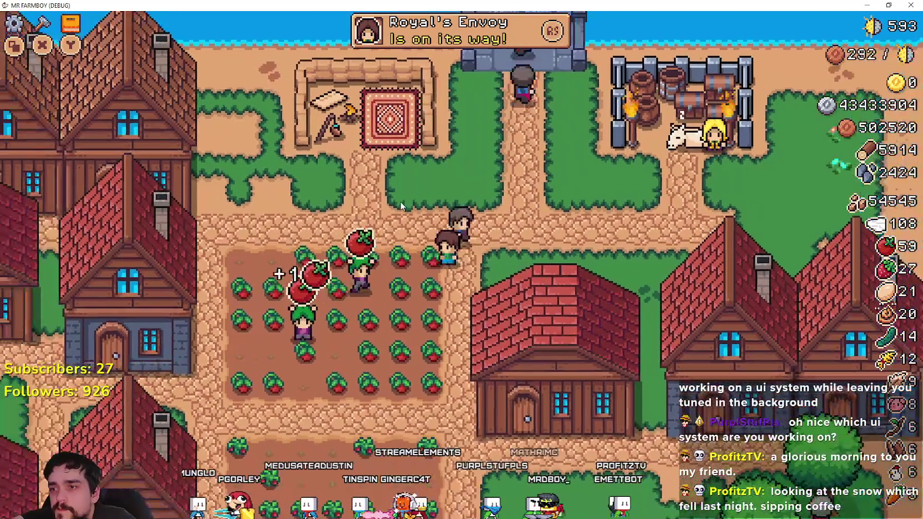
key(Down)
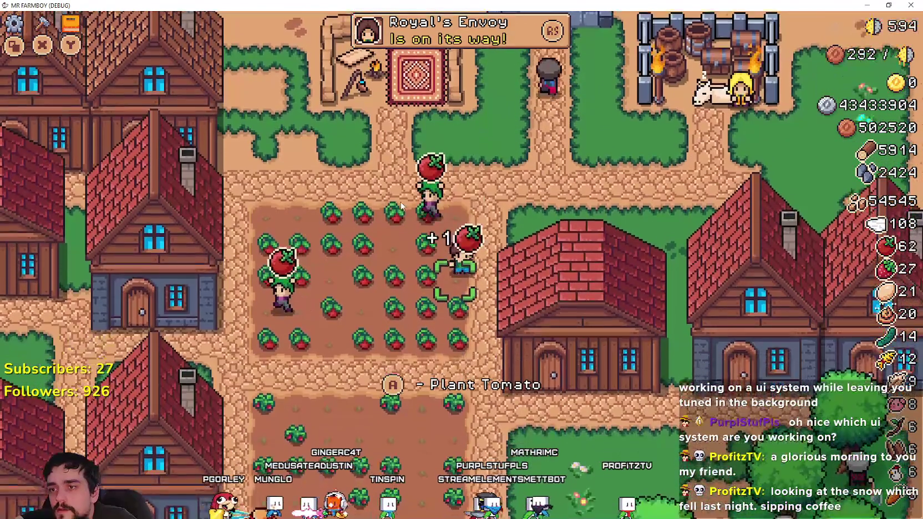
key(Left)
key(Up)
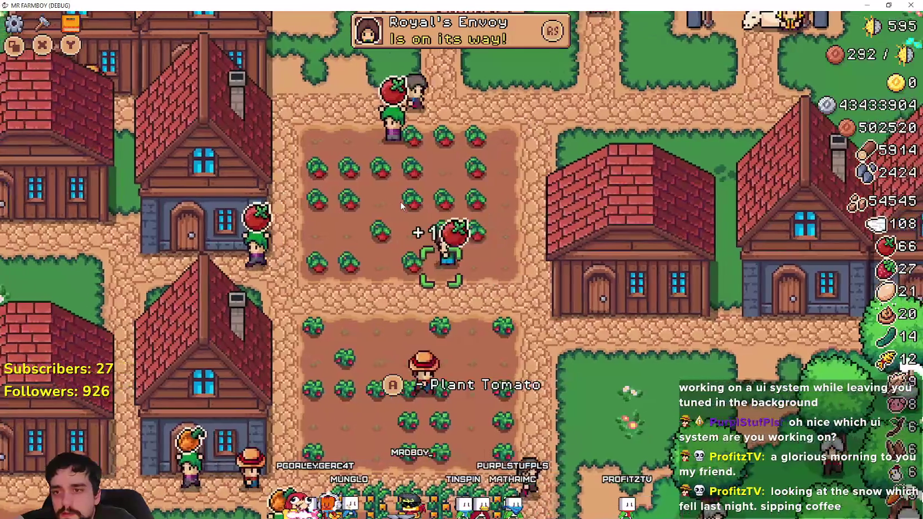
key(Up)
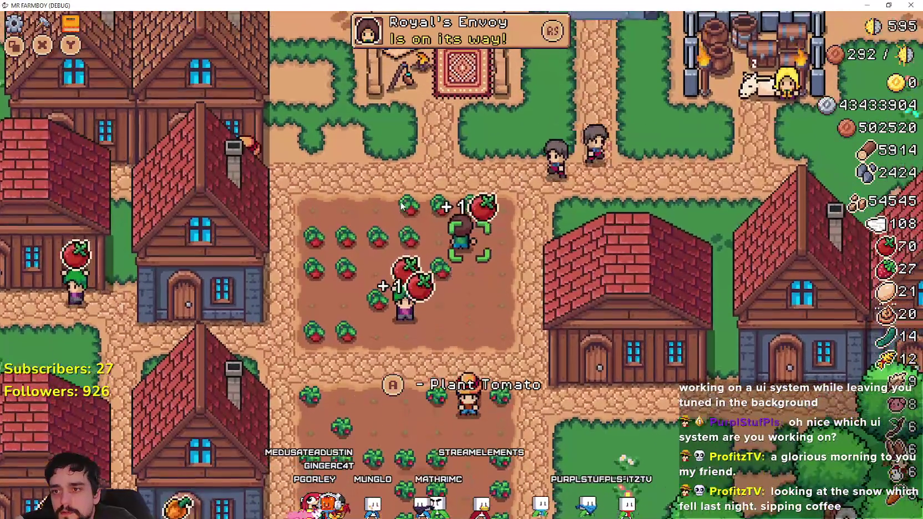
key(Right)
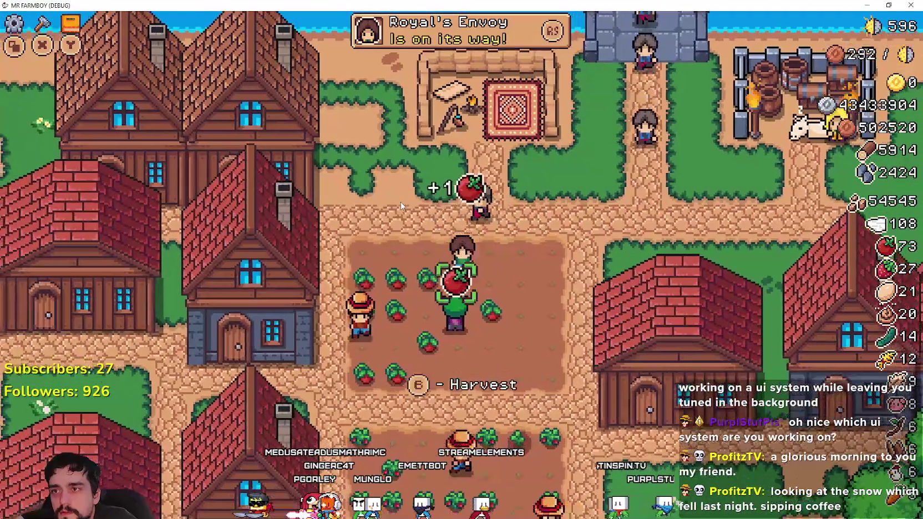
key(Up)
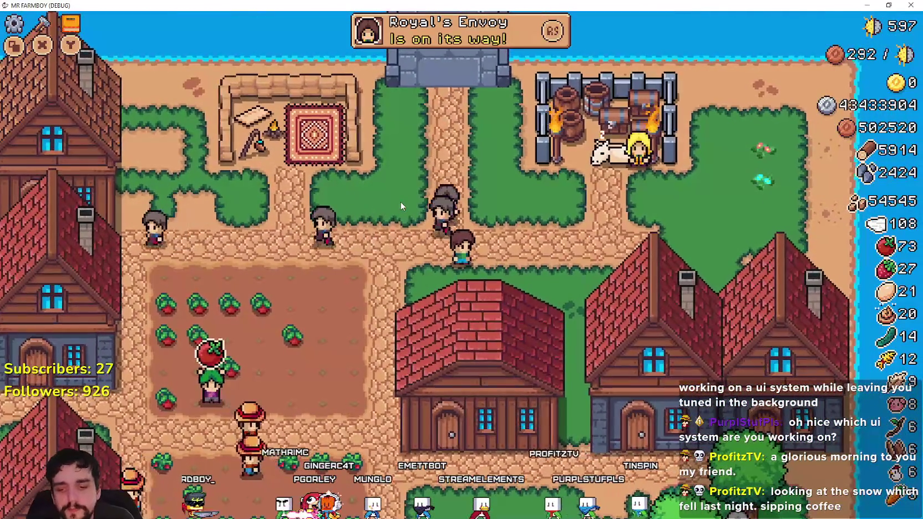
- In Godot's remote tree, set DayAndNightCycleManager's game_speed to 16 and return to the game
key(alt+Tab)
click(164, 73)
click(240, 137)
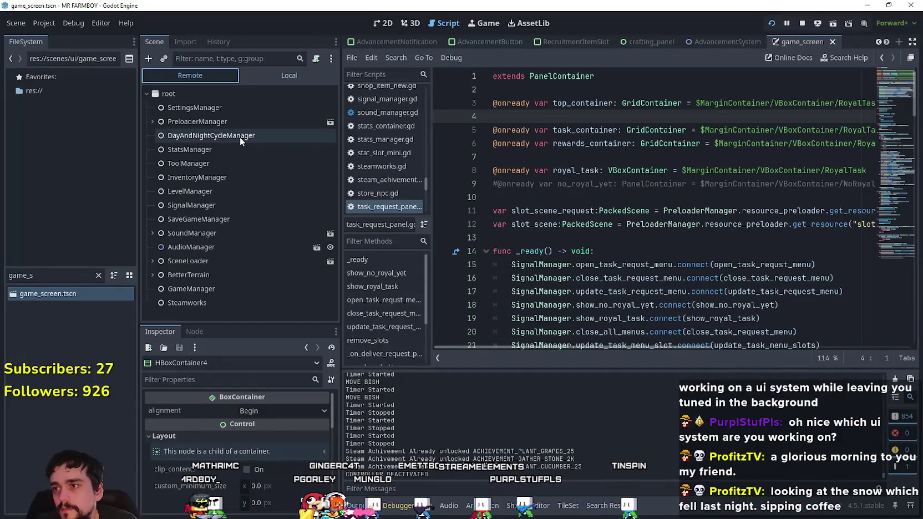
click(284, 413)
text(16)
key(alt+Tab)
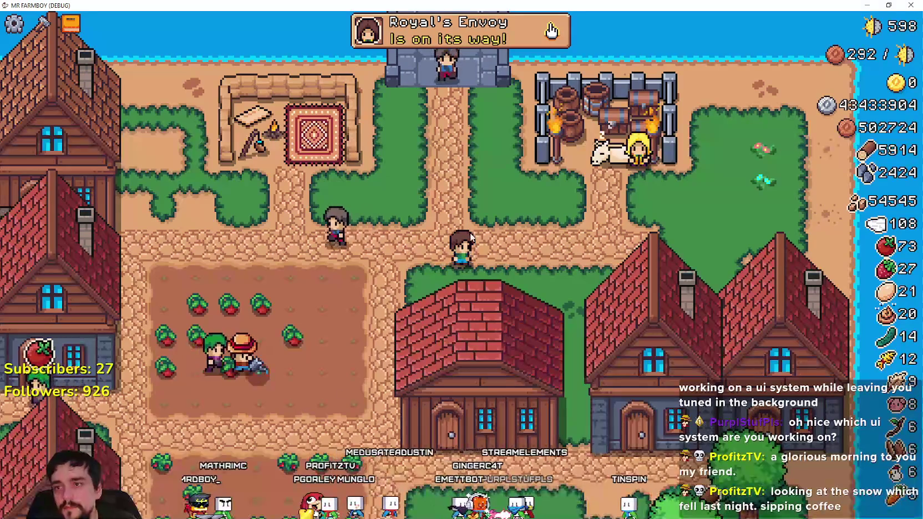
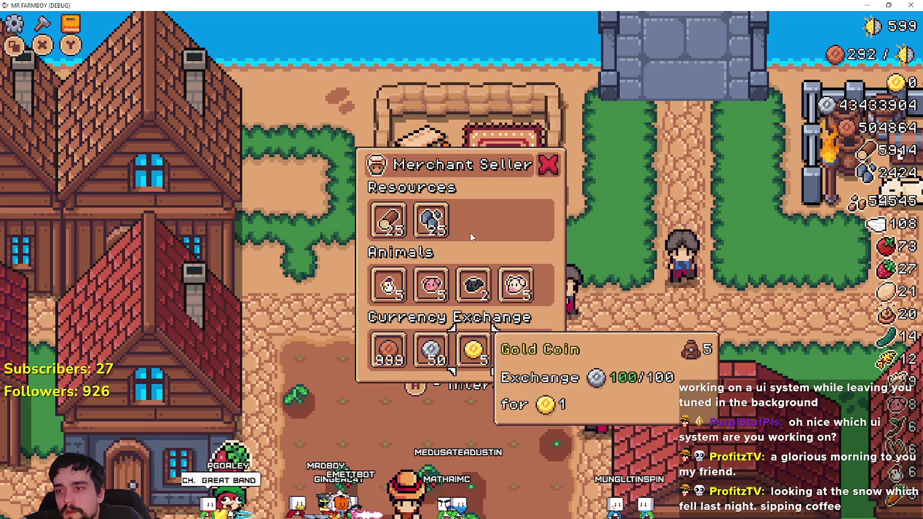
- Close the Merchant Seller and check the King's Envoy Strawberry and Carrot tooltips
key(Escape)
key(s)
key(d)
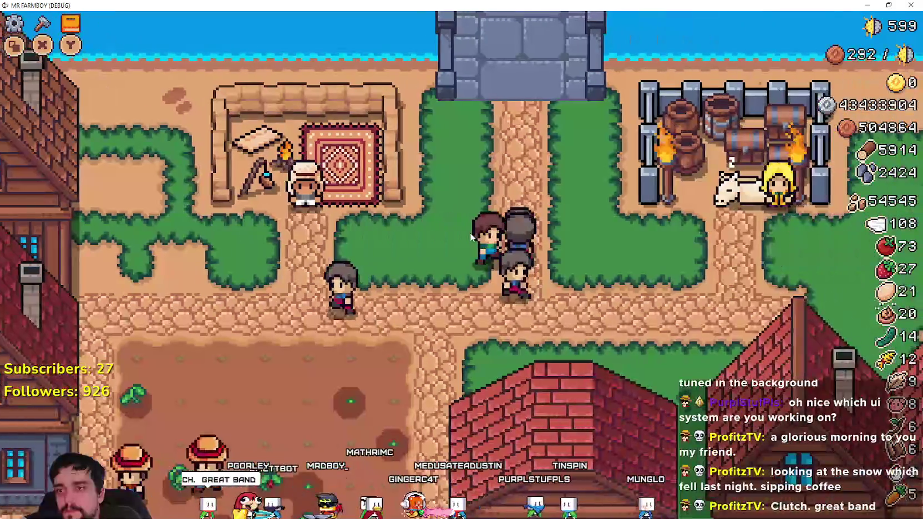
key(w)
key(a)
key(Right)
key(Right)
key(Right)
key(Right)
key(Right)
key(Right)
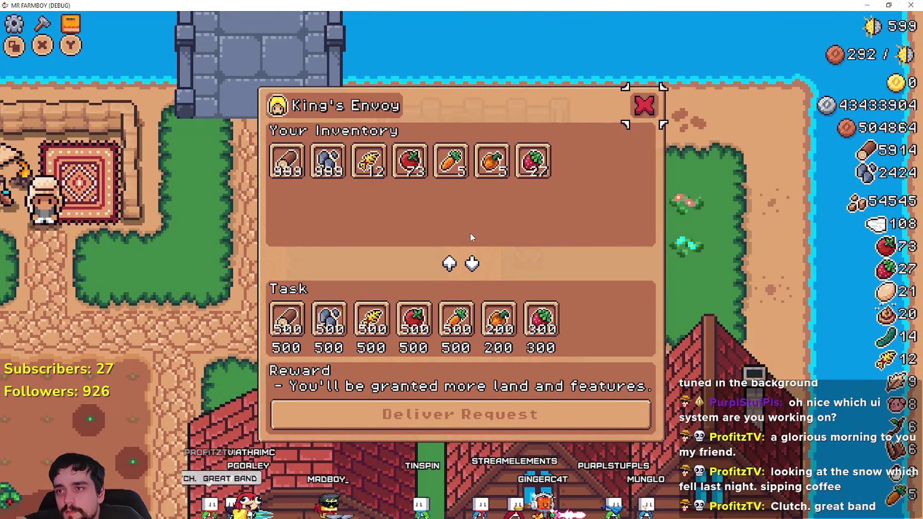
key(Down)
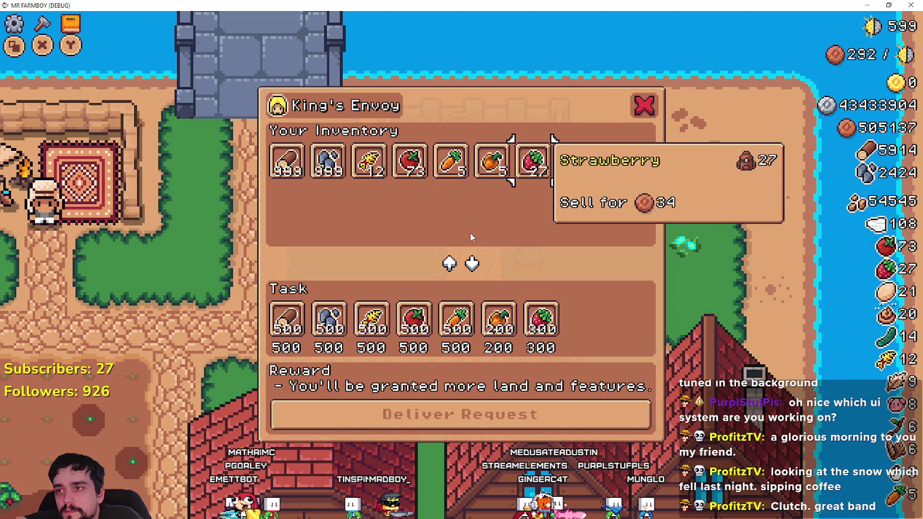
key(Left)
key(Left)
key(Up)
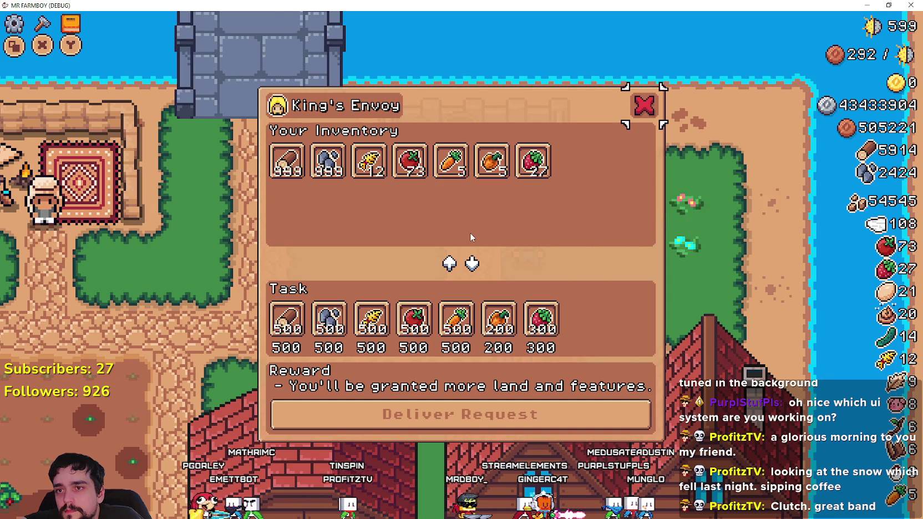
key(Return)
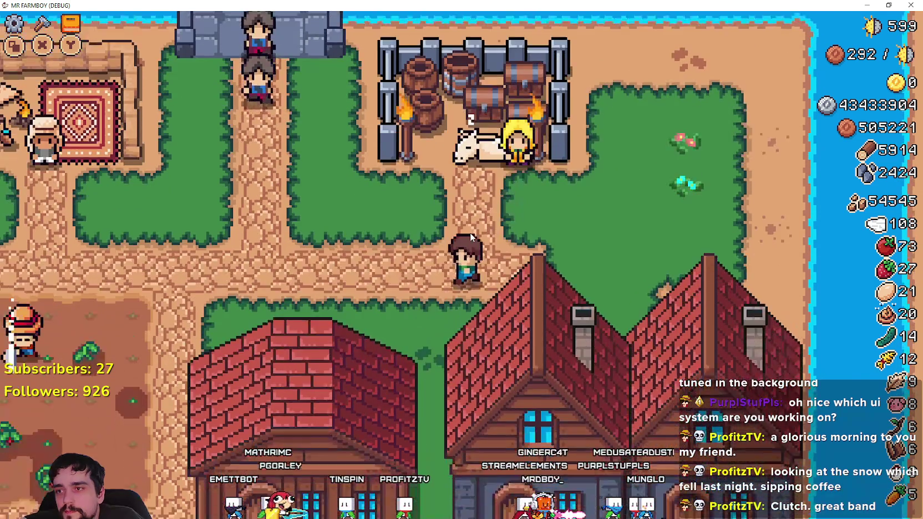
- Walk to the Royal's Envoy, check the Task strawberry tooltip, and return to Godot
key(a)
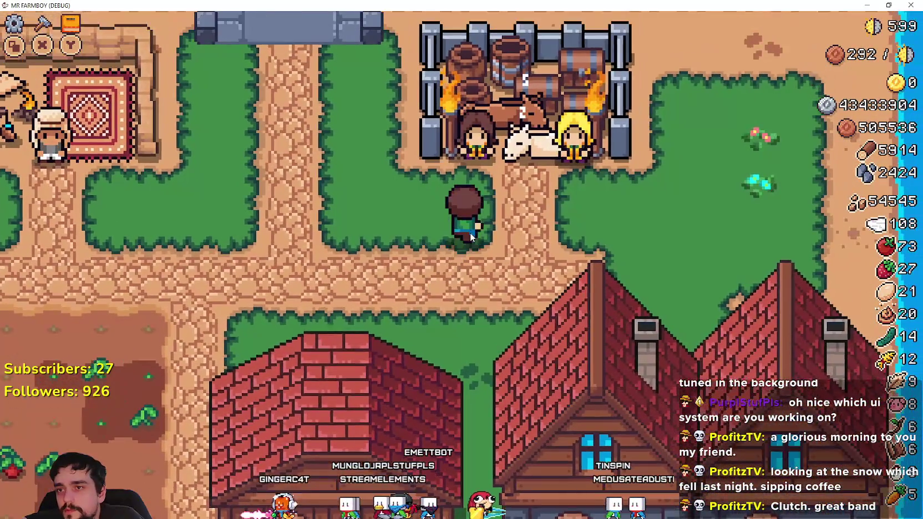
key(e)
key(Right)
key(Right)
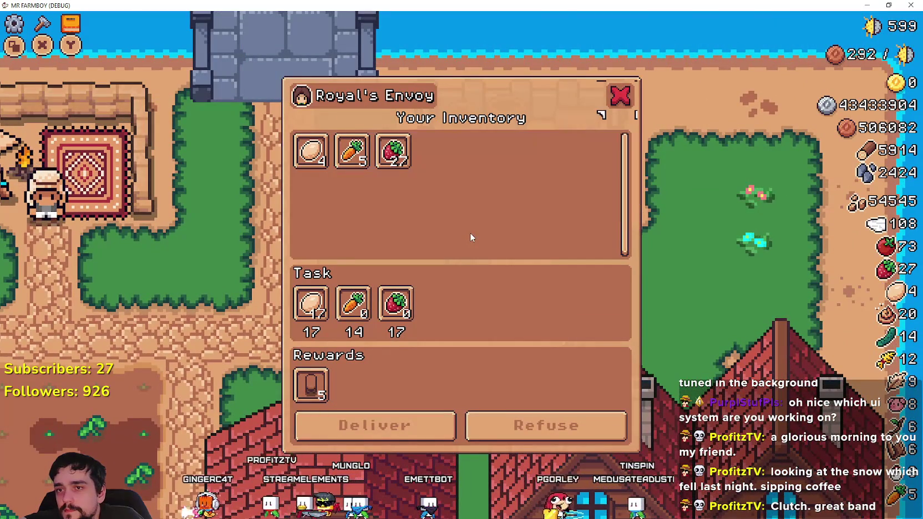
key(Down)
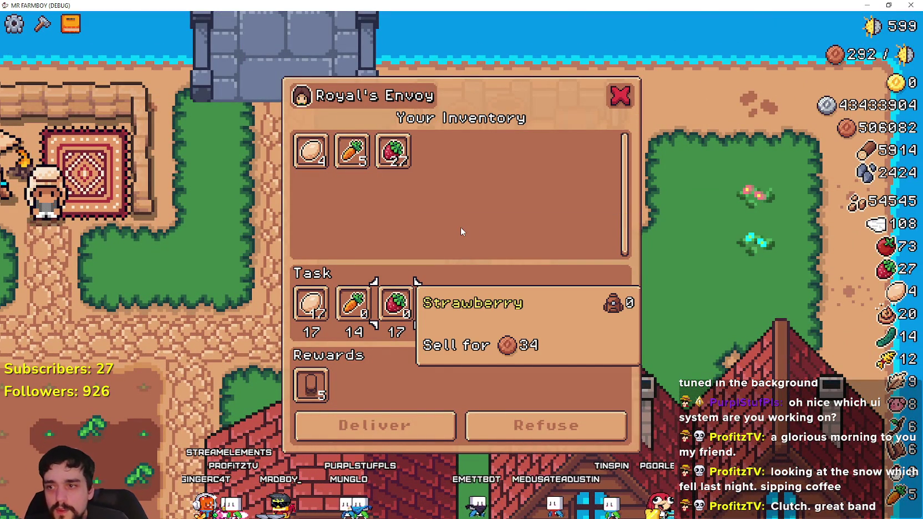
key(alt+Tab)
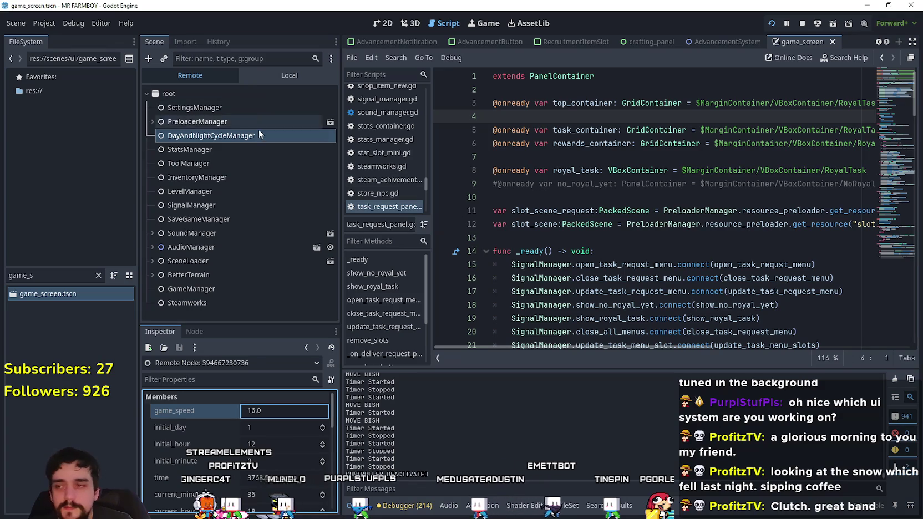
- In the Local scene tree, move buildingYourInv inside PanelContainer
click(270, 76)
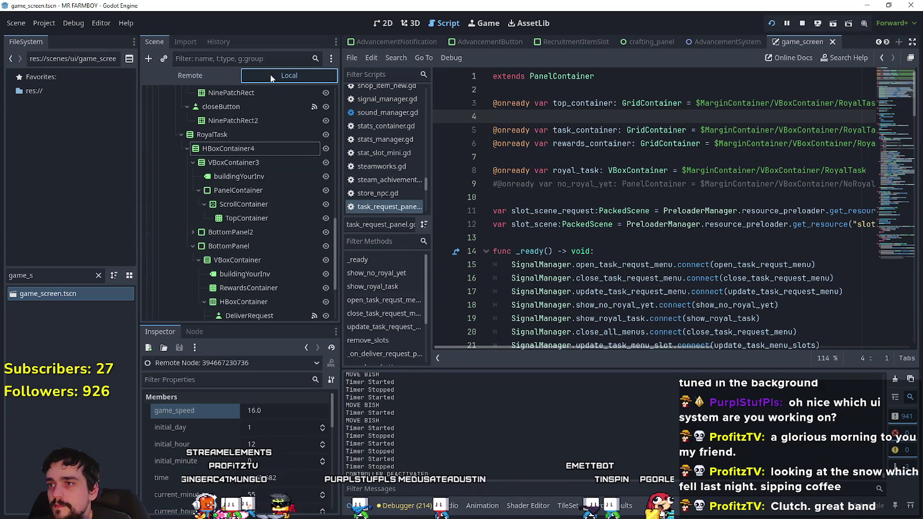
click(283, 220)
click(232, 189)
click(235, 177)
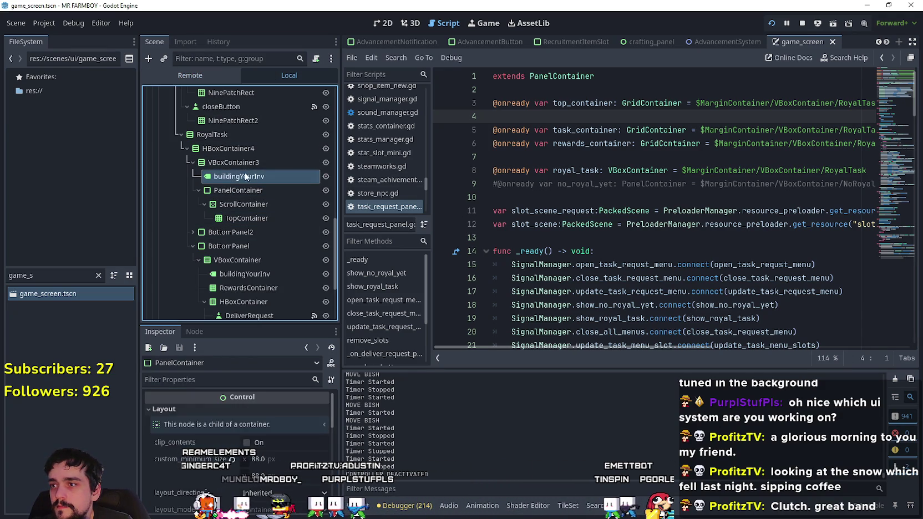
click(246, 204)
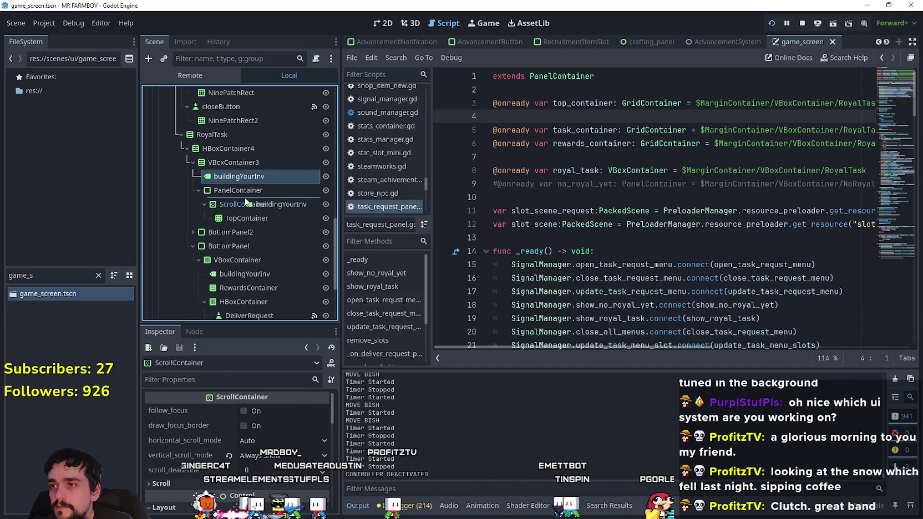
drag(248, 202, 257, 195)
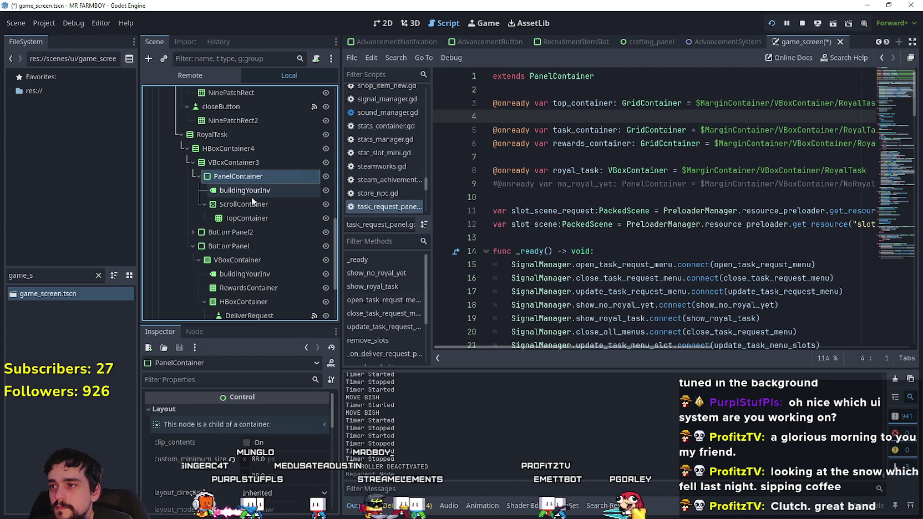
- Reparent so VBoxContainer3 becomes PanelContainer's first child
click(235, 163)
mouse_move(238, 164)
mouse_down()
mouse_move(242, 189)
mouse_move(243, 176)
mouse_up()
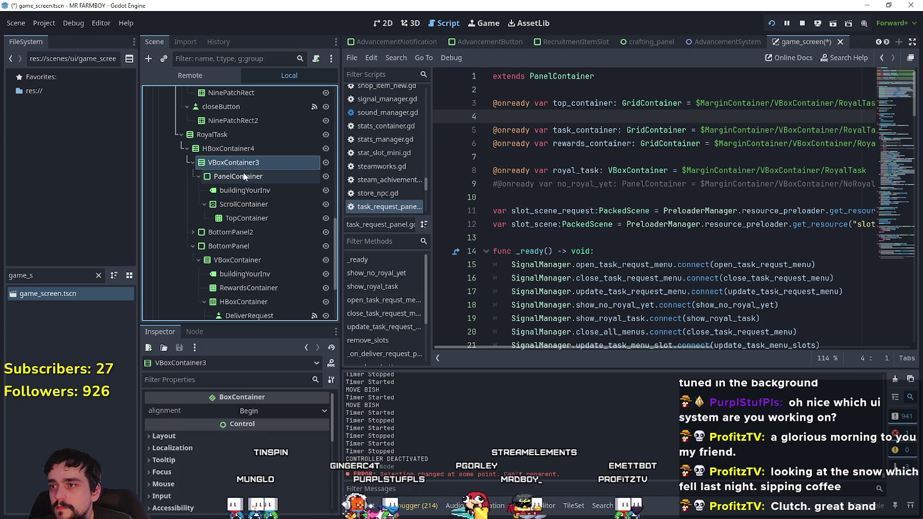
click(198, 176)
click(232, 177)
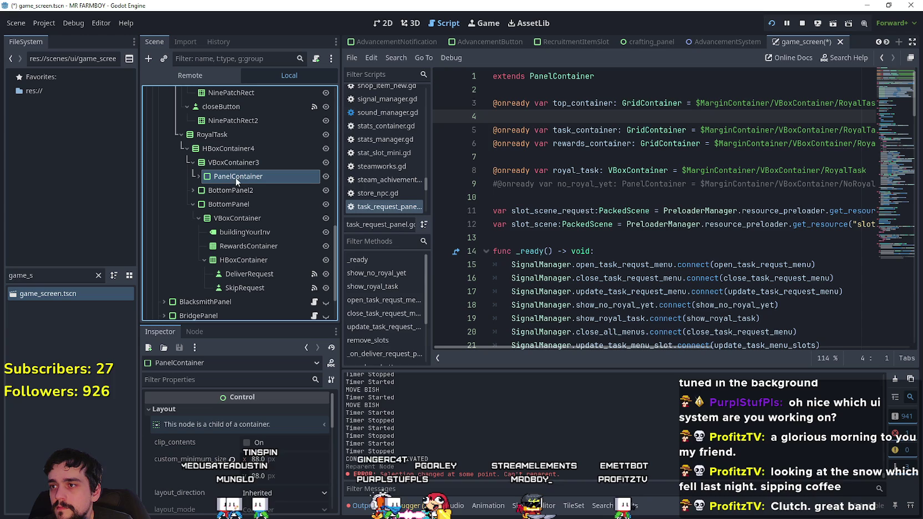
drag(234, 178, 245, 160)
click(212, 177)
click(191, 162)
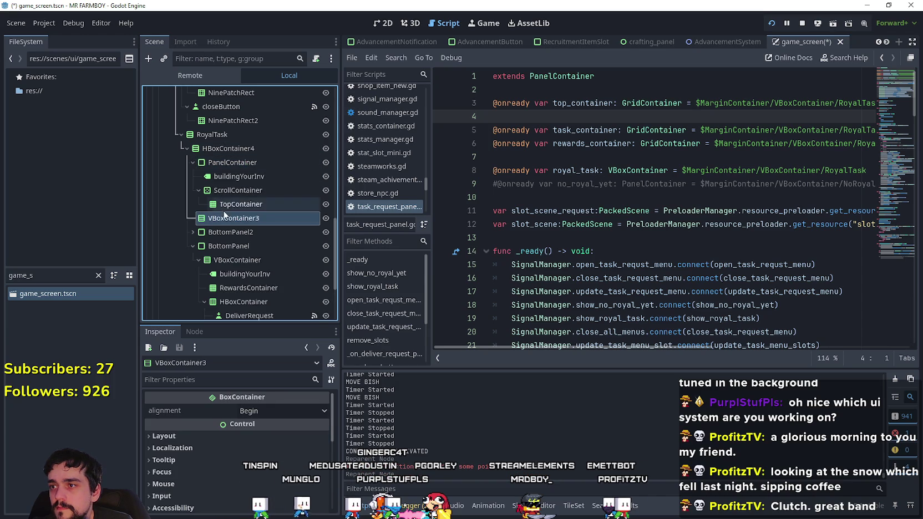
drag(260, 171, 263, 175)
click(199, 204)
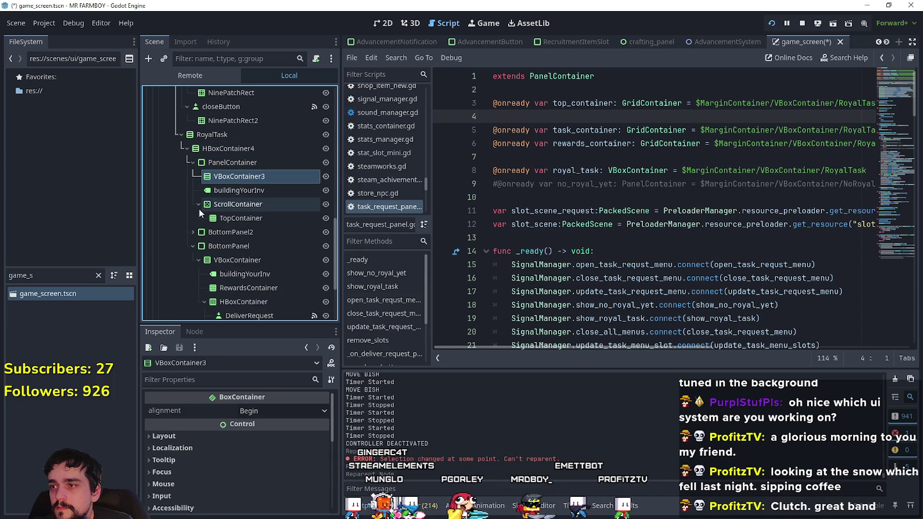
- Move the buildingYourInv label inside VBoxContainer3
click(220, 189)
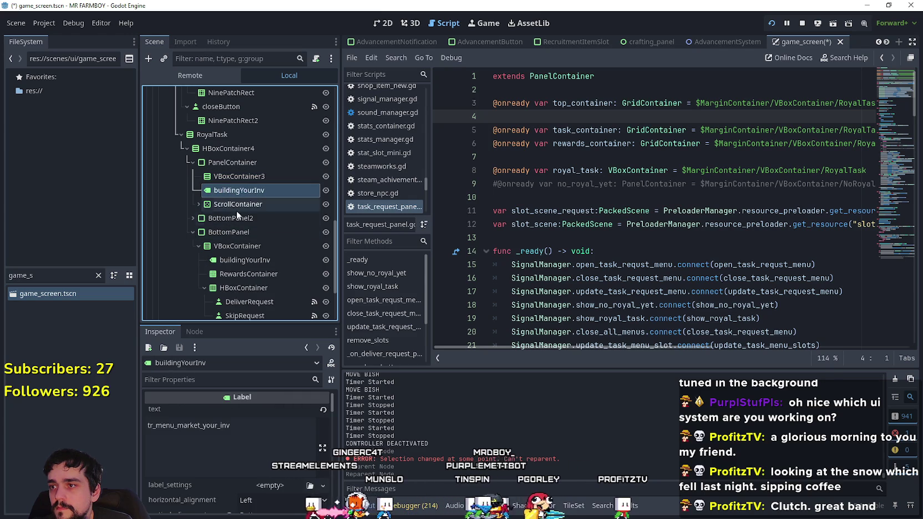
mouse_move(225, 190)
mouse_down()
mouse_move(230, 207)
mouse_move(256, 184)
mouse_up()
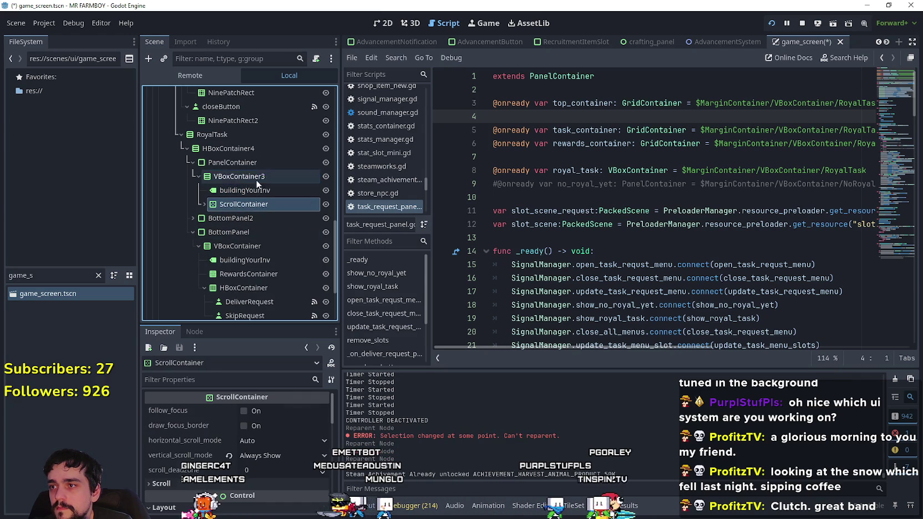
scroll(302, 147, up, 1)
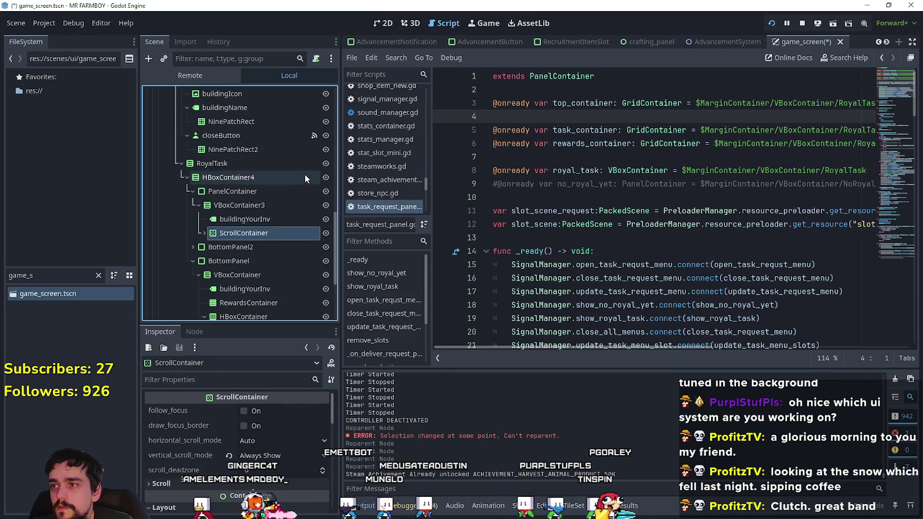
scroll(306, 170, up, 3)
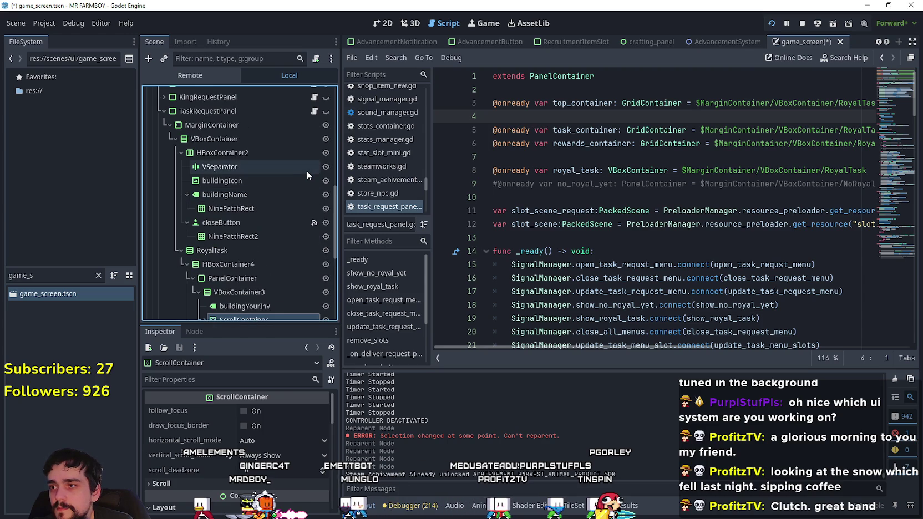
- Drag a TopContainer reference into the TaskRequestPanel script and delete the duplicate top_container line
click(314, 112)
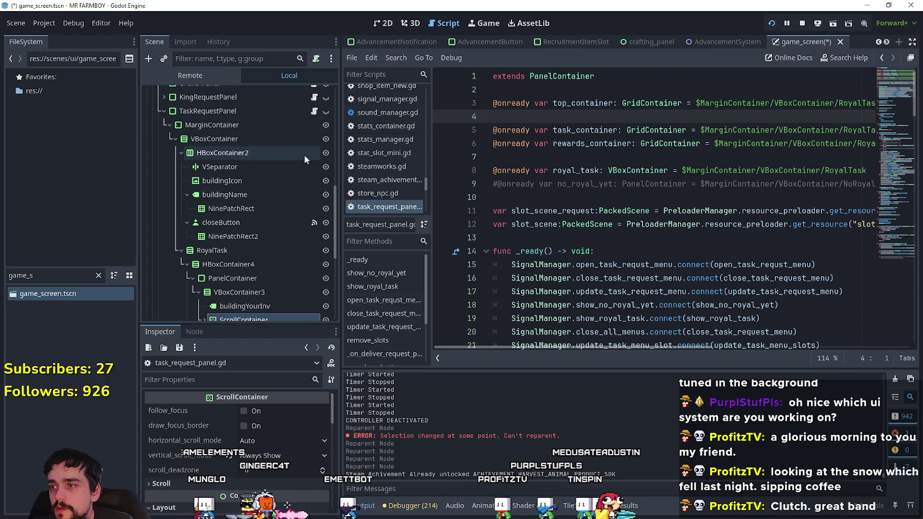
scroll(296, 222, down, 3)
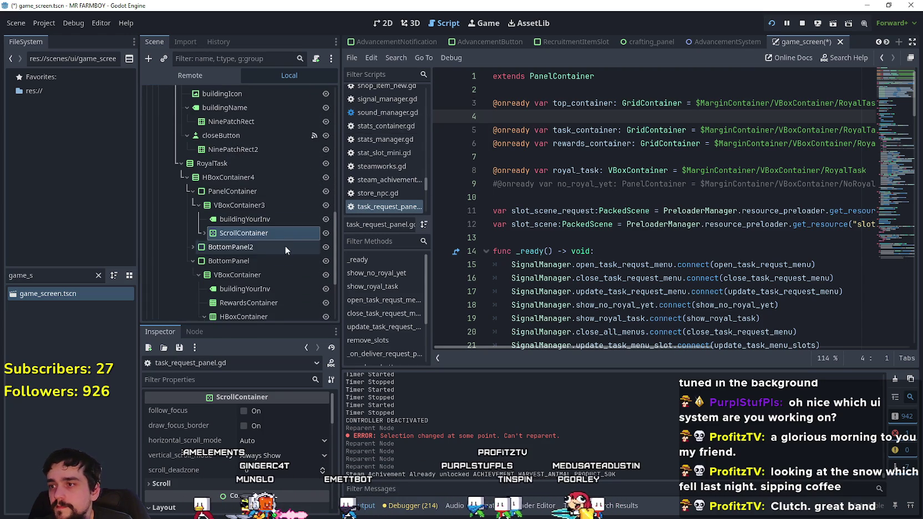
click(204, 233)
click(261, 249)
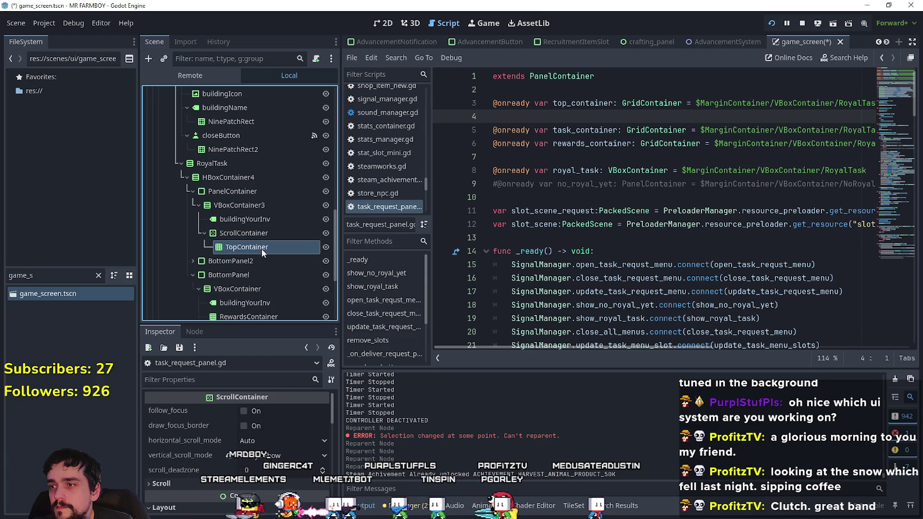
mouse_move(226, 247)
mouse_down()
mouse_move(604, 119)
mouse_move(563, 116)
mouse_up()
triple_click(499, 102)
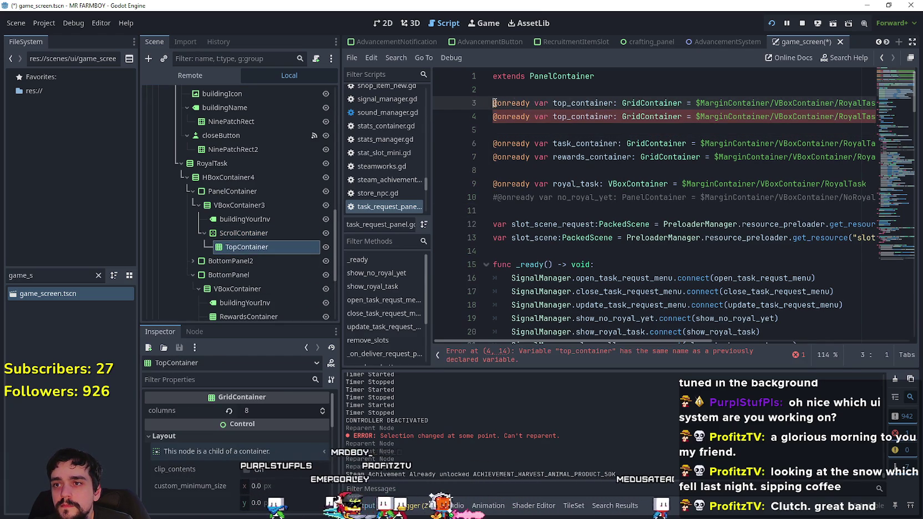
key(BackSpace)
key(BackSpace)
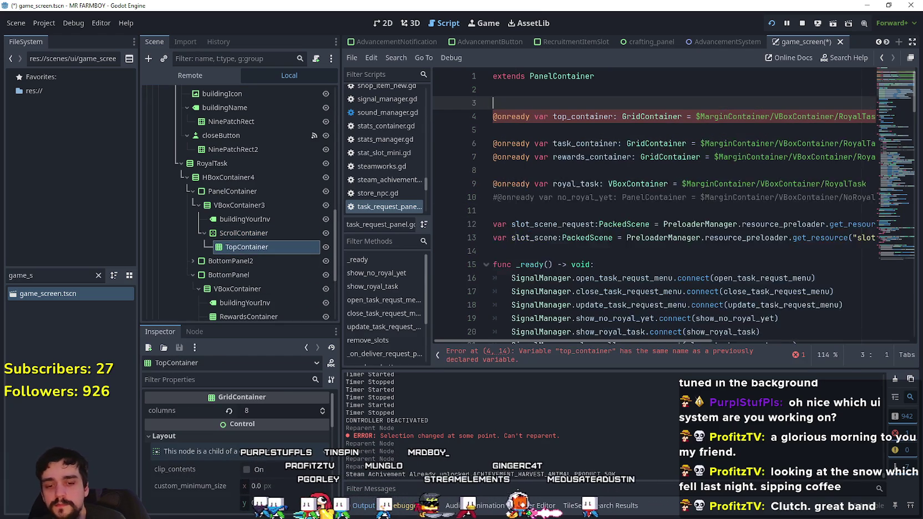
- Set the buildingYourInv label's vertical alignment to Top
click(244, 219)
click(270, 456)
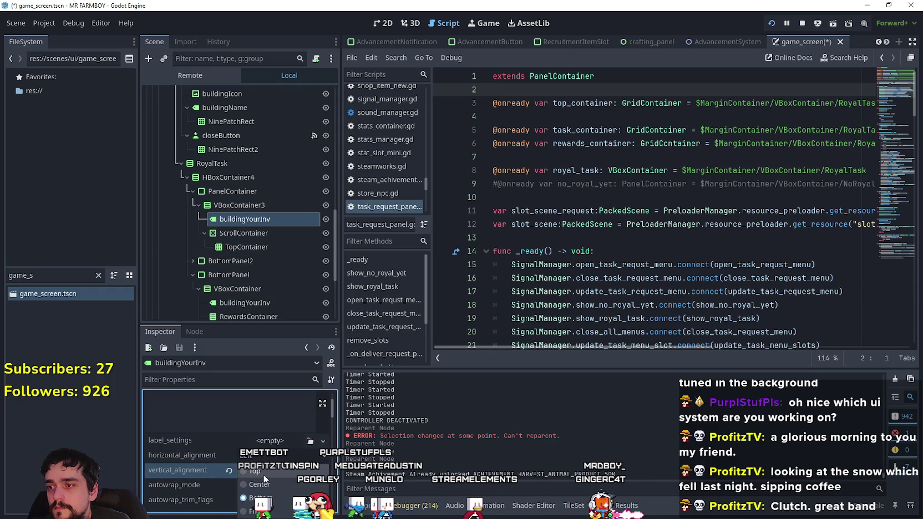
click(386, 22)
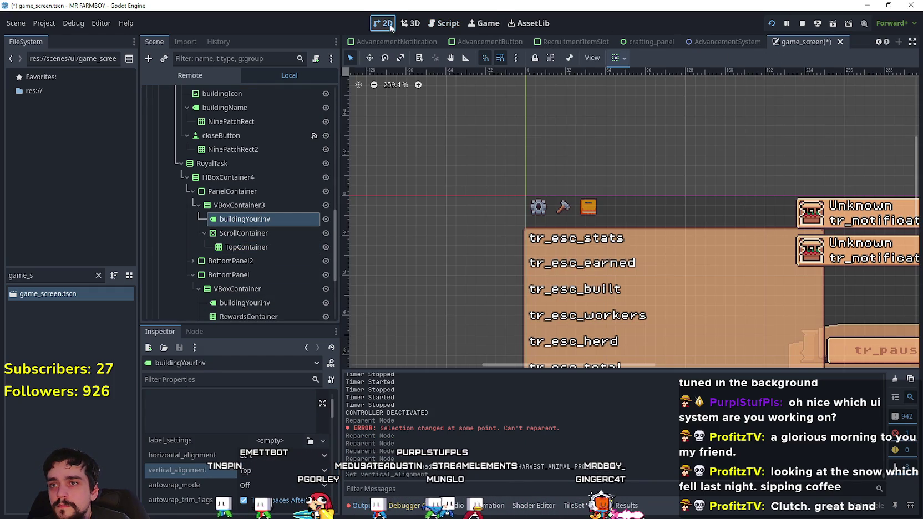
- Stop the game, save the scene, and load a saved farm in the relaunched game
click(620, 57)
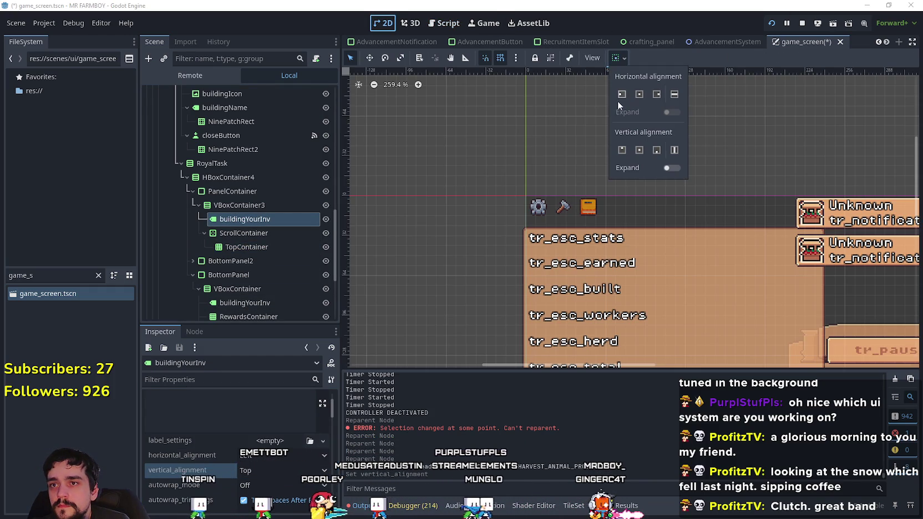
click(775, 32)
click(798, 24)
key(ctrl+s)
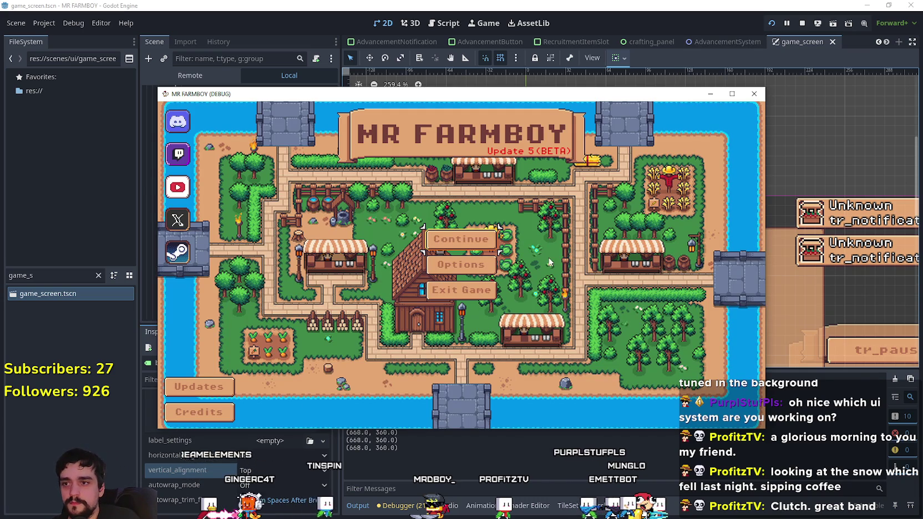
key(Return)
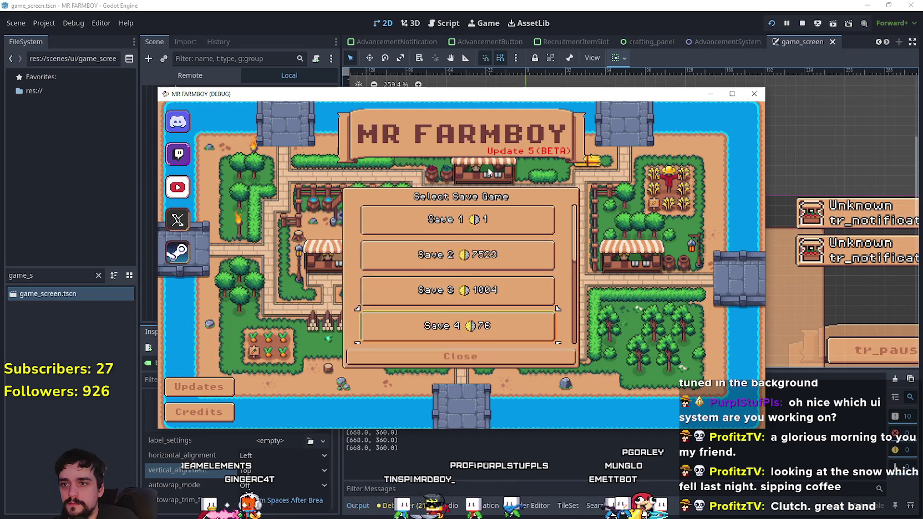
key(Up)
key(Return)
key(Return)
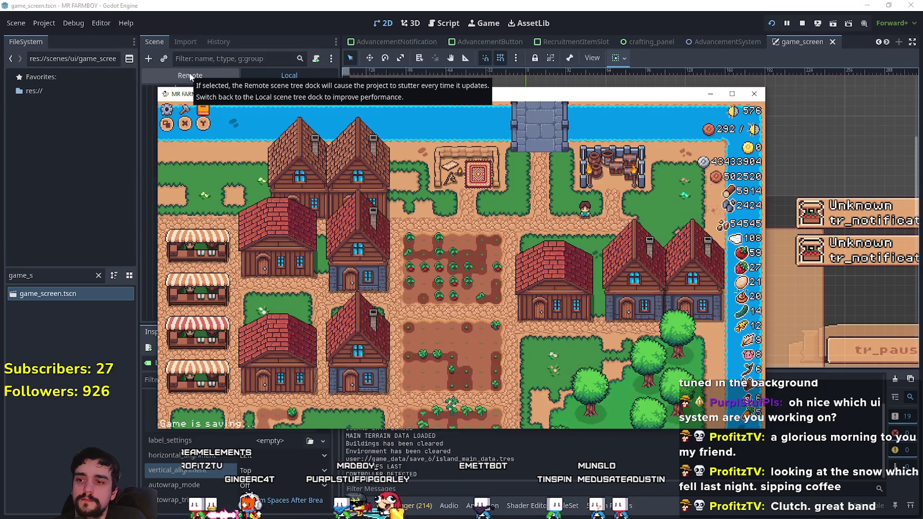
- In the Remote tree, set DayAndNightCycleManager's game_speed to 500.0, then return to Local
click(190, 76)
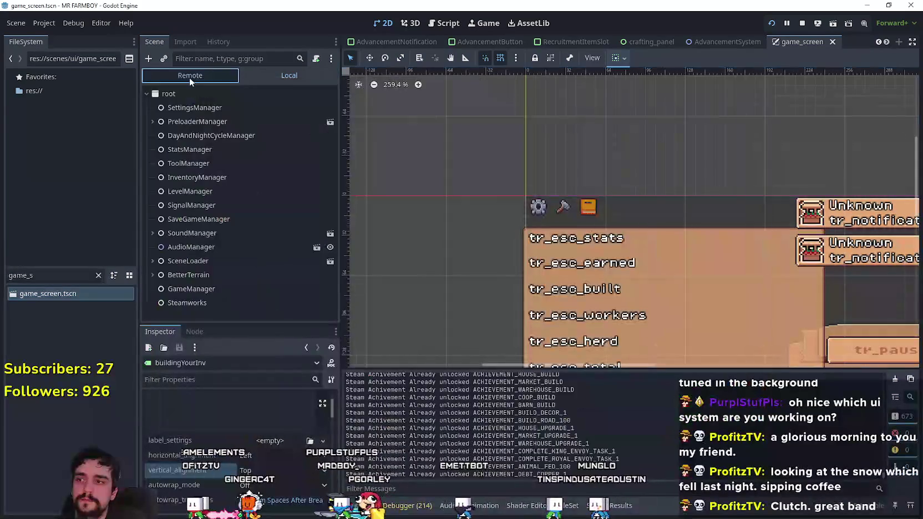
click(221, 177)
click(272, 62)
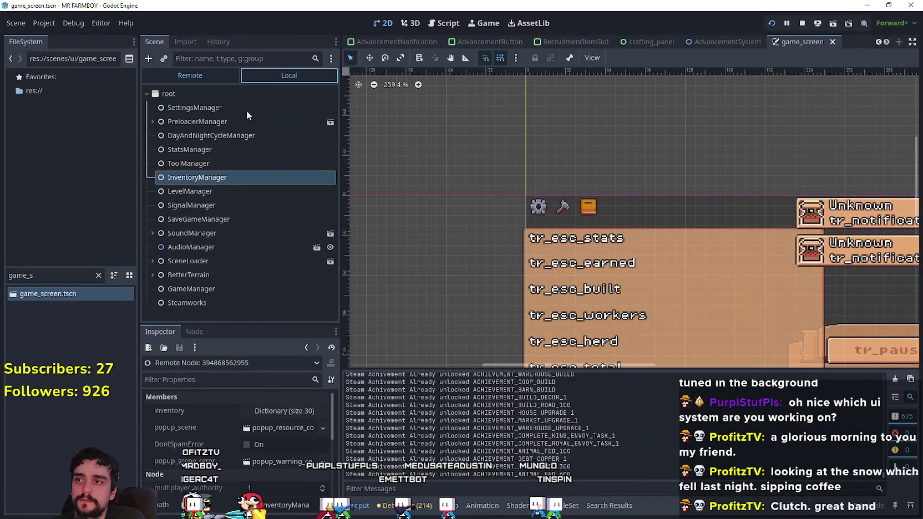
click(200, 71)
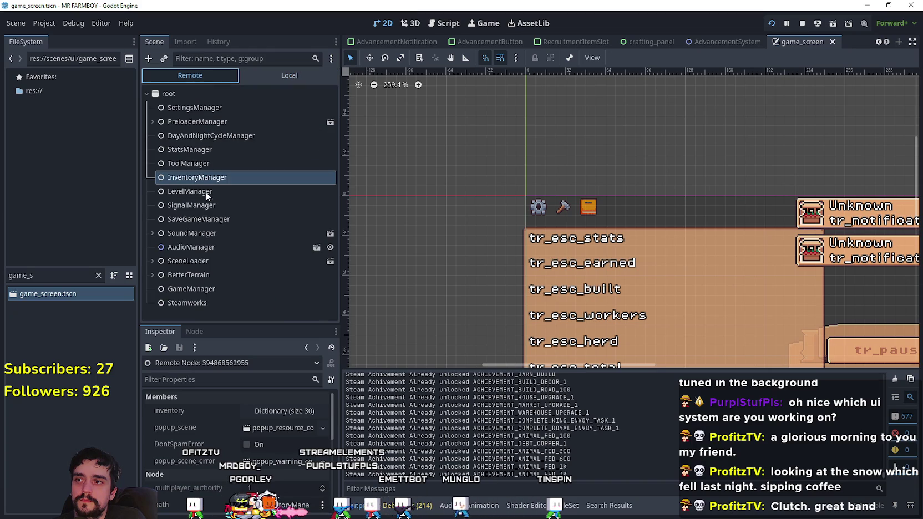
click(211, 135)
click(264, 409)
text(5)
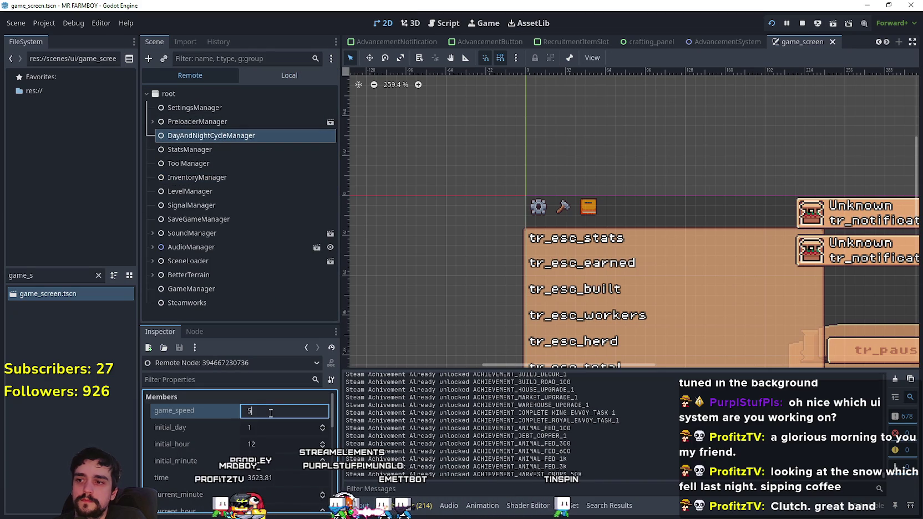
text(00)
key(Return)
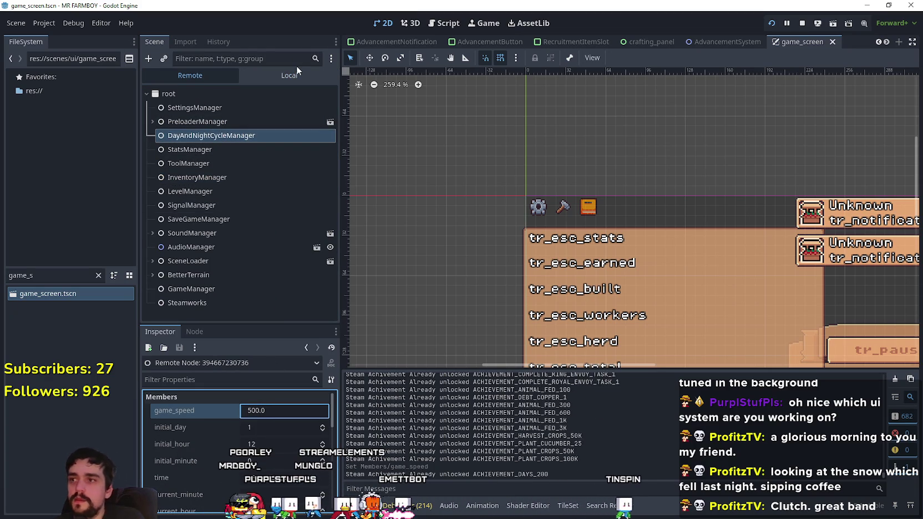
click(296, 72)
click(252, 194)
key(alt+Tab)
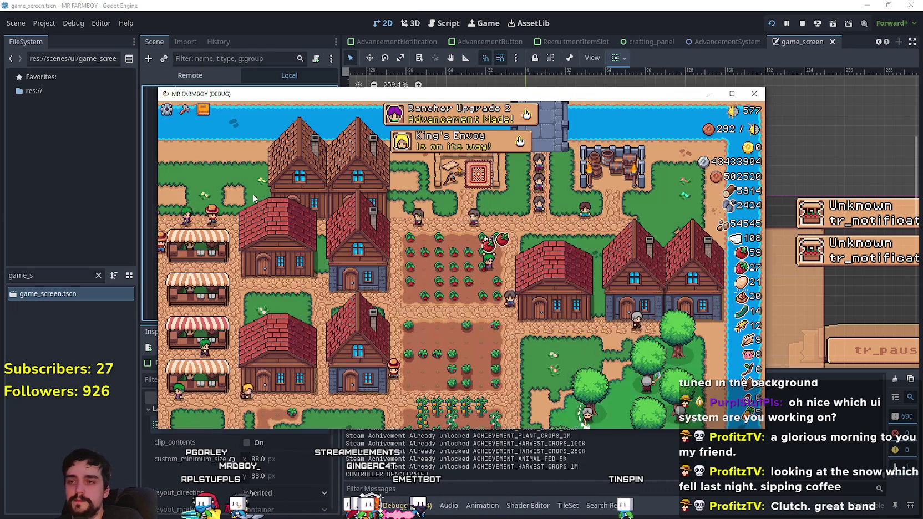
- Maximize the game window and browse the Advancements panel categories
click(743, 86)
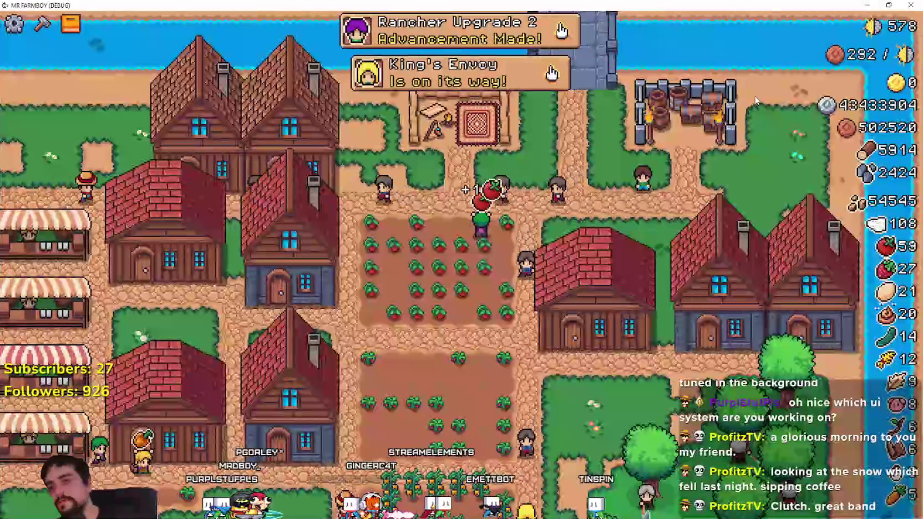
scroll(755, 100, up, 2)
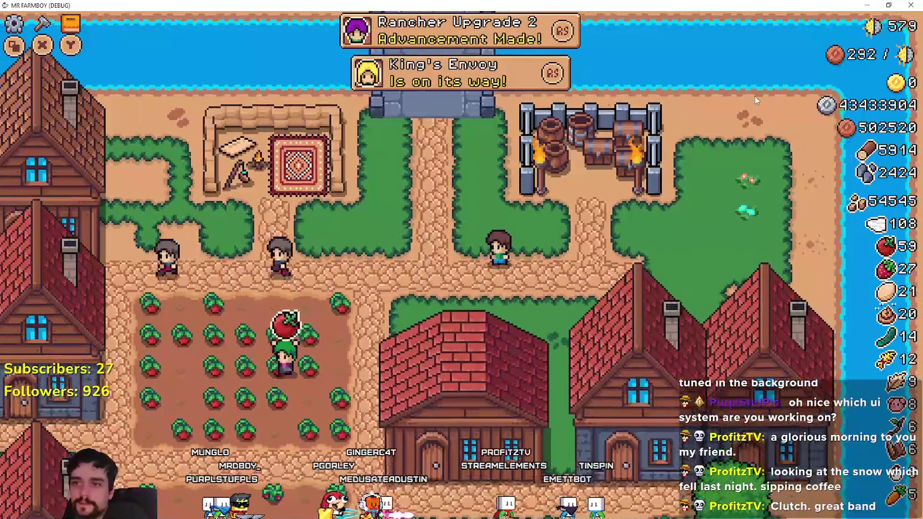
key(a)
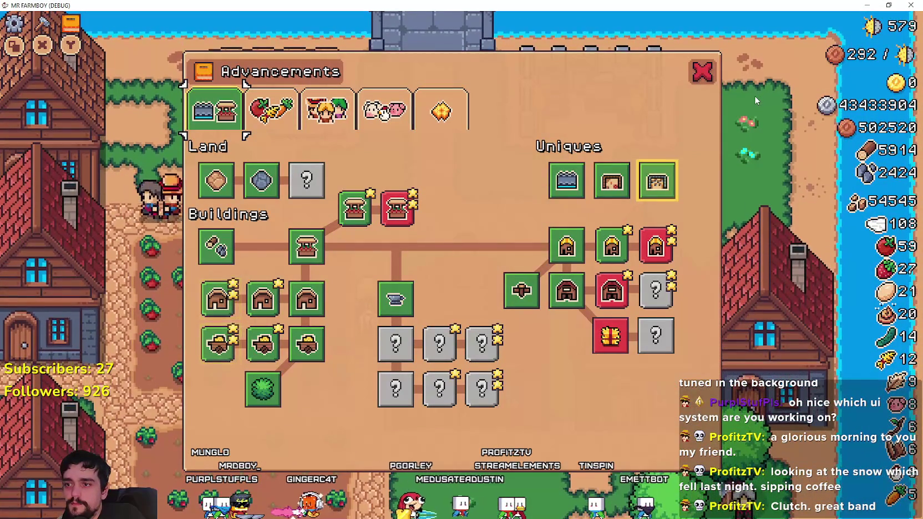
key(Right)
key(Right)
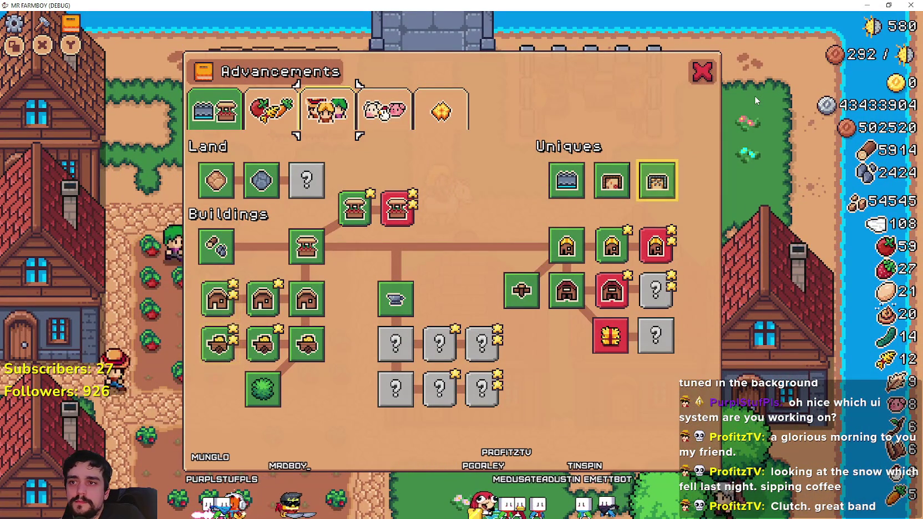
key(Escape)
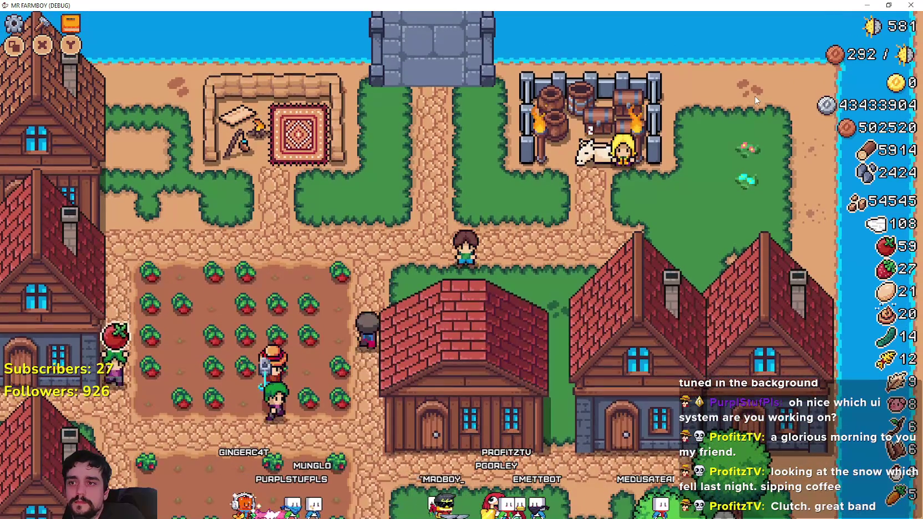
key(Escape)
key(Escape)
- Harvest the ripe tomatoes along the plot, reaching 70 tomatoes
key(Left)
key(space)
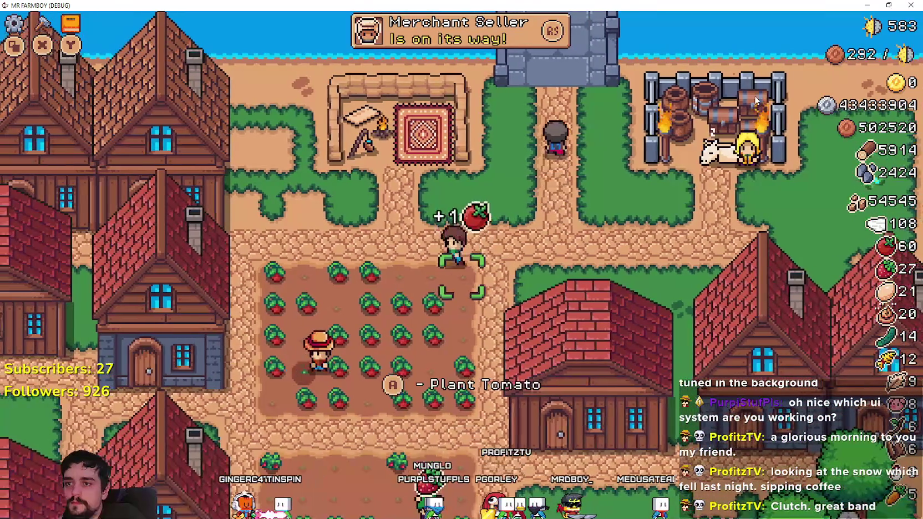
key(Left)
key(space)
key(space)
key(space)
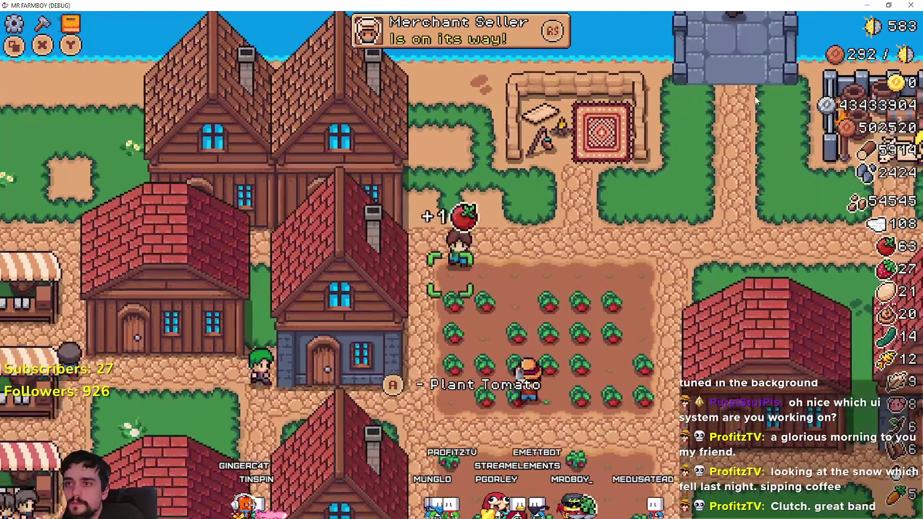
key(Down)
key(space)
key(space)
key(space)
key(Right)
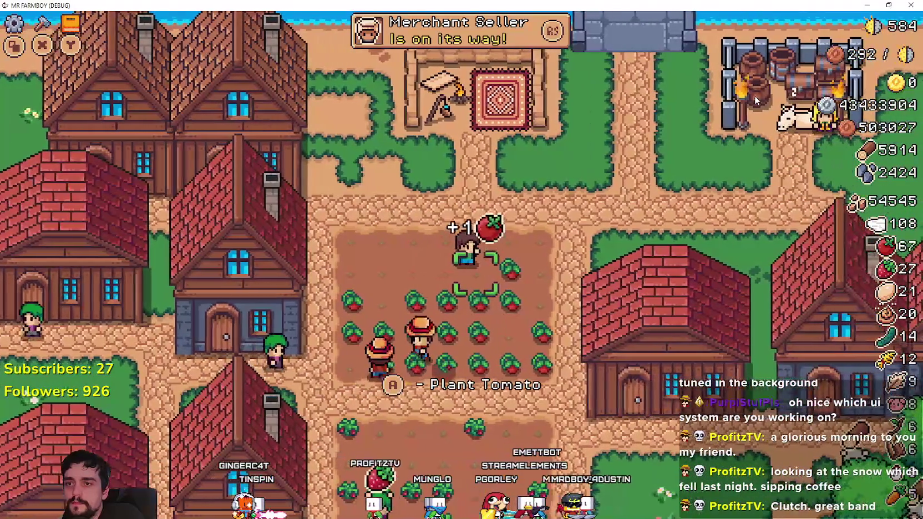
key(Right)
key(space)
key(space)
key(space)
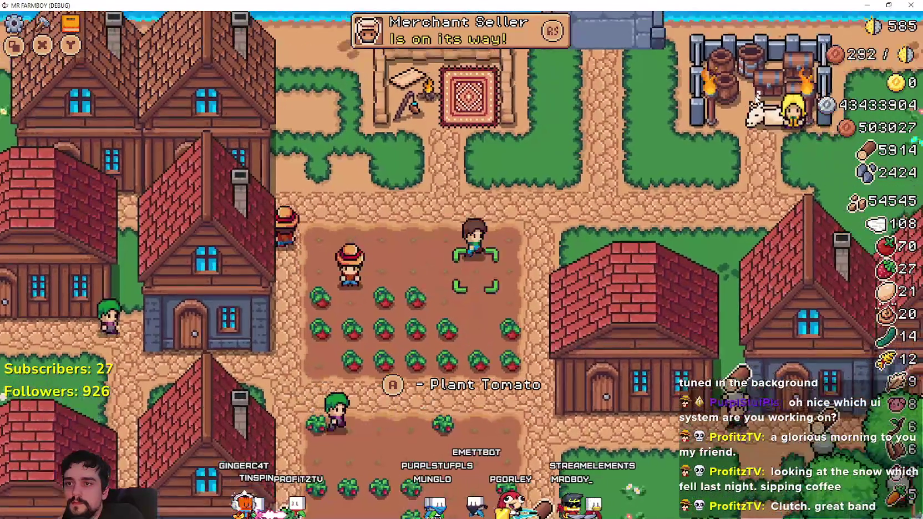
- Plant tomato saplings on the empty tiles and water the new one
key(space)
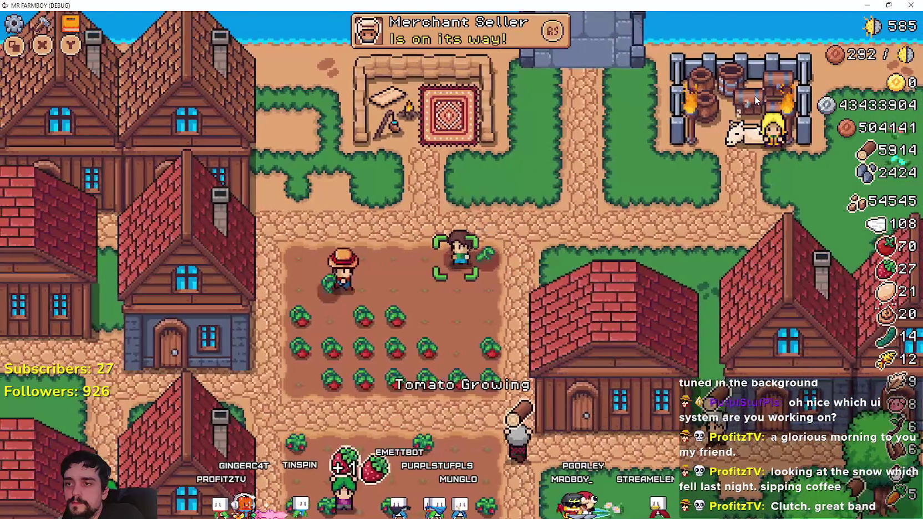
key(Left)
key(space)
key(space)
key(space)
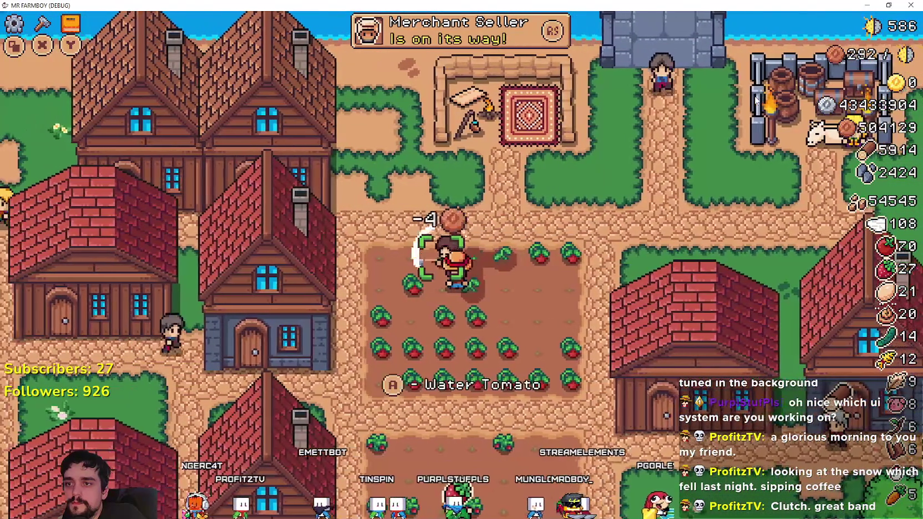
key(space)
key(Down)
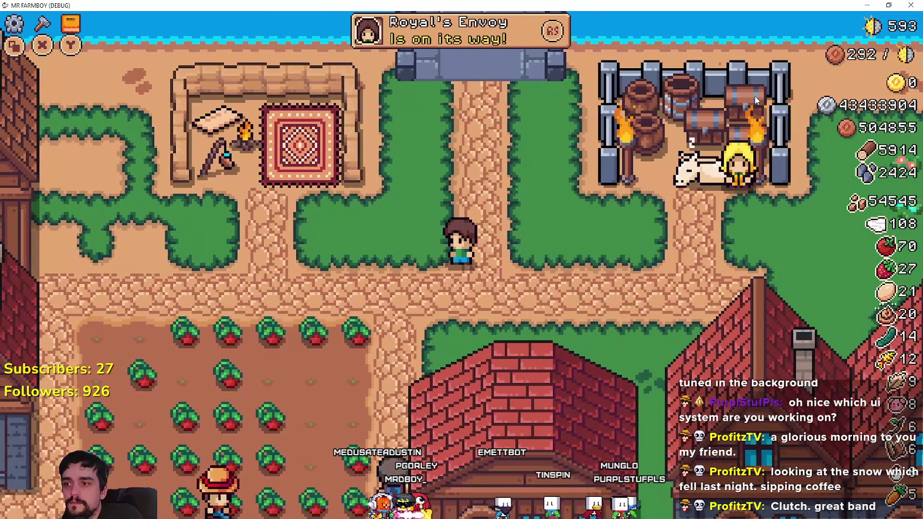
key(alt+Tab)
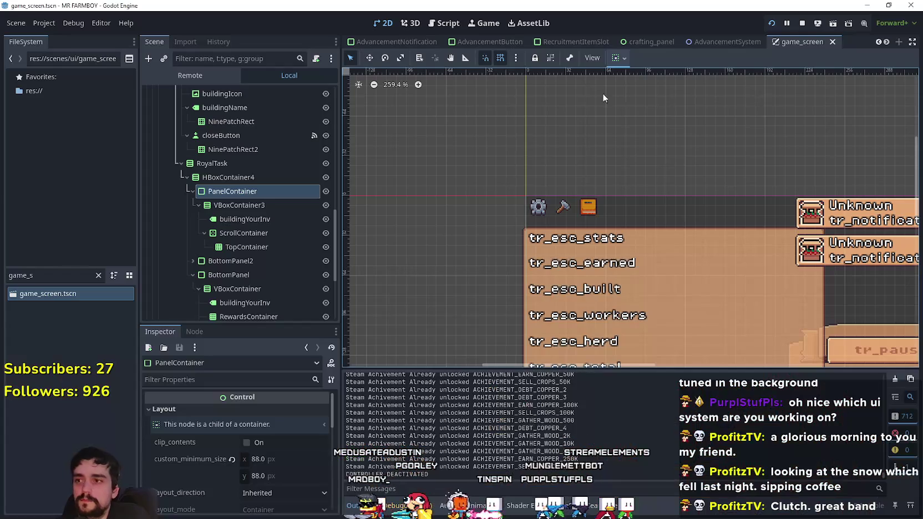
- Inspect a deeper node in the running game's Remote scene tree
click(164, 75)
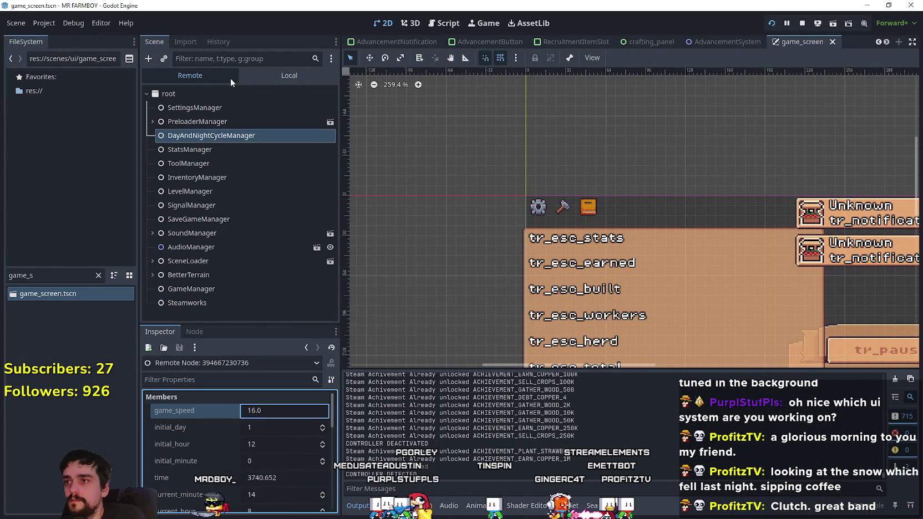
scroll(244, 138, down, 5)
click(250, 152)
- Walk to the Royal's Envoy stall and show the Copper Nugget task tooltip
key(alt+Tab)
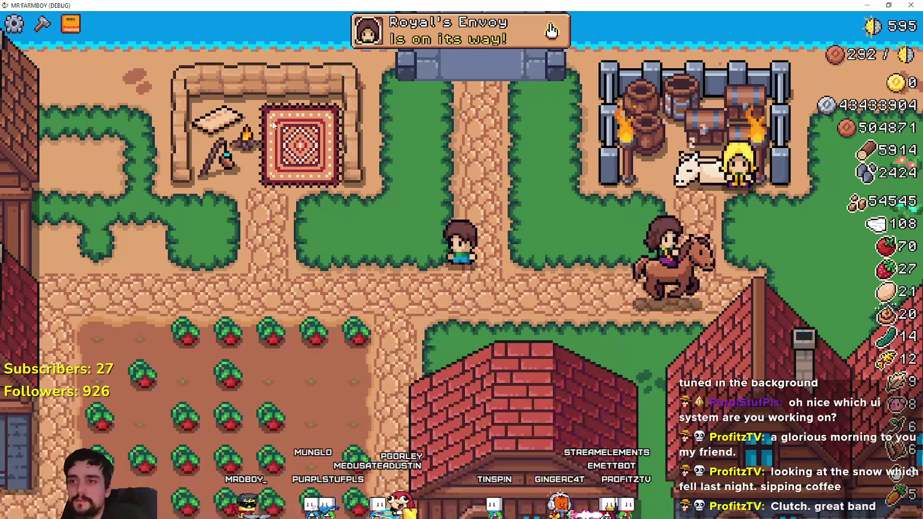
key(d)
key(w)
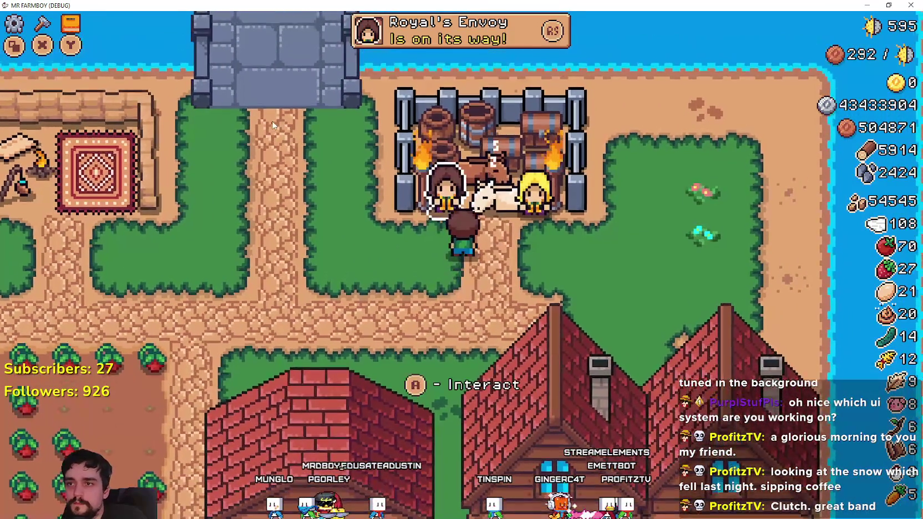
key(e)
key(Down)
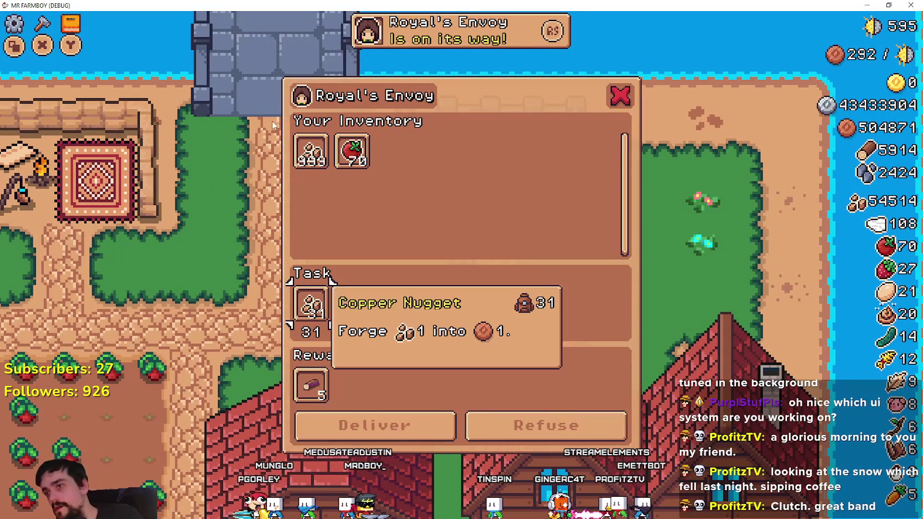
- Check the inventory Copper Nugget and Tomato tooltips, then return to the editor
key(Up)
key(Right)
key(Up)
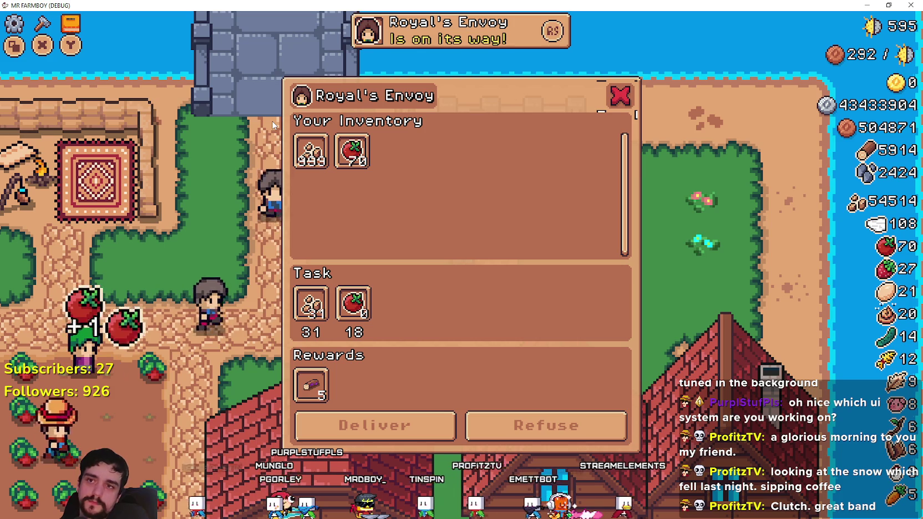
key(F8)
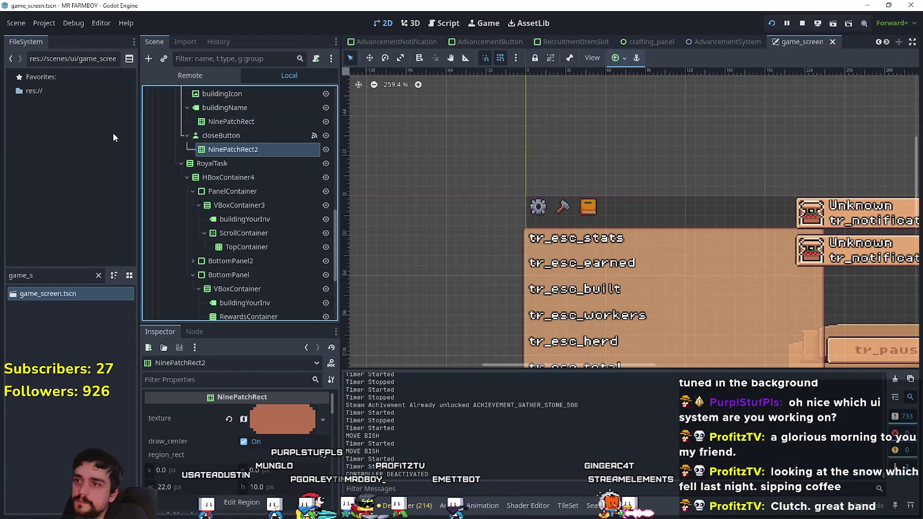
- Inspect the closeButton, HBoxContainer2, VBoxContainer and MarginContainer layout settings of TaskRequestPanel
scroll(272, 180, up, 2)
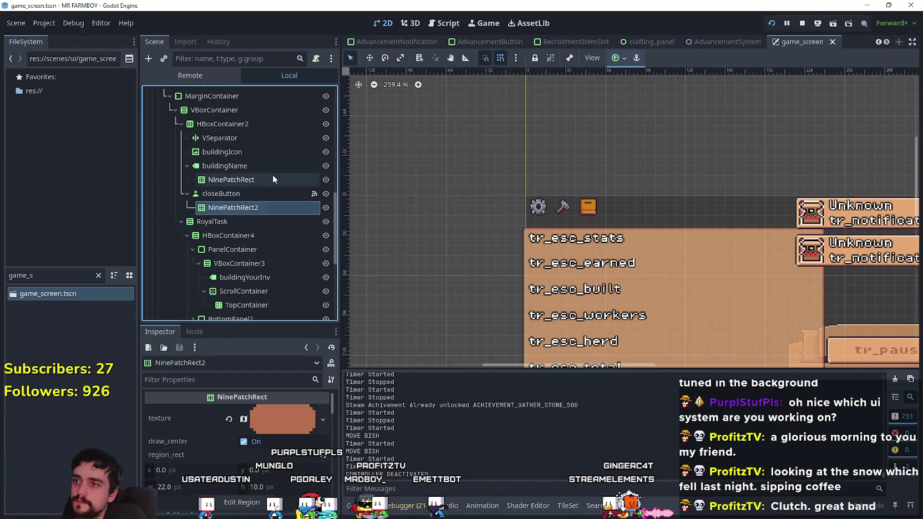
click(247, 193)
click(232, 123)
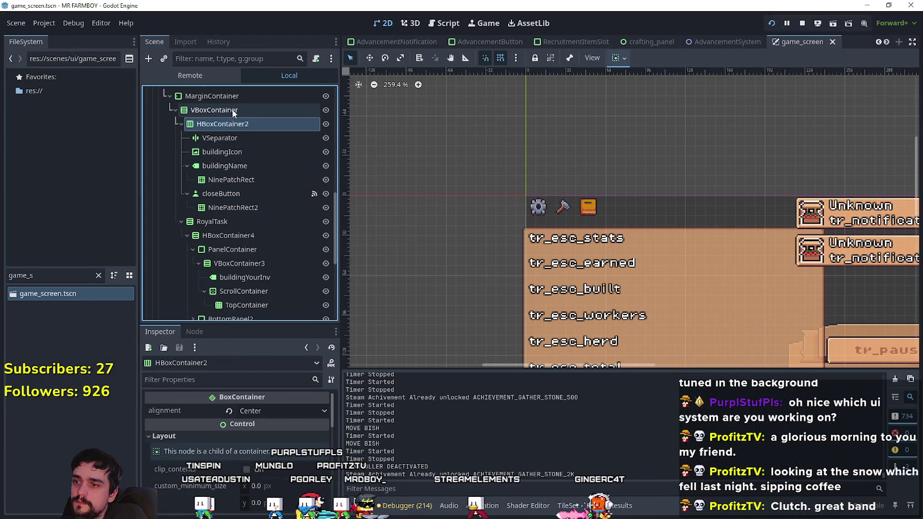
click(232, 109)
scroll(250, 155, up, 2)
click(250, 155)
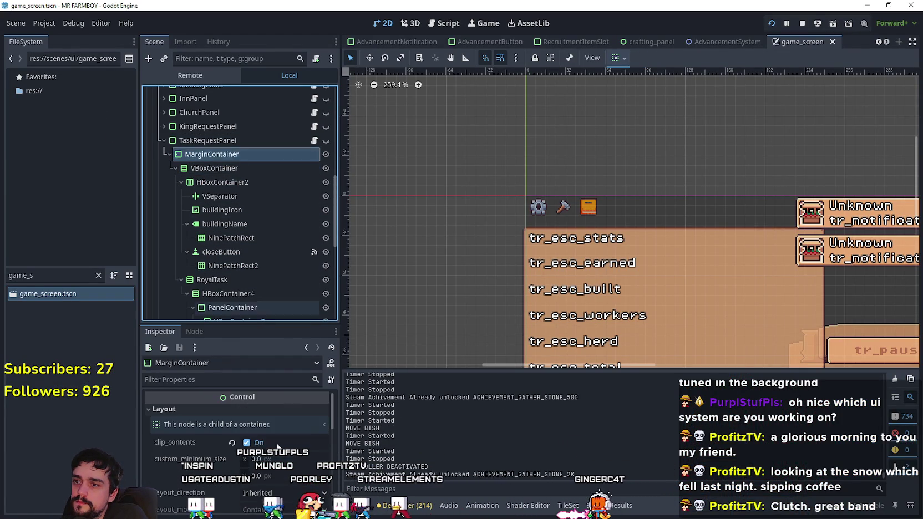
- Select the task panel's closeButton while comparing against the running game
key(alt+Tab)
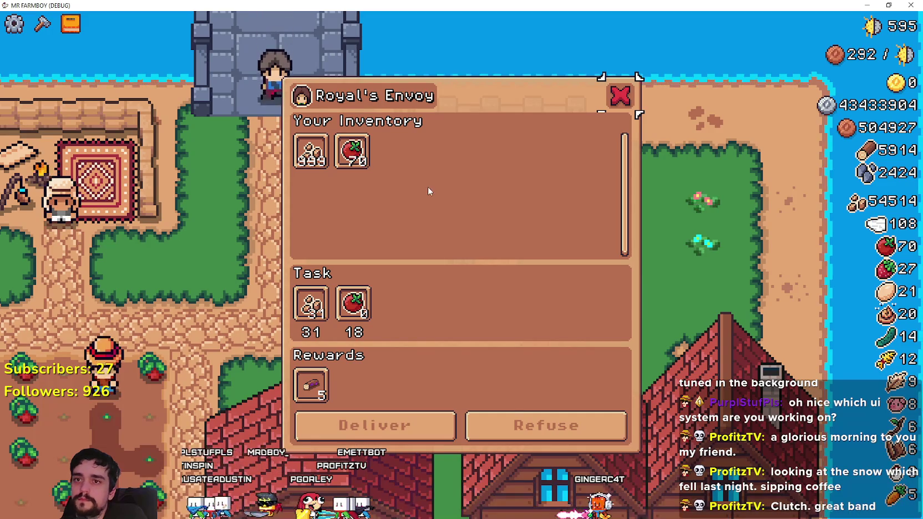
key(alt+Tab)
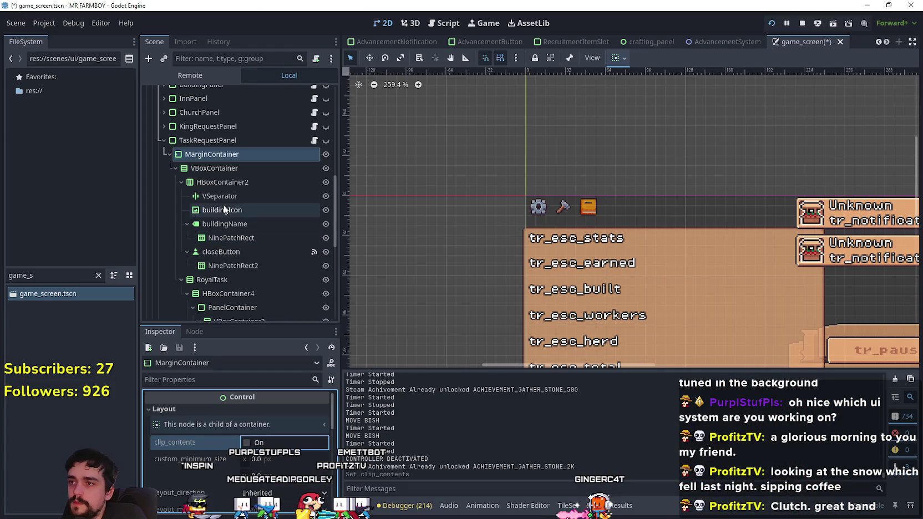
click(240, 251)
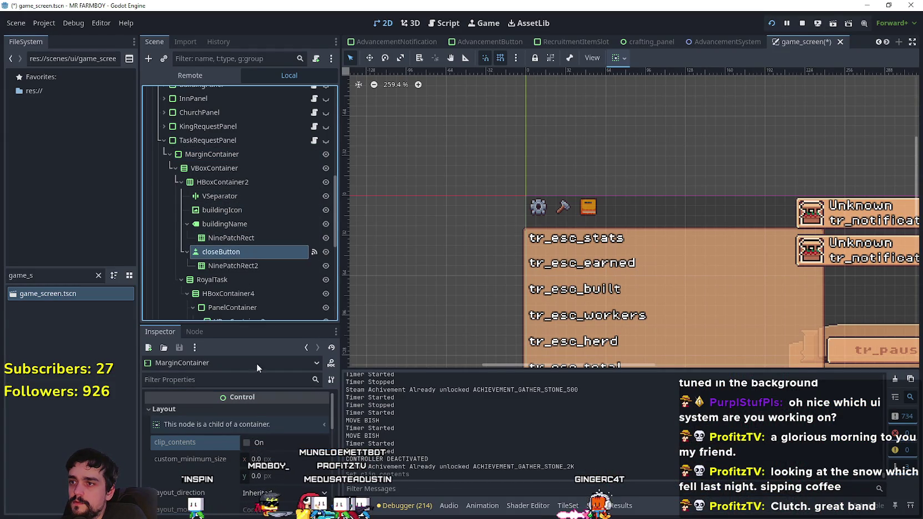
key(alt+Tab)
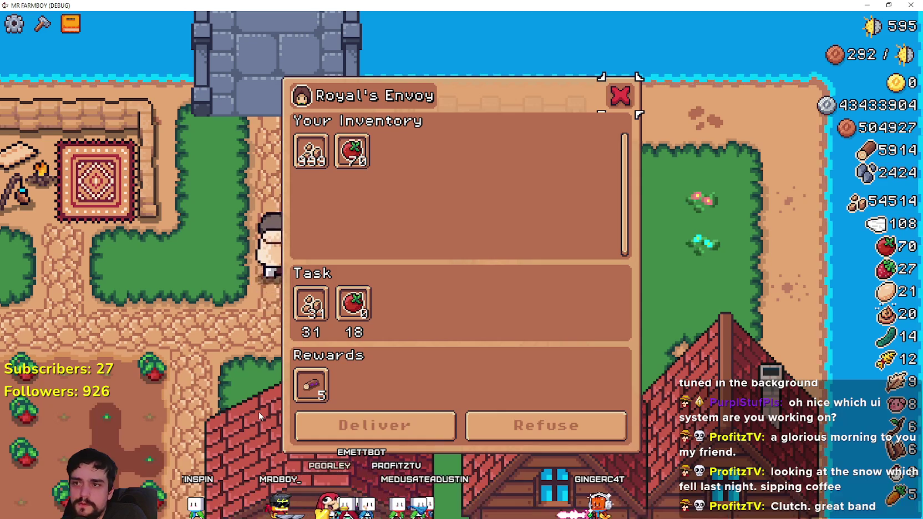
key(alt+Tab)
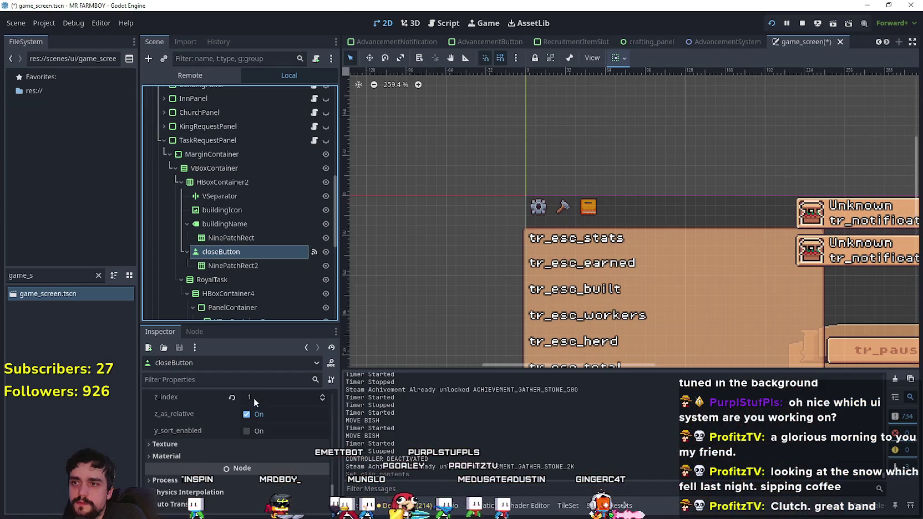
- In the game, step through the Log reward, Deliver, Task nugget, Tomato and Copper Nugget slots
key(alt+Tab)
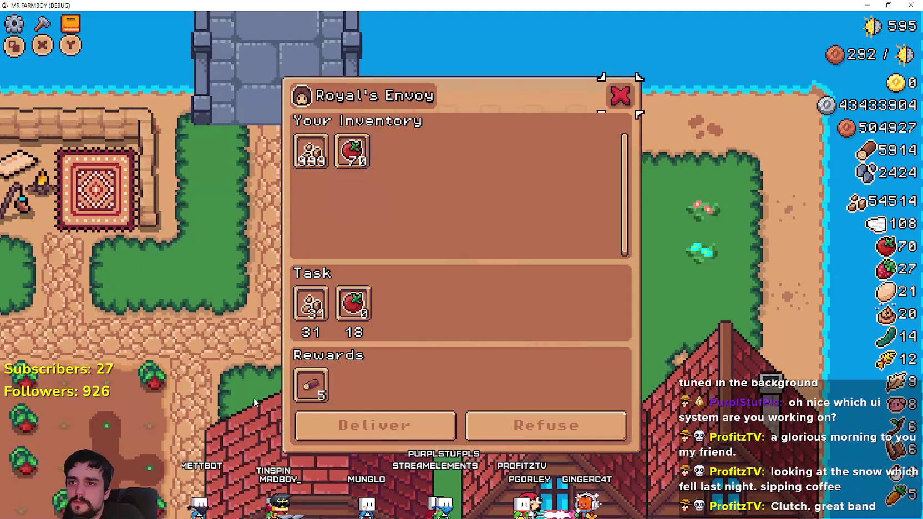
key(Left)
key(Down)
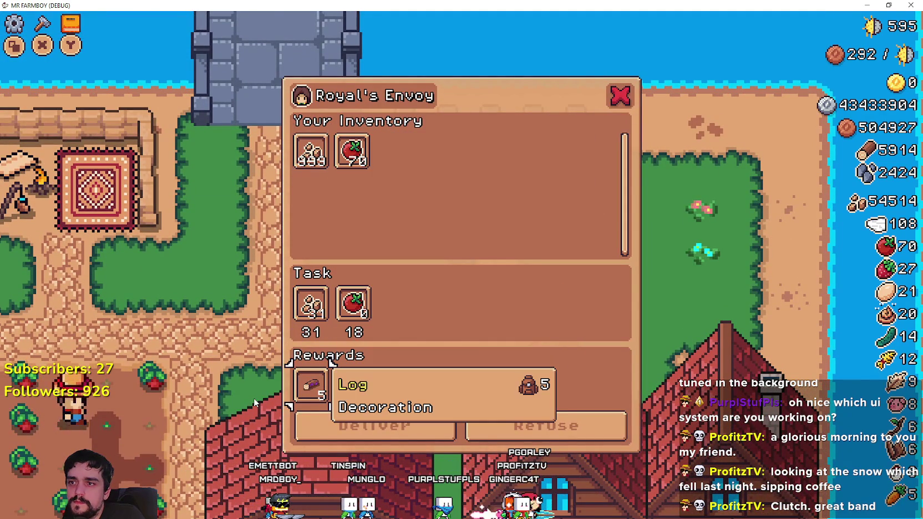
key(Down)
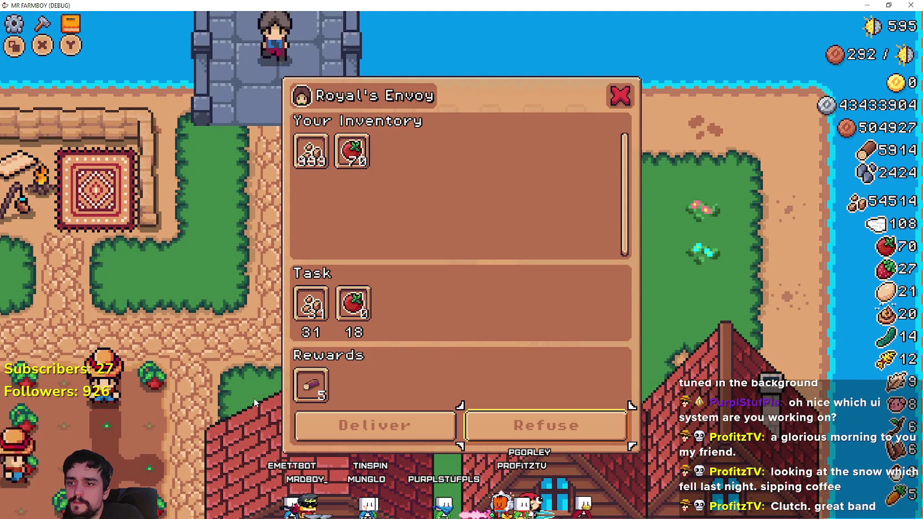
key(Up)
key(Up)
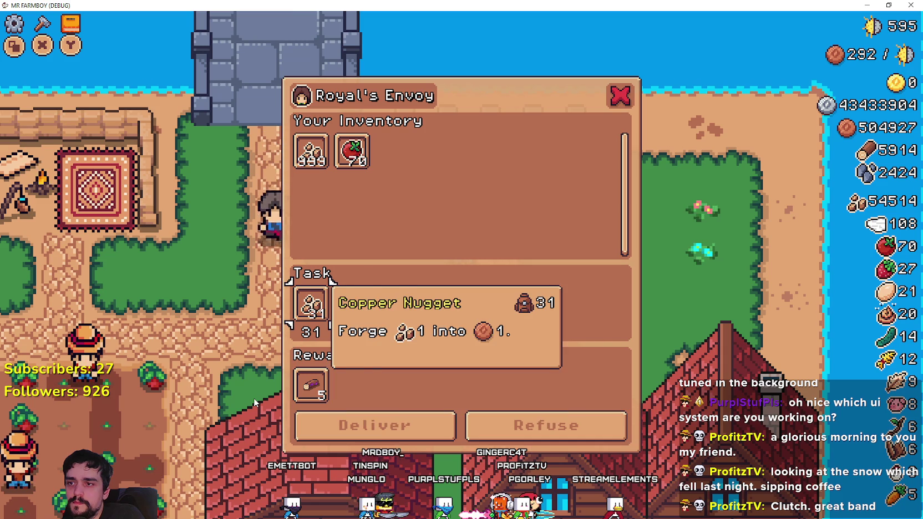
key(Up)
key(Left)
key(Up)
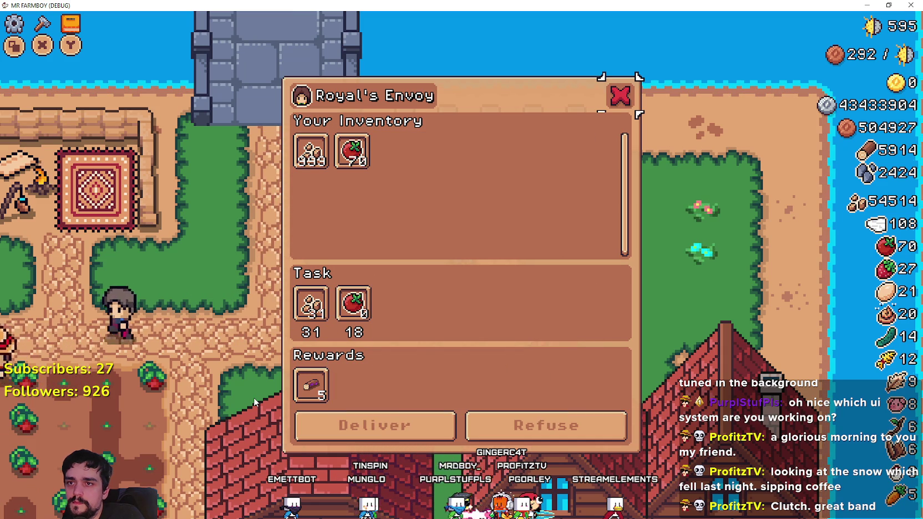
key(alt+Tab)
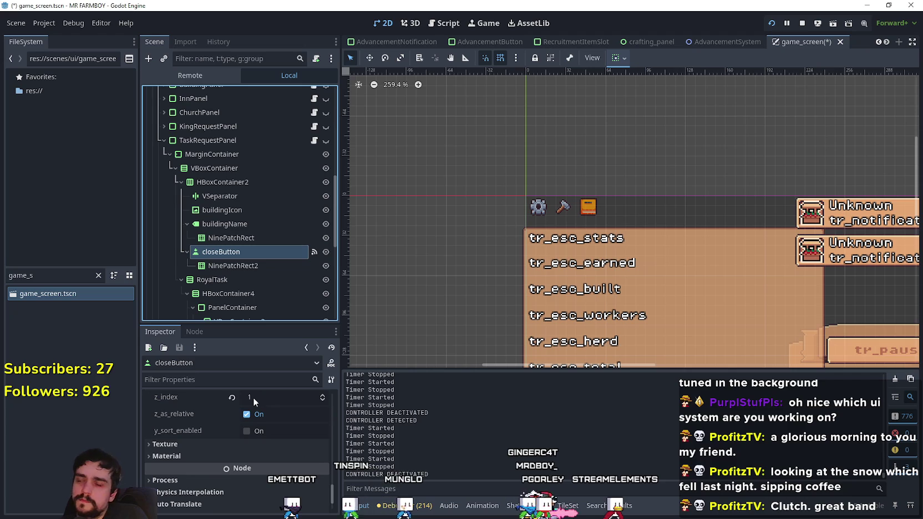
- Toggle closeButton's y_sort_enabled and raise its z_index to 4
click(252, 431)
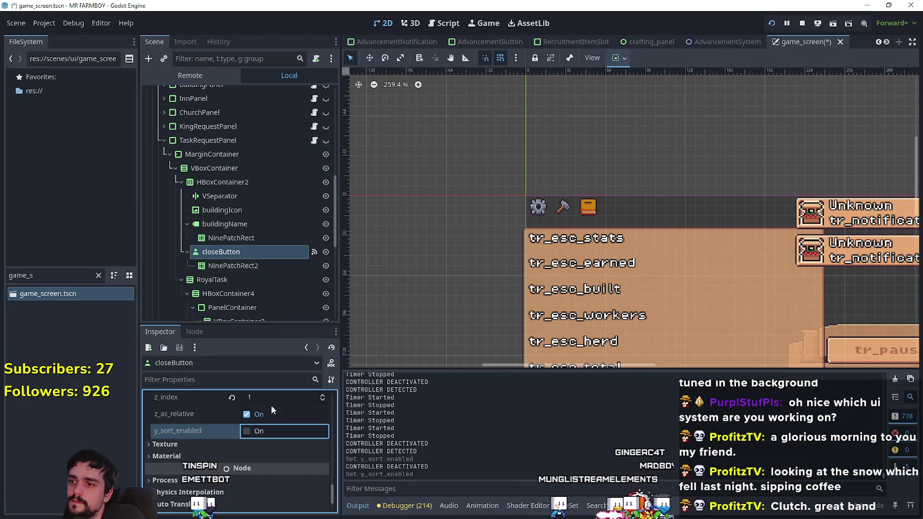
click(277, 398)
key(alt+Tab)
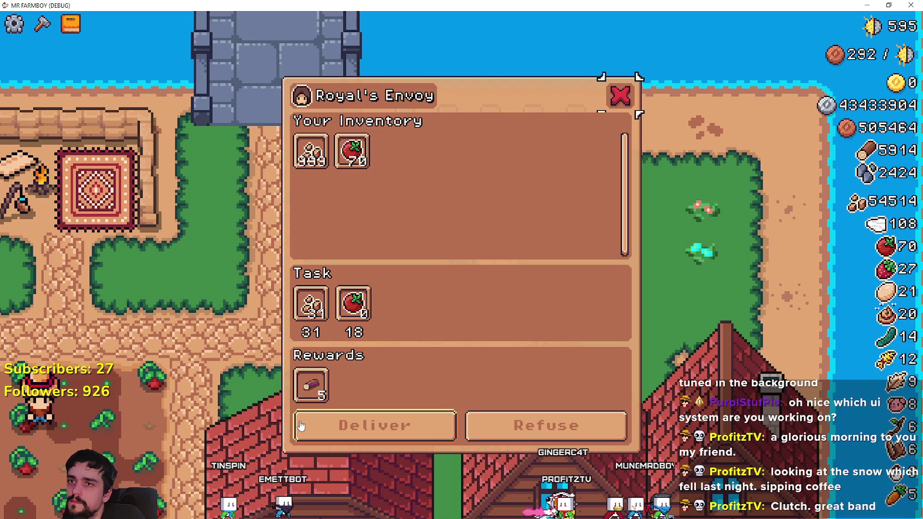
key(alt+Tab)
click(322, 427)
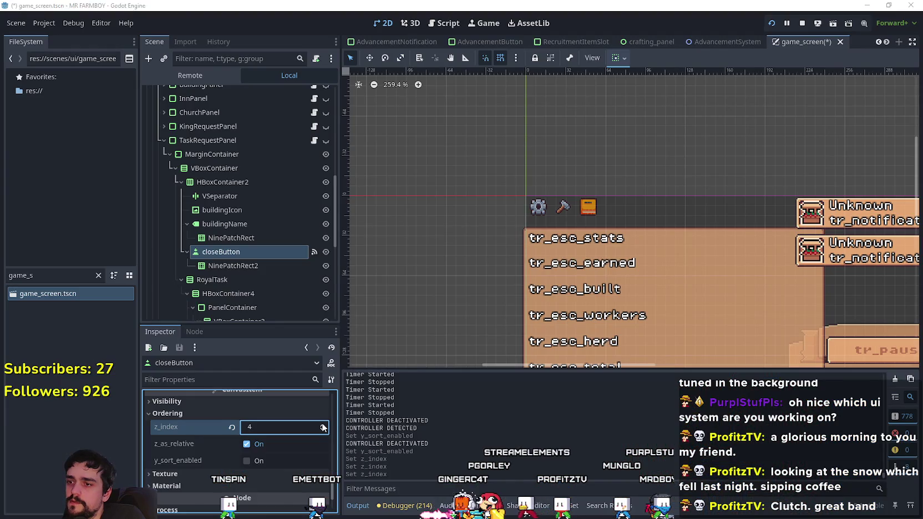
scroll(272, 266, down, 4)
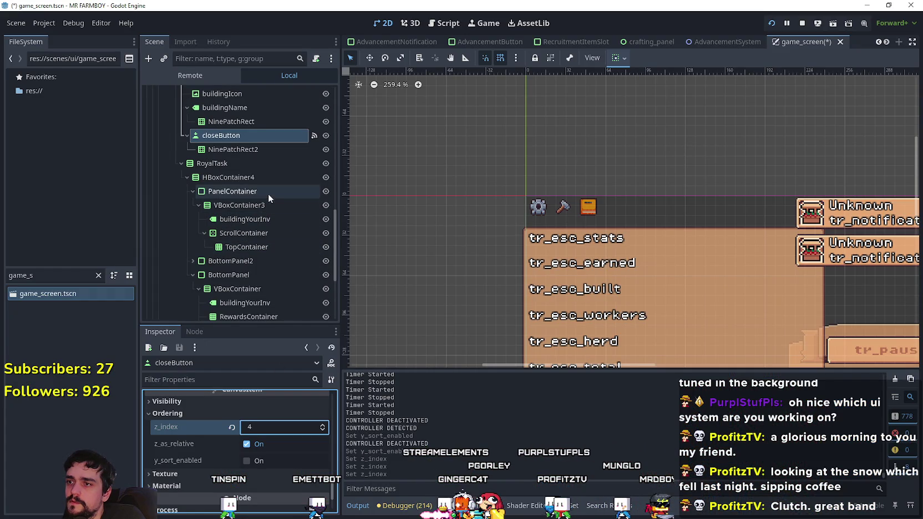
- Select RoyalTask and scroll its Inspector to Ordering with z_index 0
click(262, 207)
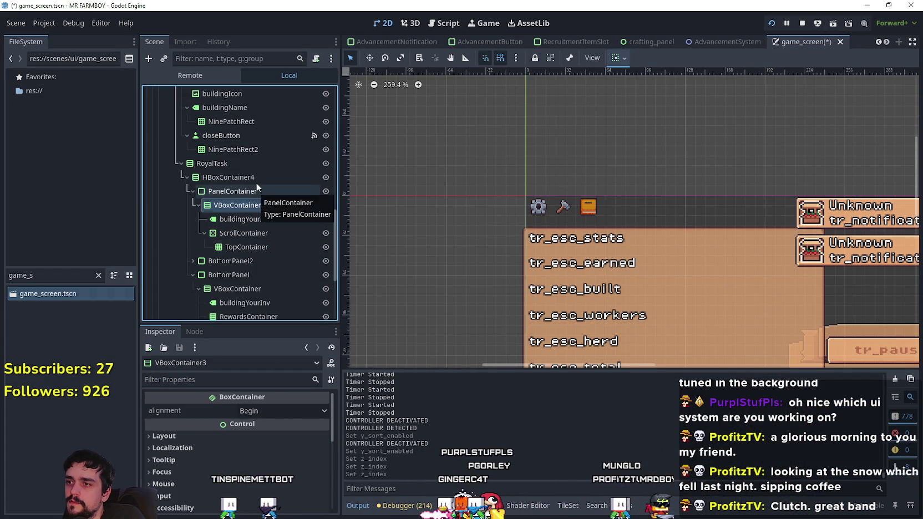
click(257, 180)
click(261, 163)
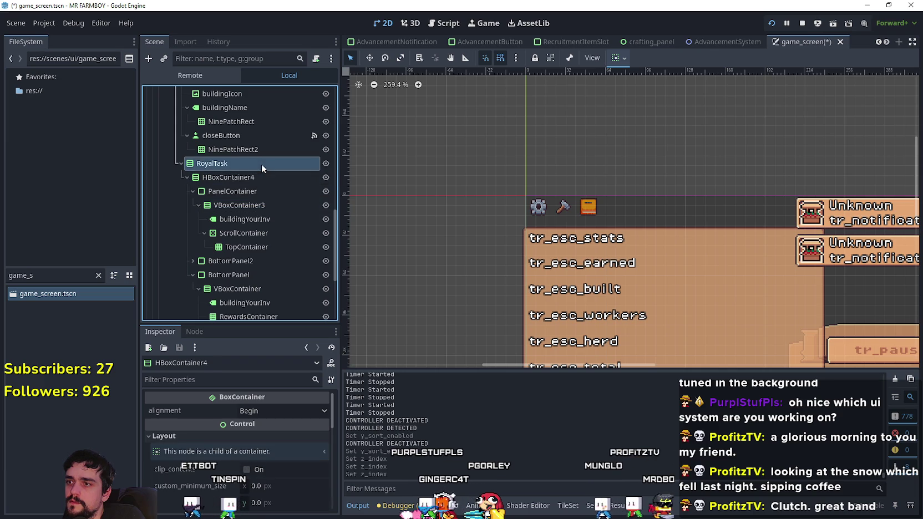
scroll(258, 465, down, 10)
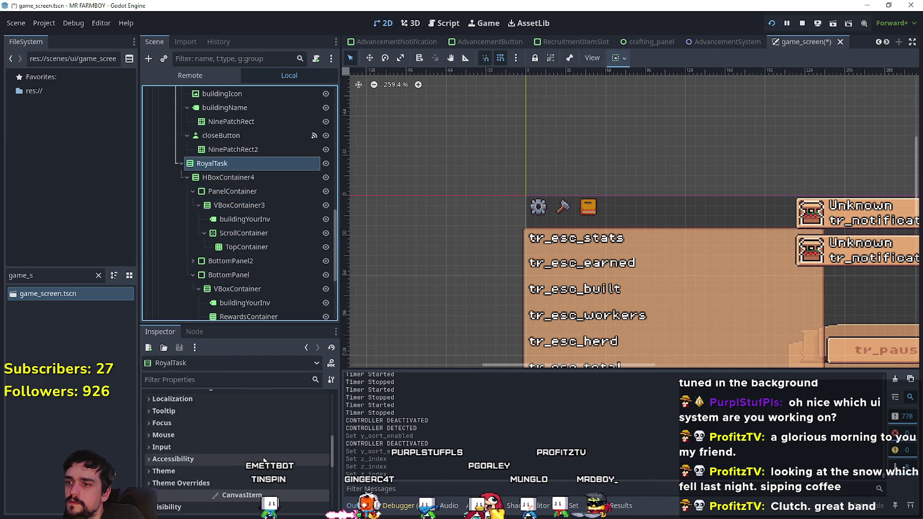
scroll(272, 487, down, 2)
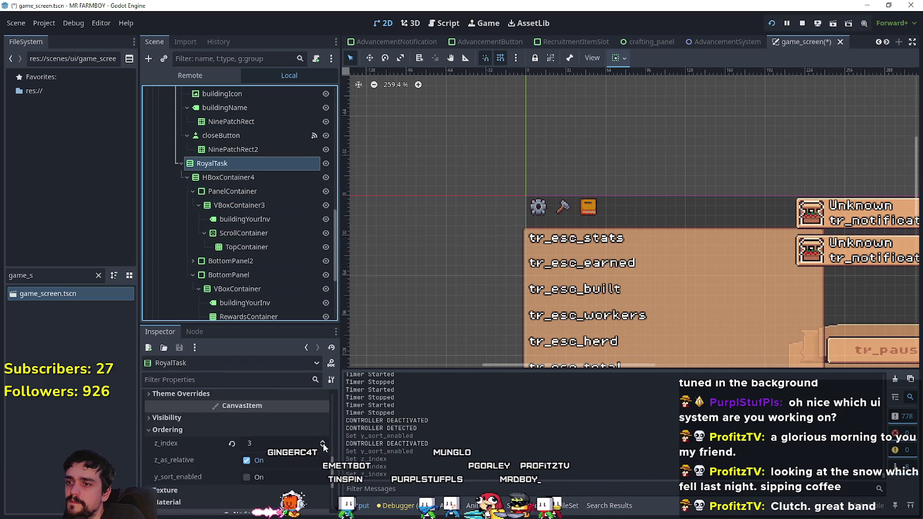
- Switch back and forth between the running game and the editor to compare
key(F5)
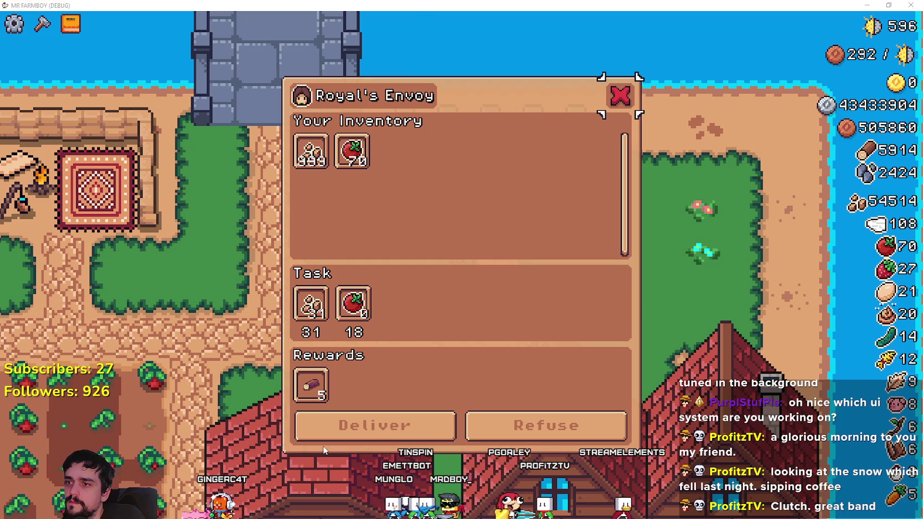
key(F8)
key(F5)
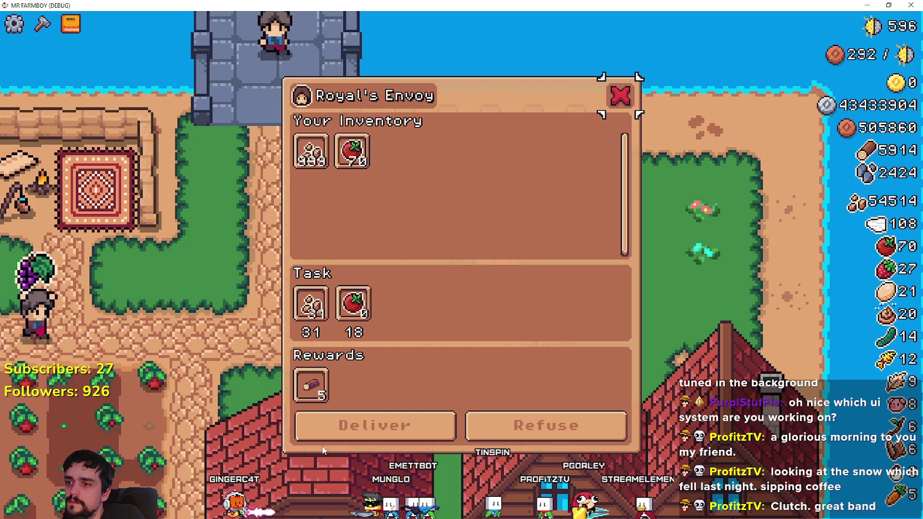
key(F8)
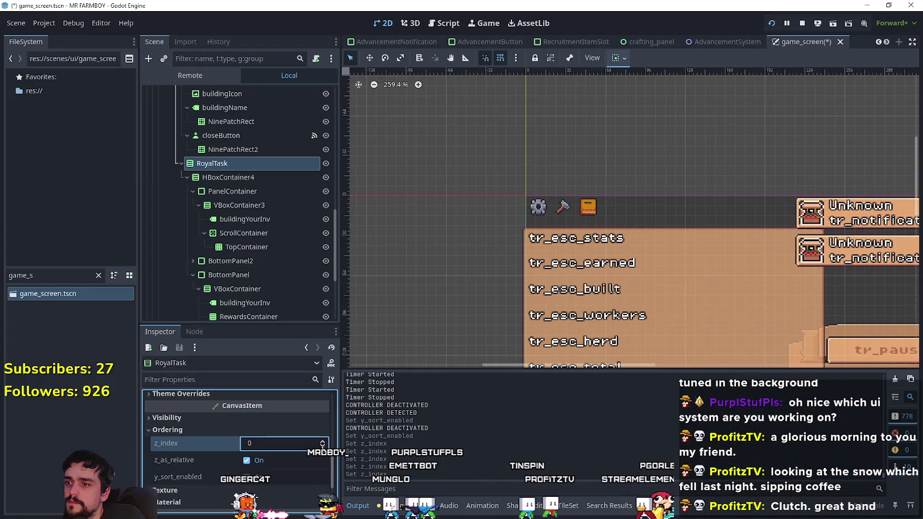
- Check the Tomato, Copper Nugget, Task and Log reward tooltips in the Royal's Envoy panel
key(F5)
key(Down)
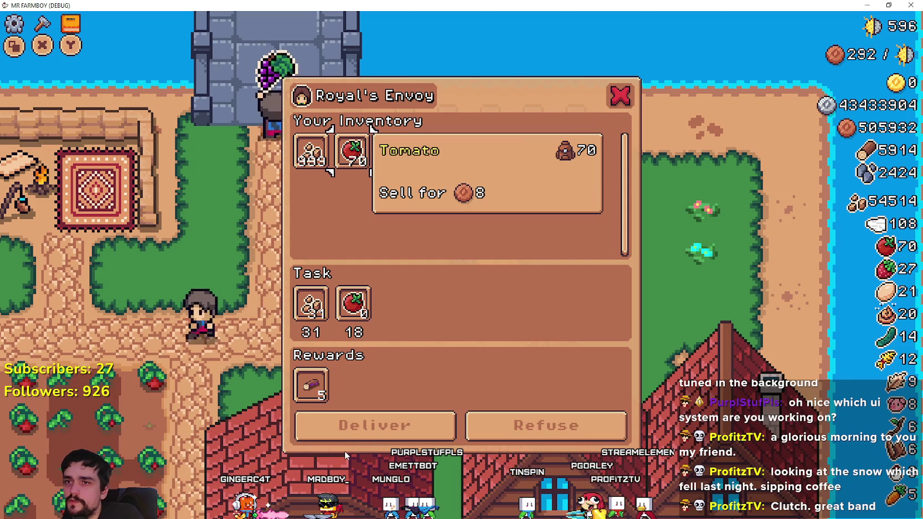
key(Left)
key(Down)
key(Right)
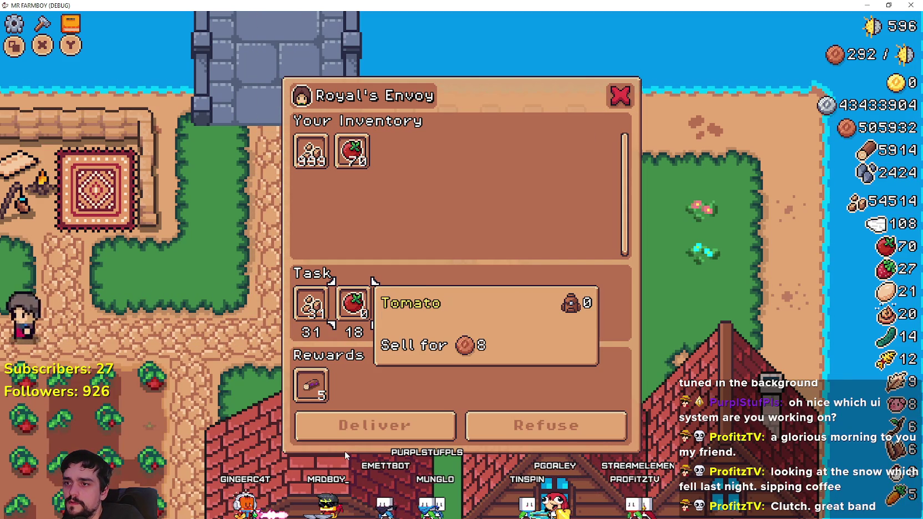
key(Down)
key(Up)
key(Up)
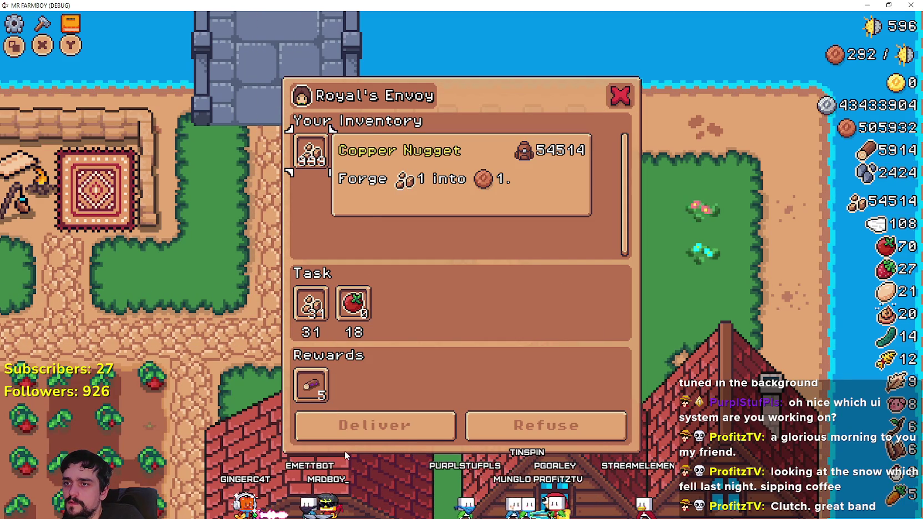
key(Right)
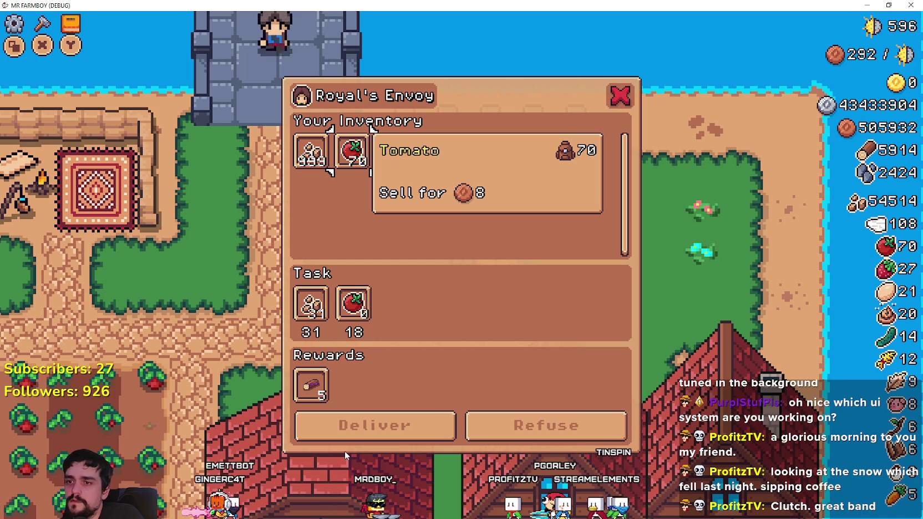
key(alt+Tab)
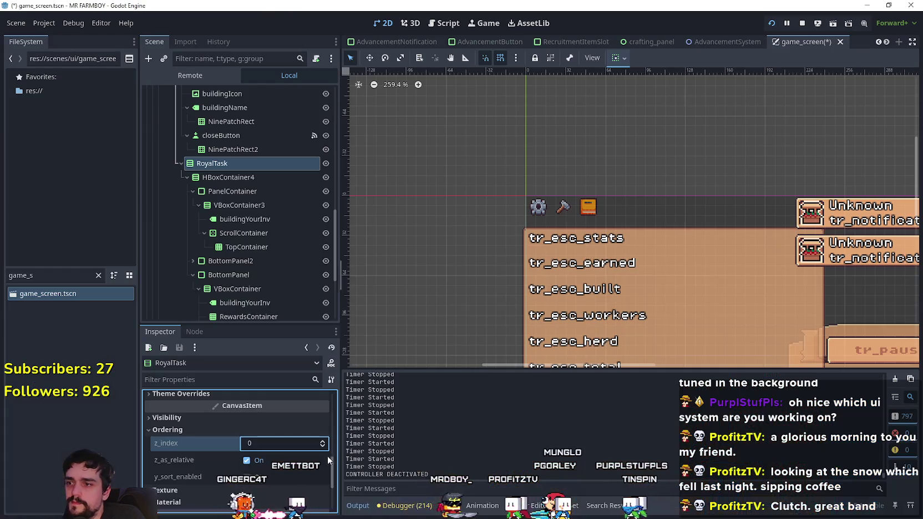
- Set the task panel's closeButton z_index to 1
scroll(263, 202, up, 5)
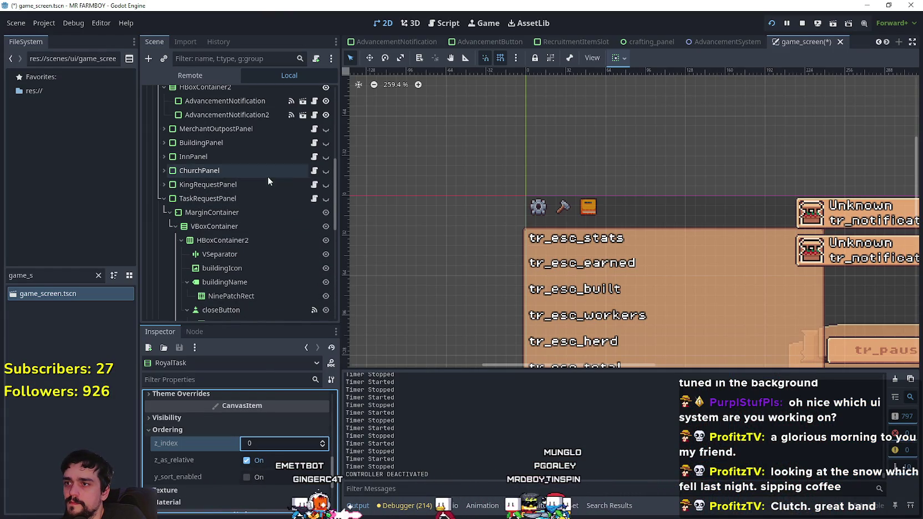
click(245, 310)
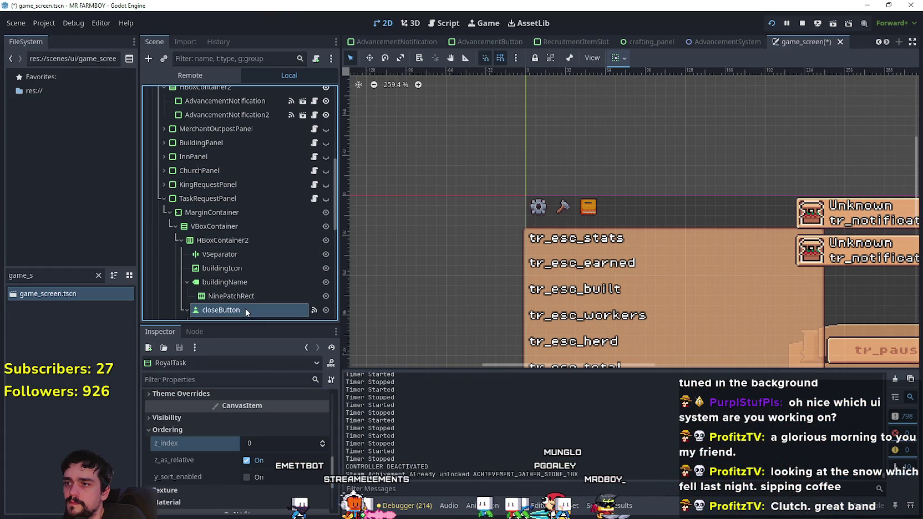
click(264, 427)
key(Return)
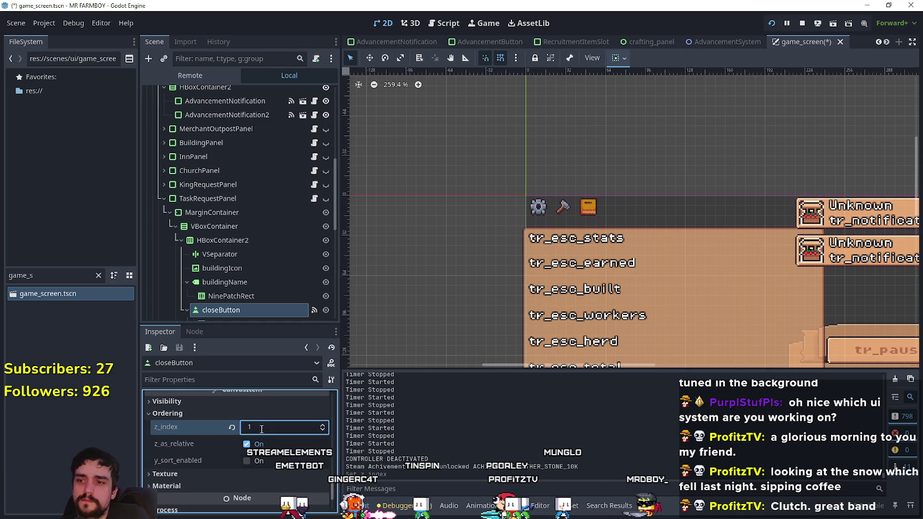
- In the running game, step focus through the Royal's Envoy slots and reward
key(alt+Tab)
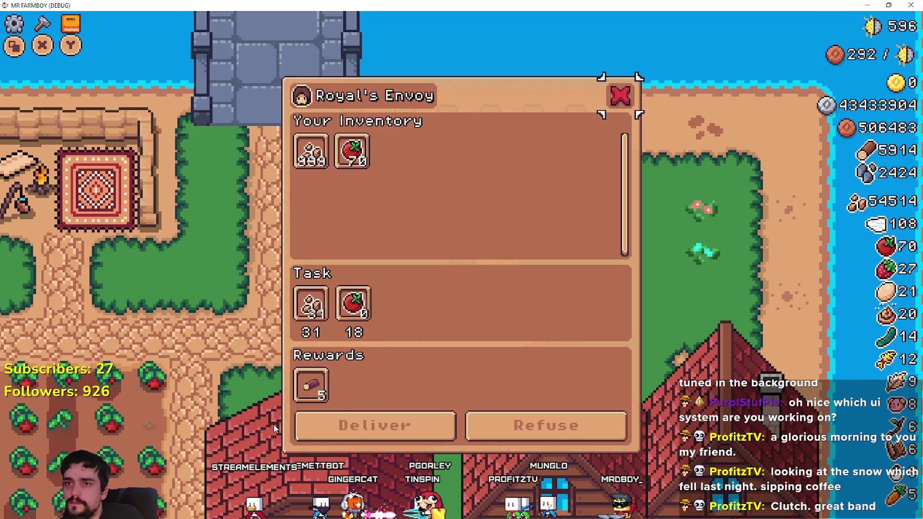
key(Right)
key(Right)
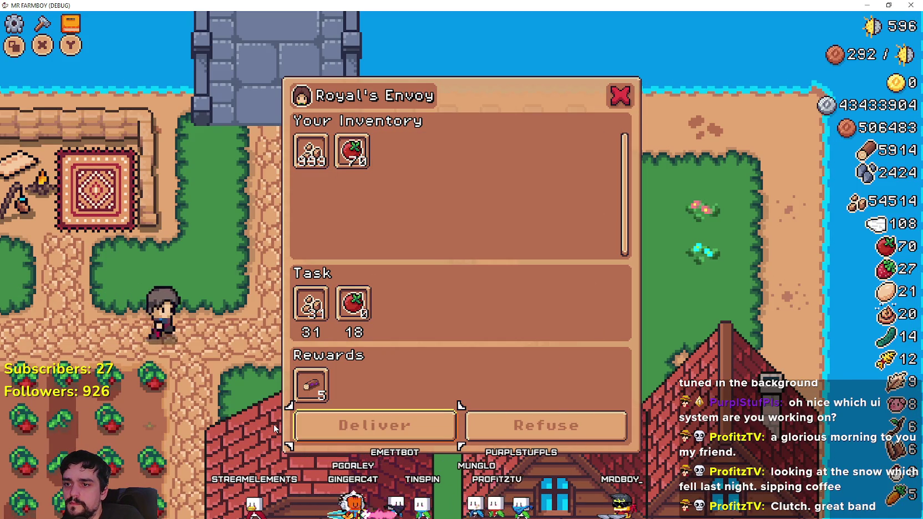
key(Up)
key(Up)
key(Up)
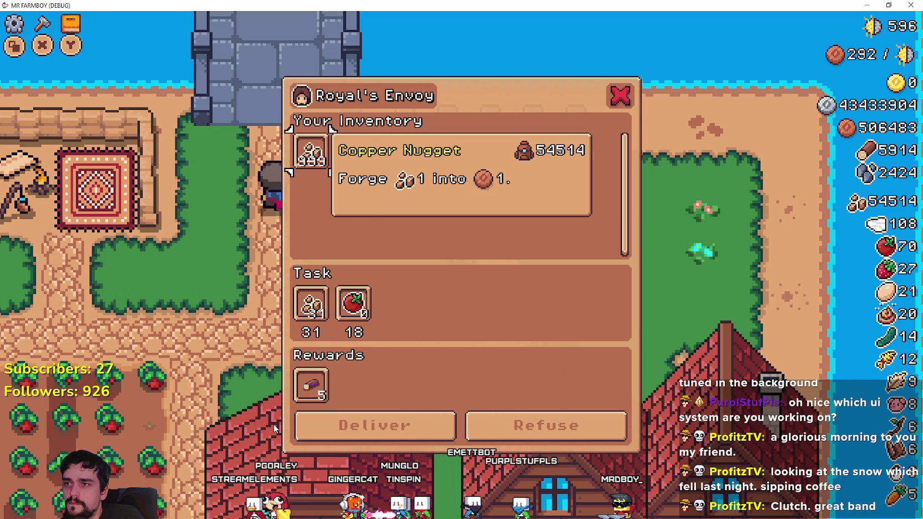
key(Down)
key(Down)
key(Down)
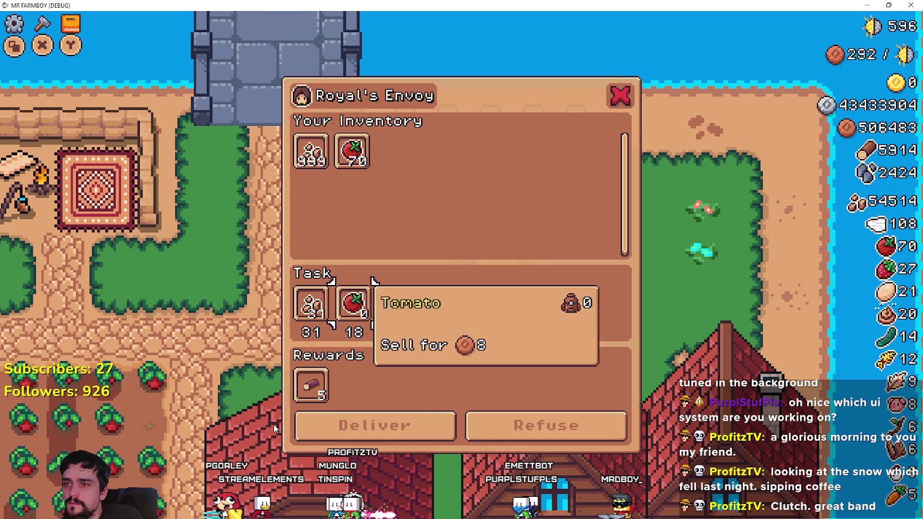
key(Up)
key(Up)
key(Right)
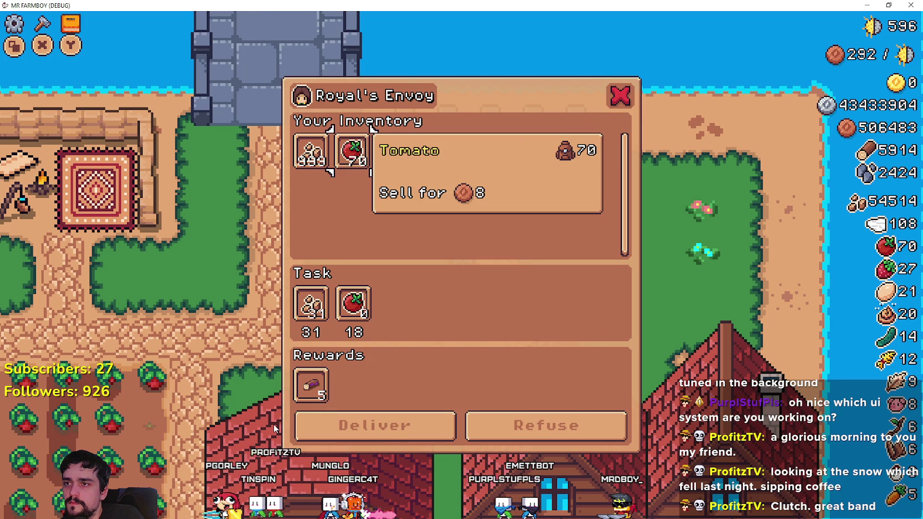
key(Up)
- Check the Tomato and Copper Nugget tooltips, then return to the Godot editor
key(Down)
key(Left)
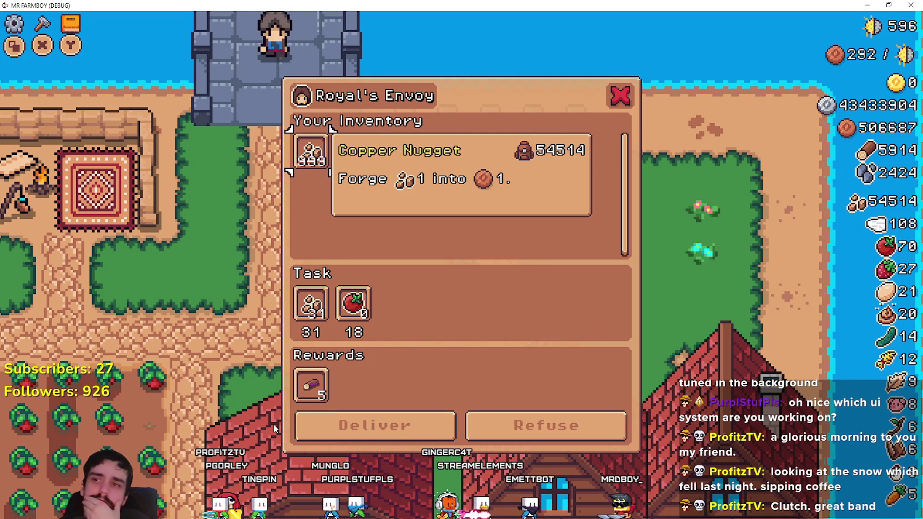
key(Right)
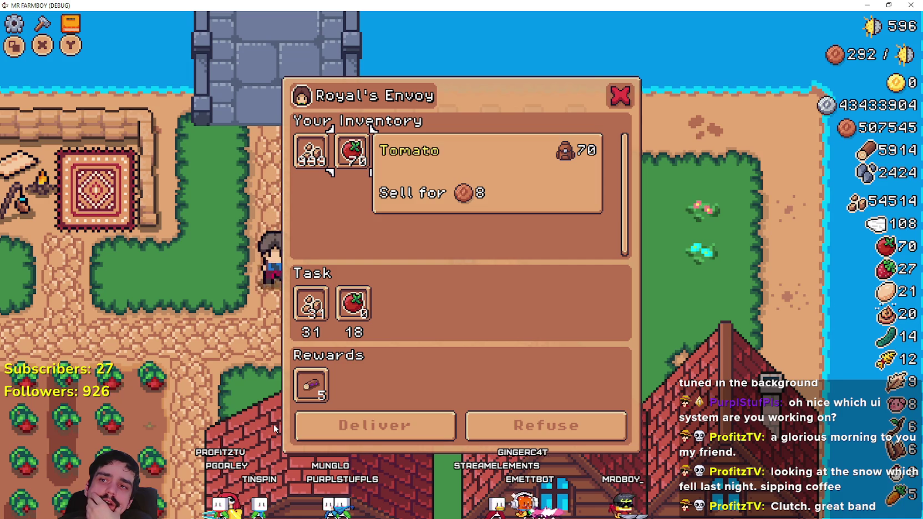
key(Up)
key(Down)
key(Left)
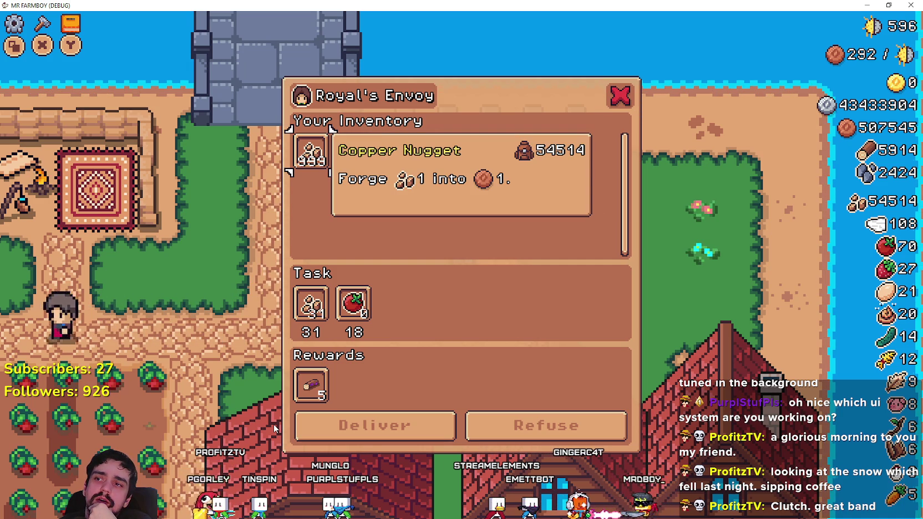
key(Up)
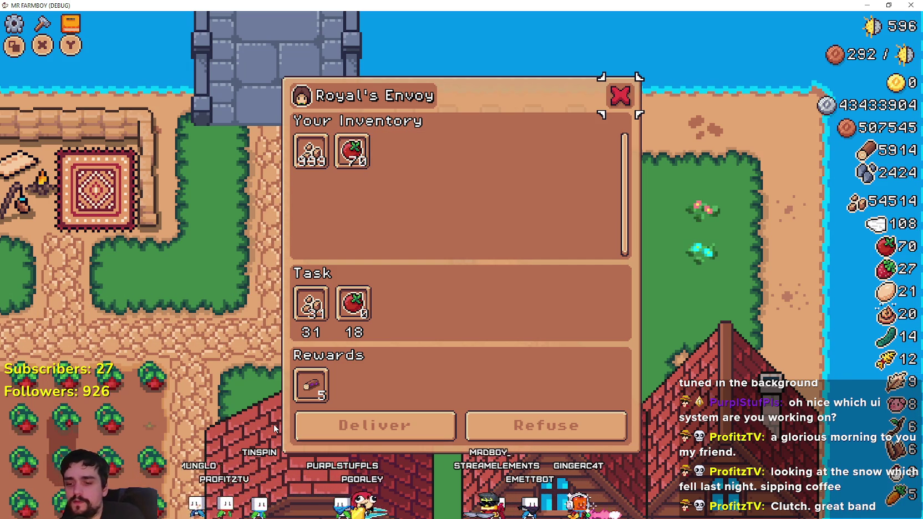
key(alt+Tab)
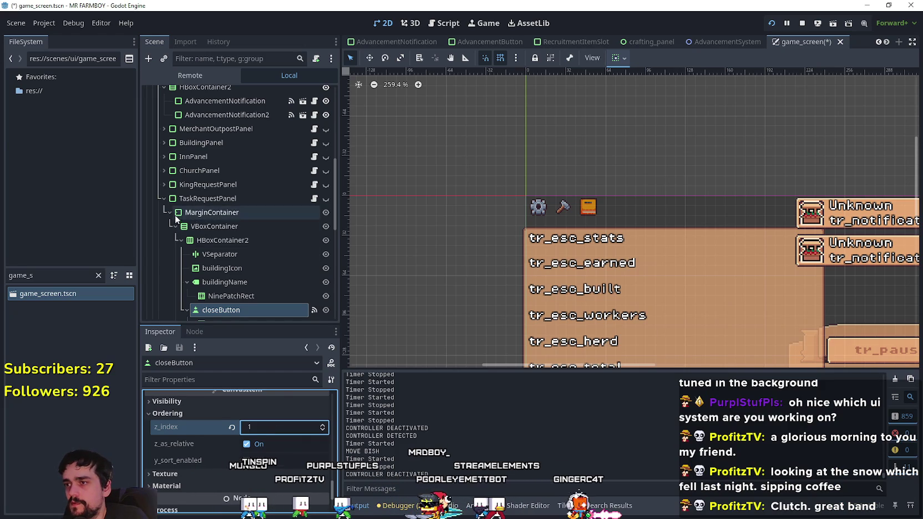
- Select RoyalTask's ScrollContainer and VBoxContainer3 in the Scene dock
key(alt+Tab)
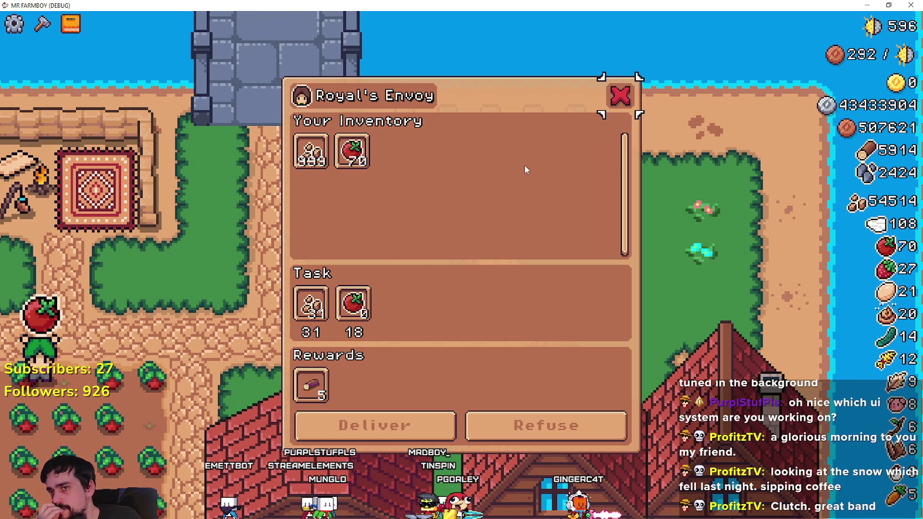
key(alt+Tab)
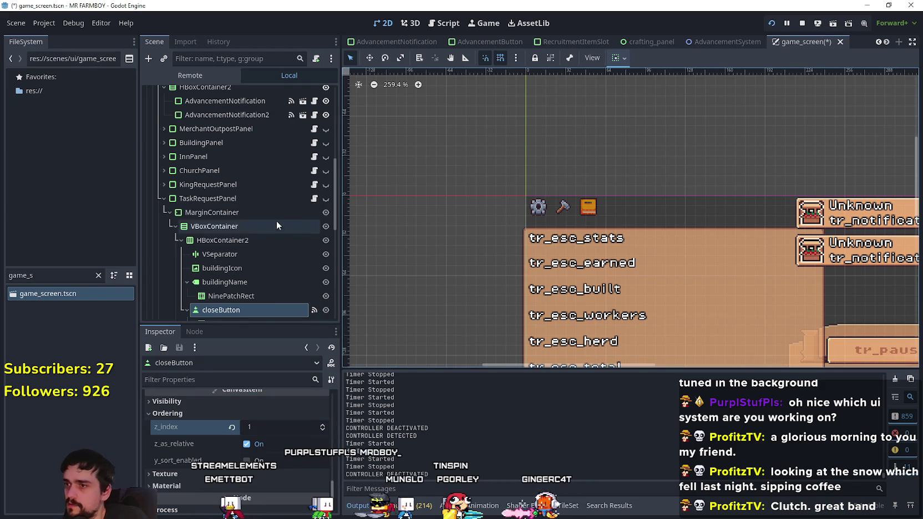
scroll(277, 222, down, 5)
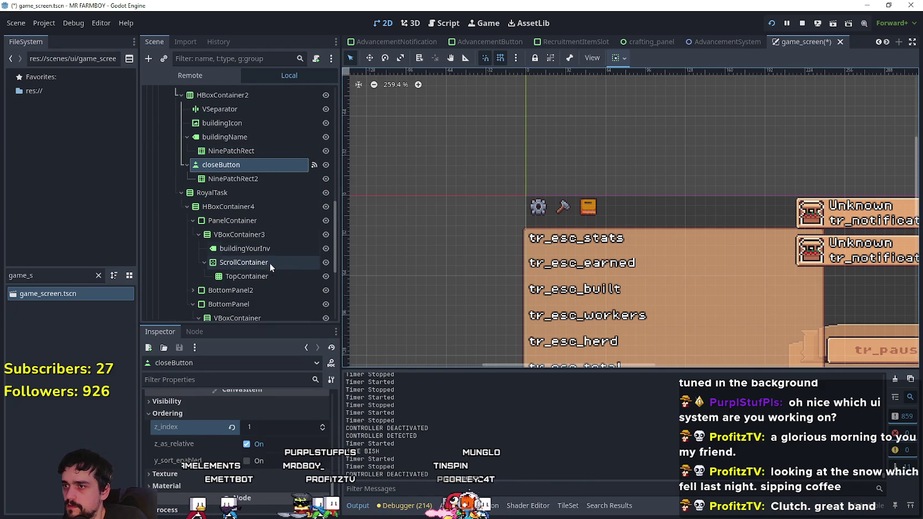
click(269, 263)
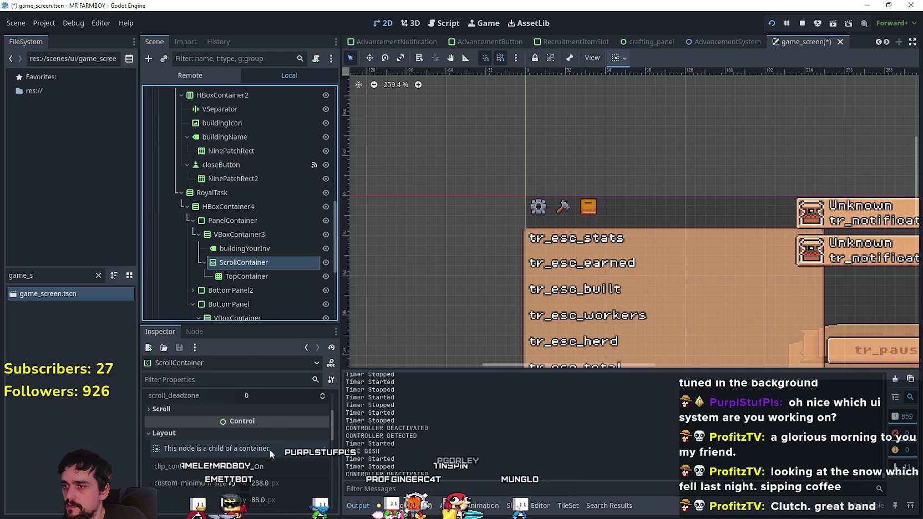
click(246, 232)
- In the game, step focus through the Tomato, Copper Nugget and Log slot tooltips
key(alt+Tab)
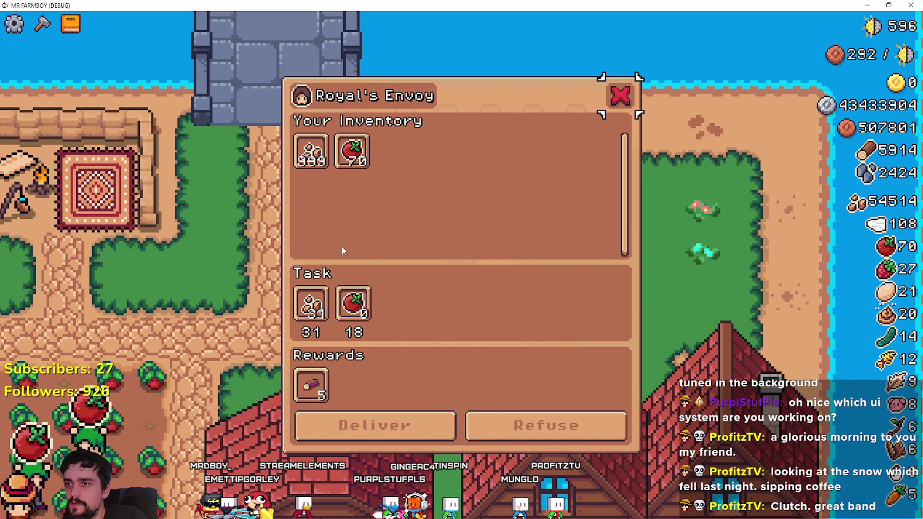
key(Down)
key(Down)
key(Down)
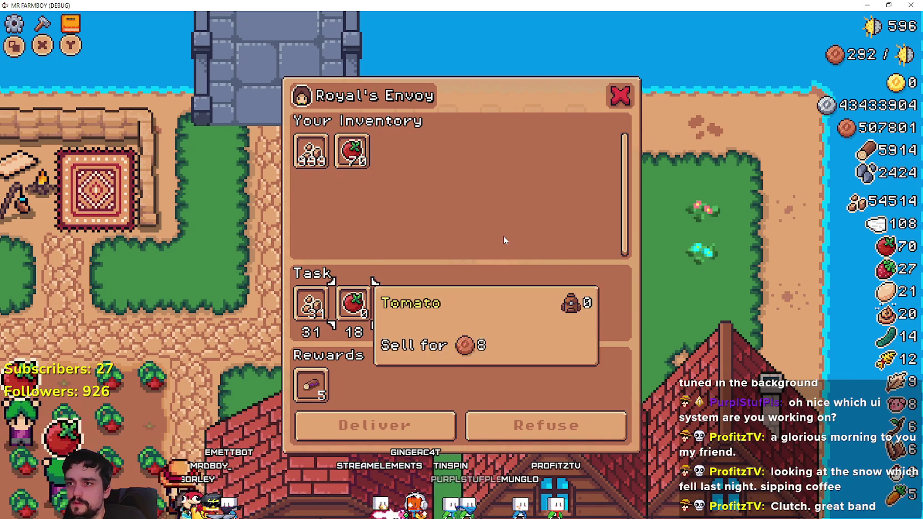
key(Down)
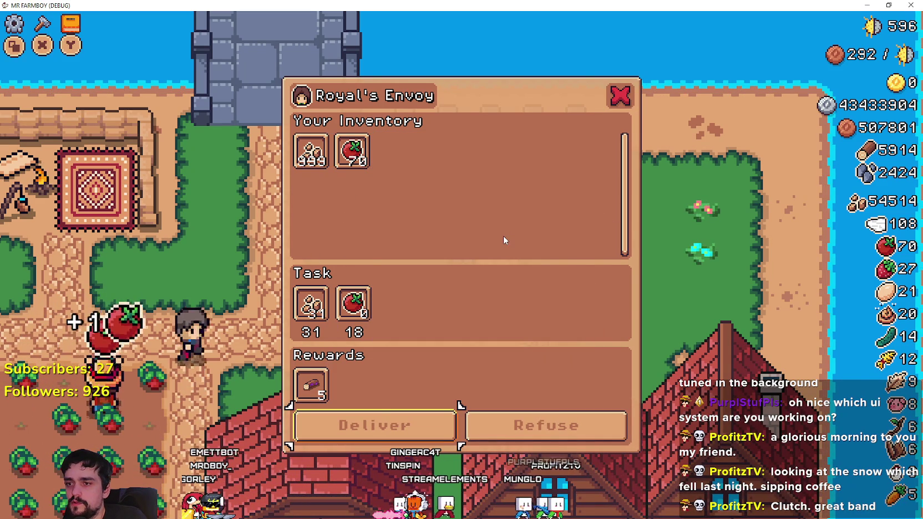
key(Up)
key(Up)
key(Right)
key(Left)
key(Down)
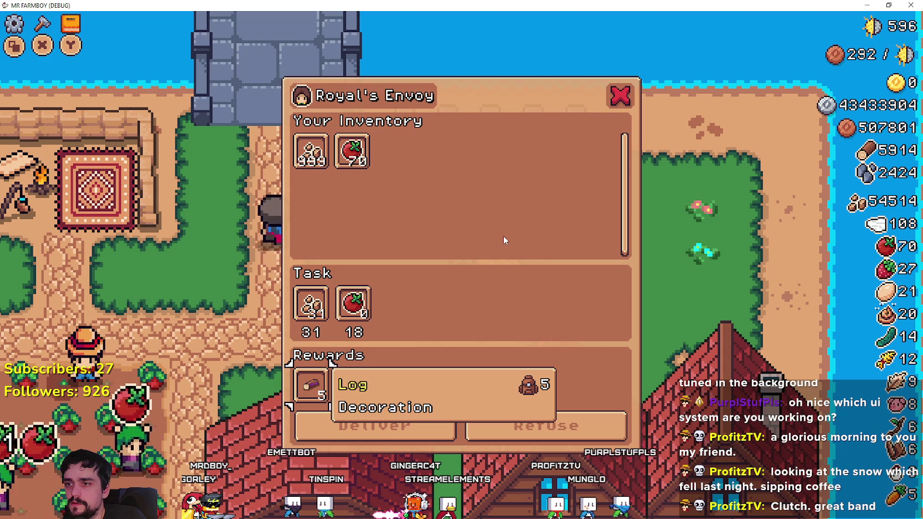
key(Up)
key(Up)
key(Right)
- Recheck the Log reward tooltip, then focus Refuse and confirm to close the envoy dialog
key(Down)
key(Down)
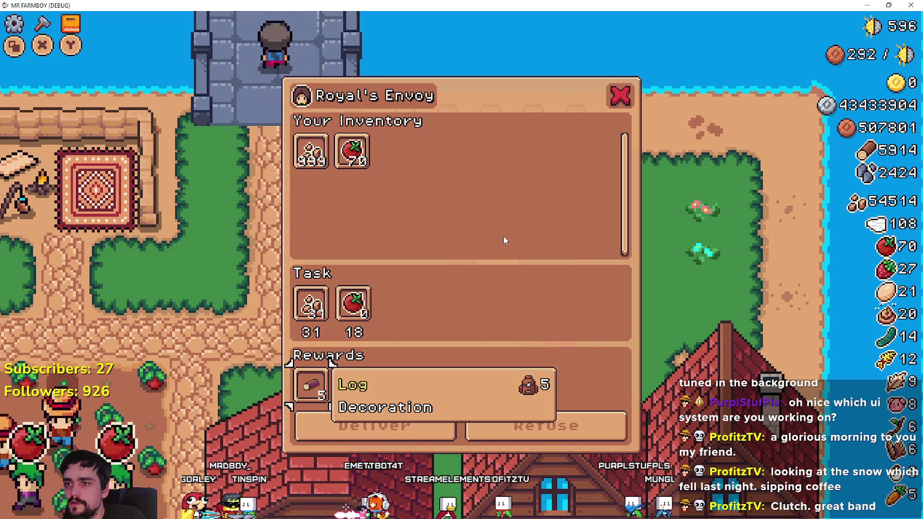
key(Up)
key(Up)
key(Right)
key(Up)
key(Down)
key(Down)
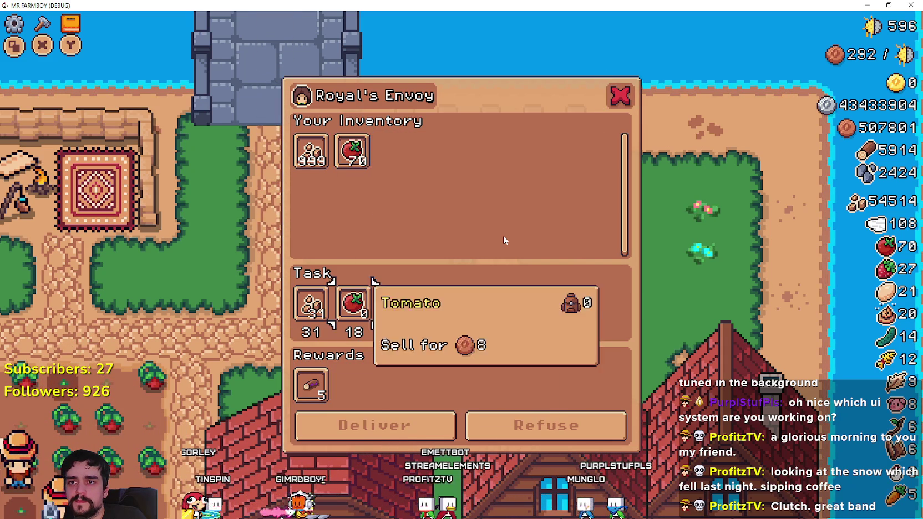
key(Down)
key(Down)
key(Right)
key(Return)
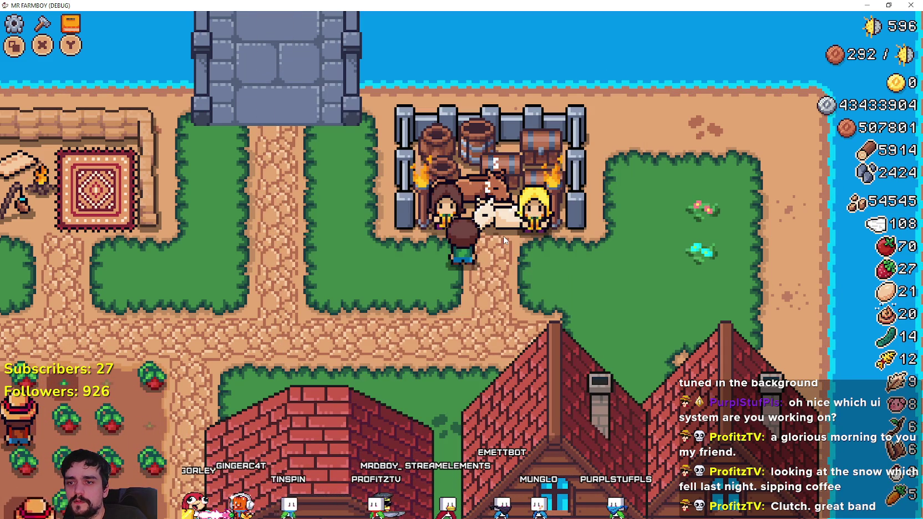
- Walk the farmer to the warehouse and open its inventory with E
key(Down)
key(Left)
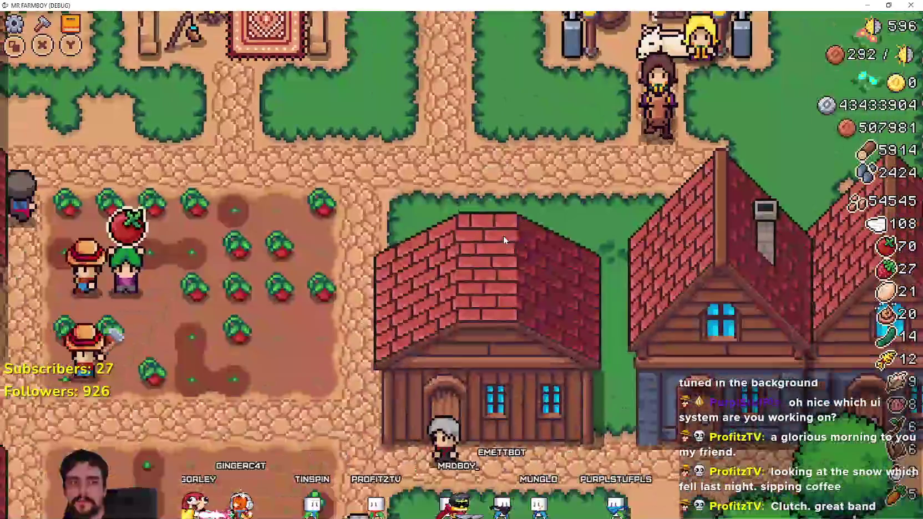
key(Down)
key(Right)
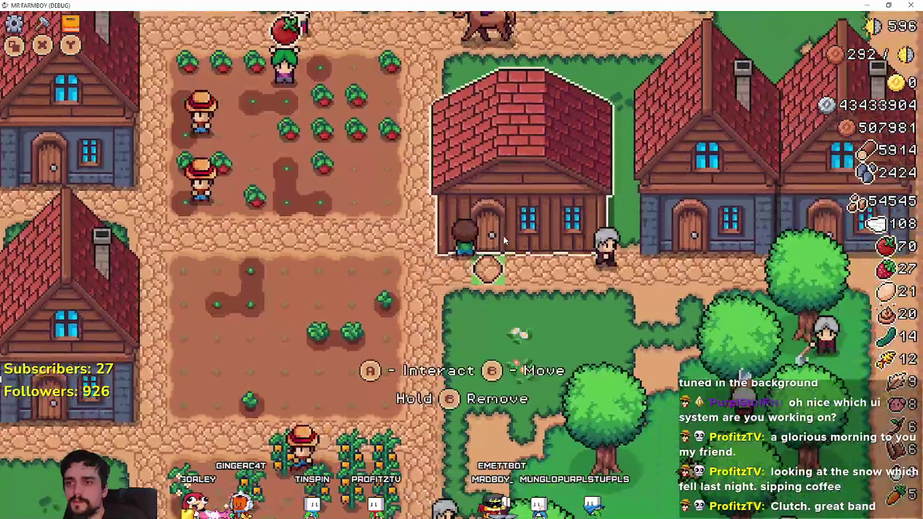
key(e)
- Step through the Stone, Wheat, Tomato, Carrot, Copper Nugget and Wool tooltips
key(Right)
key(Right)
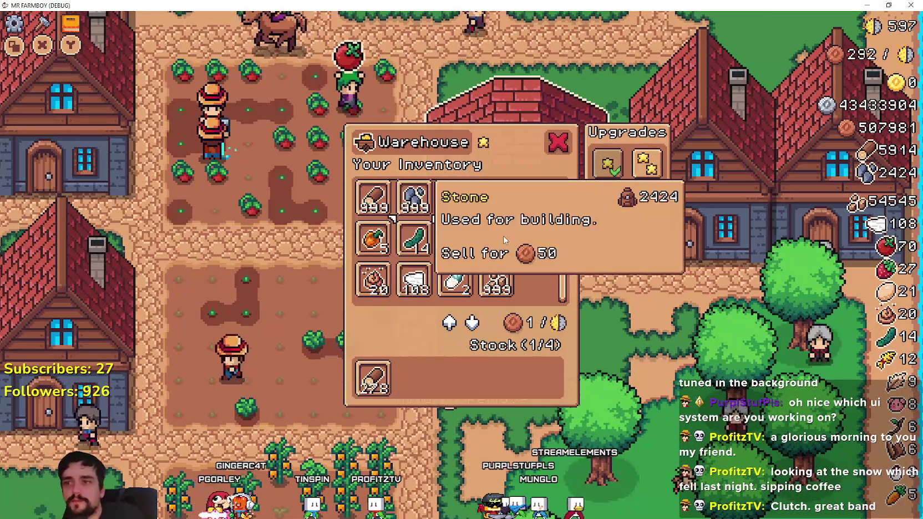
key(Right)
key(Right)
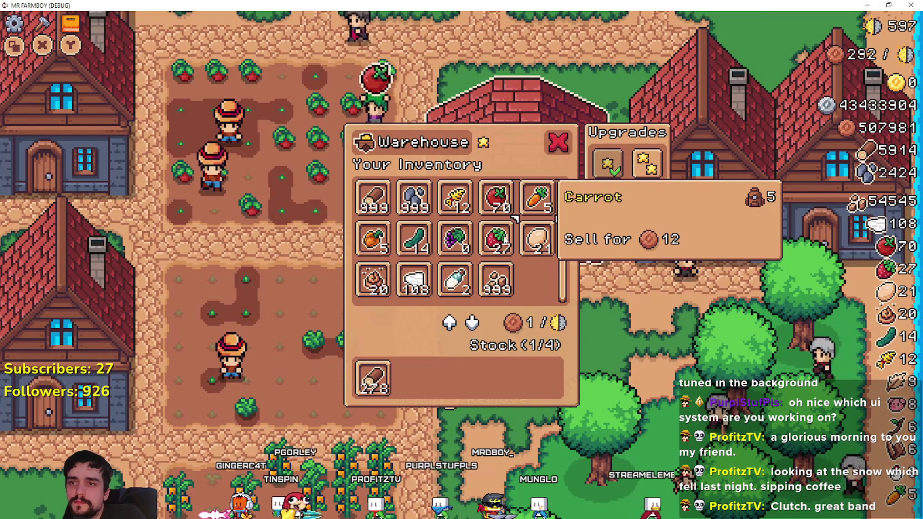
key(Down)
key(Down)
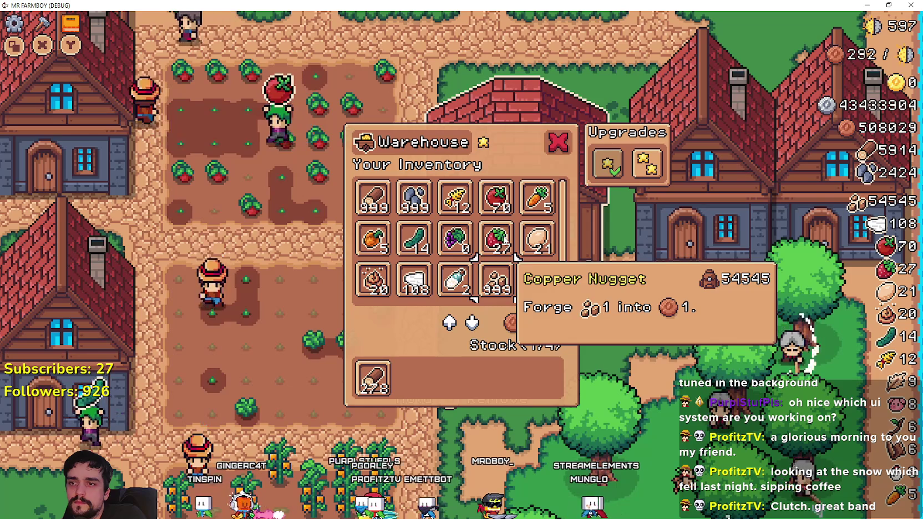
key(Left)
key(Left)
key(Left)
key(Down)
key(Up)
key(Right)
key(Right)
key(Right)
key(Right)
- Cycle between the Upgrade 1 and Upgrade 2 tooltips
key(Right)
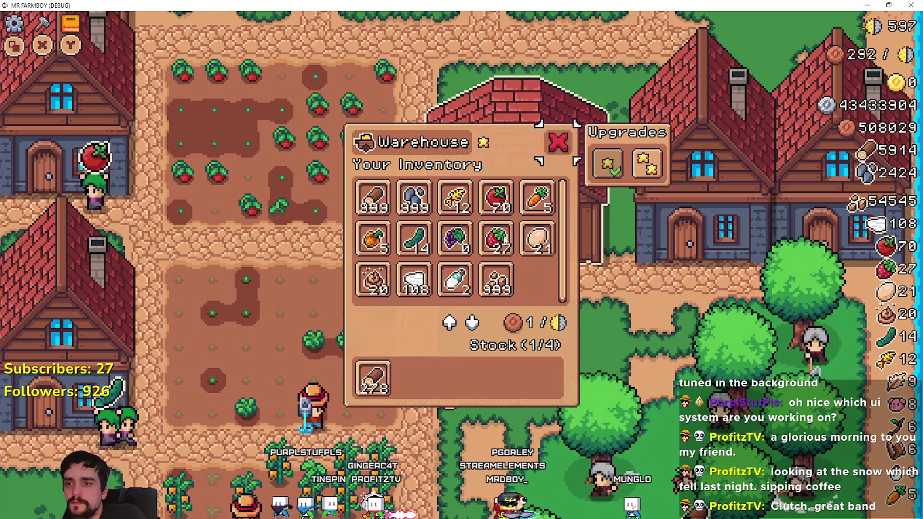
key(Left)
key(Right)
key(Left)
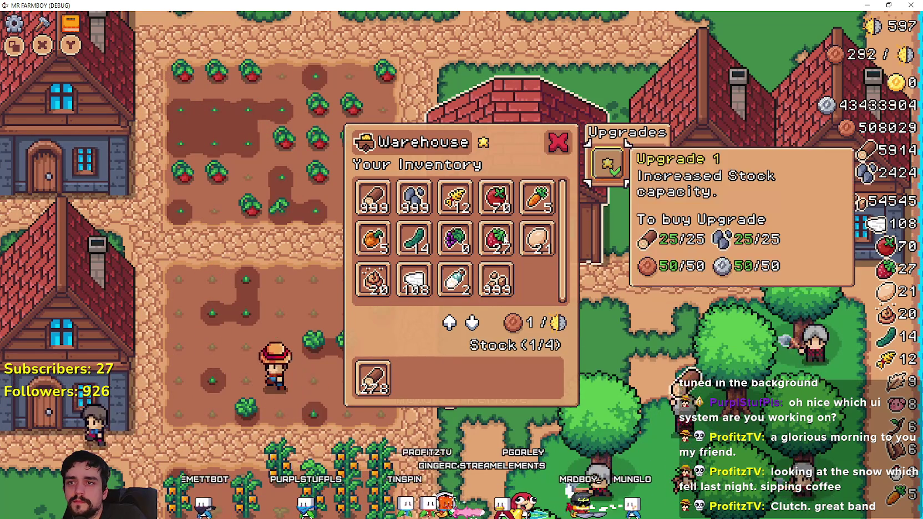
key(Right)
key(Up)
key(Right)
key(Left)
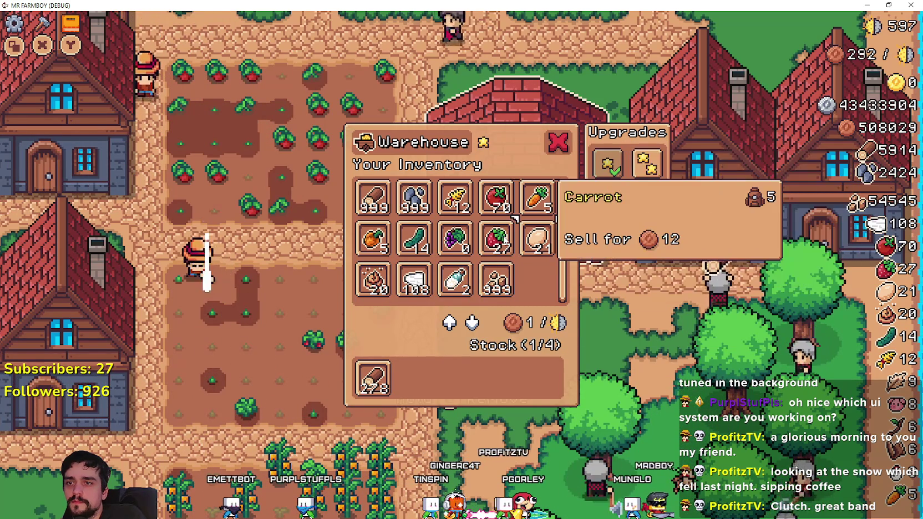
- Check the Carrot, Egg, Strawberry and Grapes tooltips
key(Down)
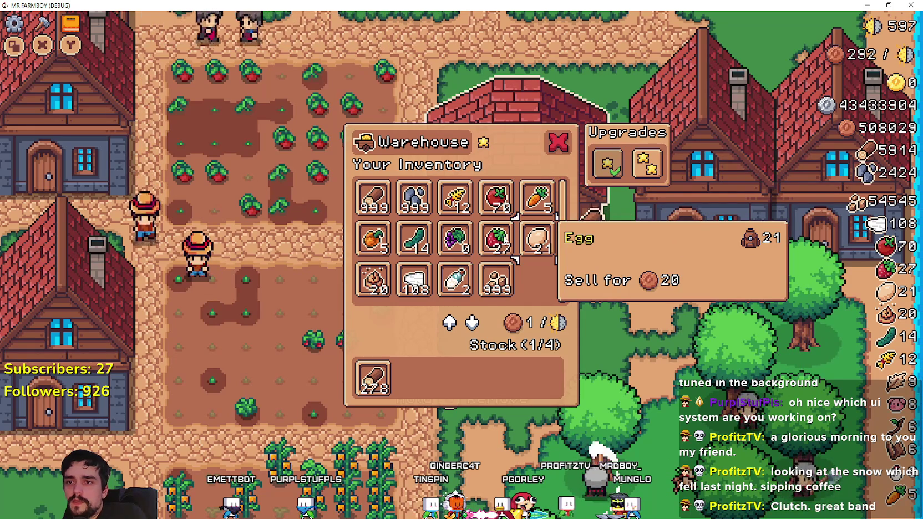
key(Left)
key(Right)
key(Right)
key(Left)
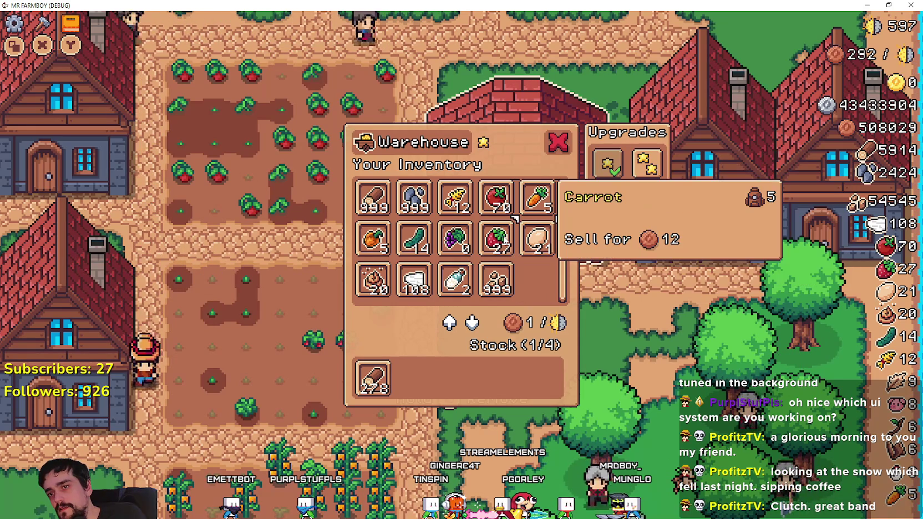
key(Down)
key(Left)
key(Left)
key(Left)
key(Up)
- Check the Orange Pepper, Cucumber and Grapes tooltips, then close the Warehouse panel
key(Down)
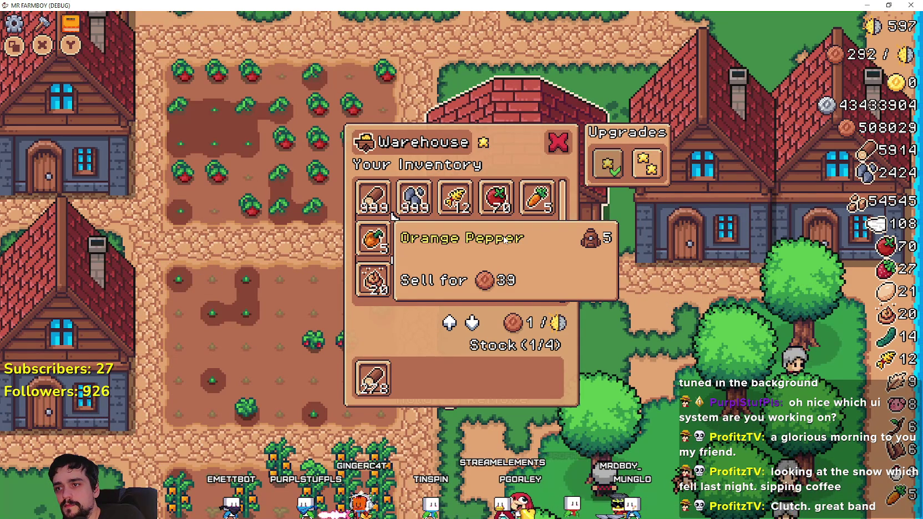
key(Right)
key(Left)
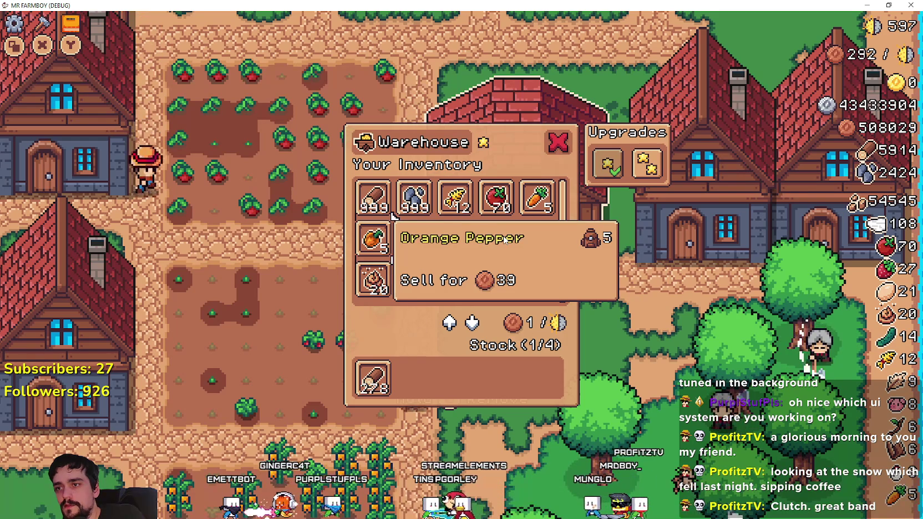
key(Right)
key(Right)
key(Up)
key(Right)
key(Right)
key(Right)
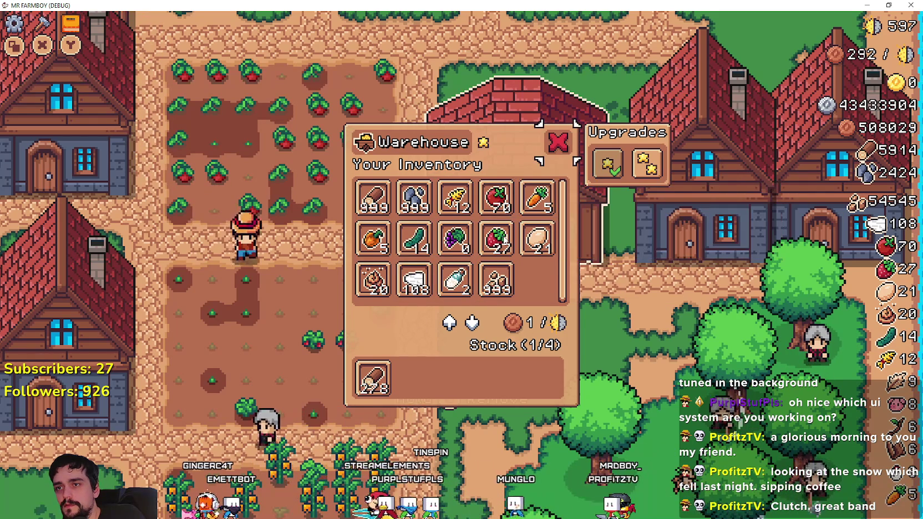
key(Left)
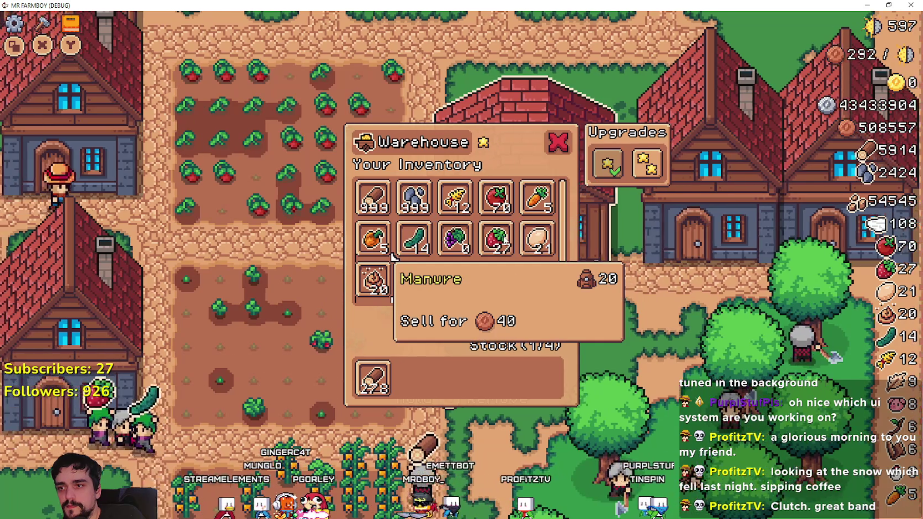
key(Escape)
key(Left)
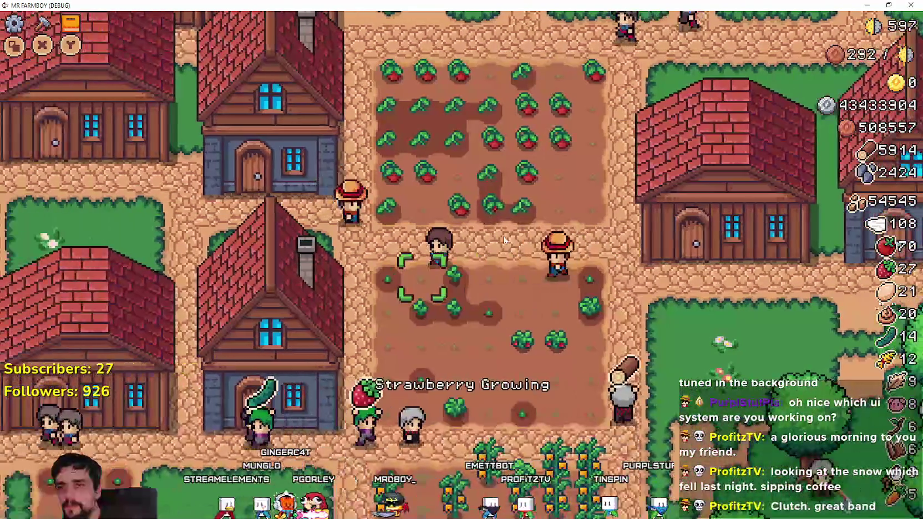
- Open the House with A and browse the hireable workers' cards, including the Miner
key(Up)
key(a)
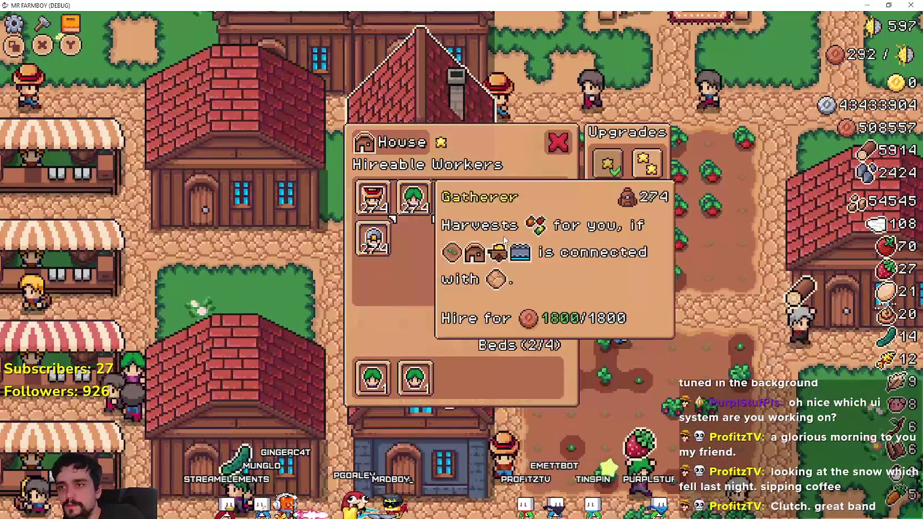
key(Right)
key(Left)
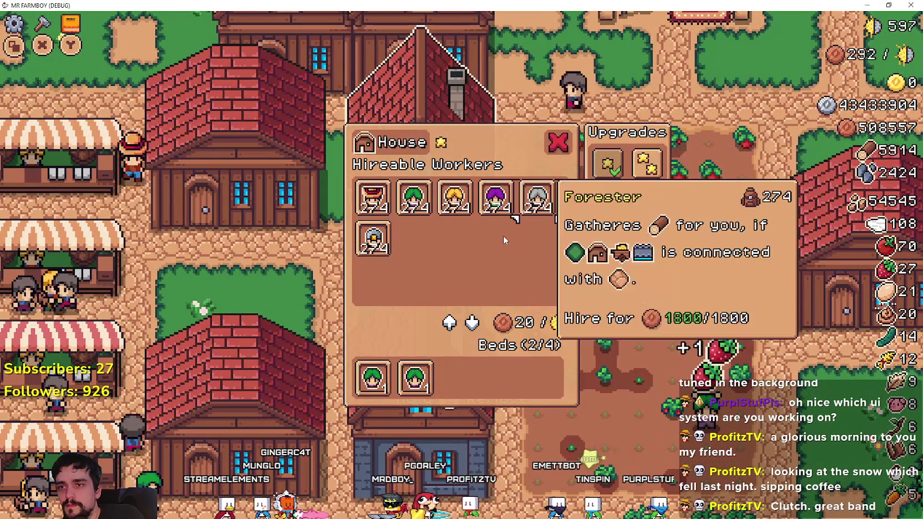
key(Left)
key(Left)
key(Left)
key(Left)
key(Down)
key(Down)
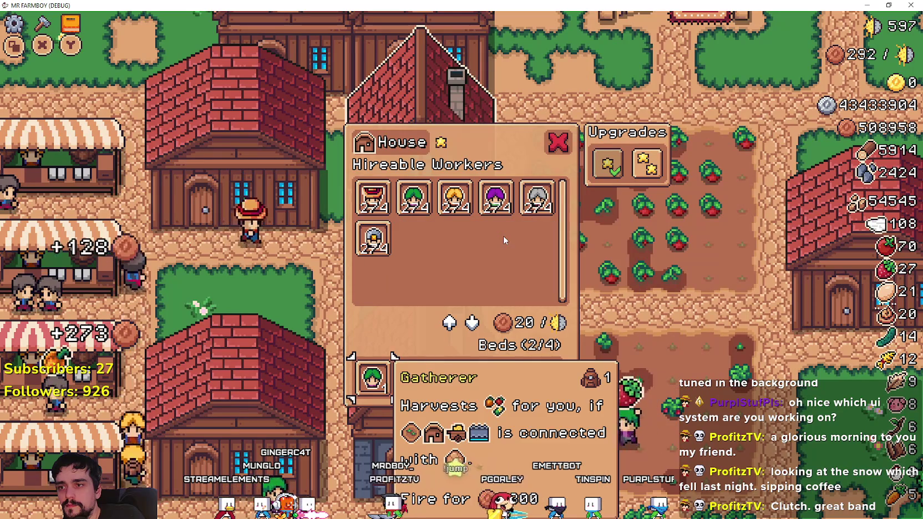
key(Right)
- Check the hired workers' info cards for the Farmer, Forester and Gatherer
key(Up)
key(Left)
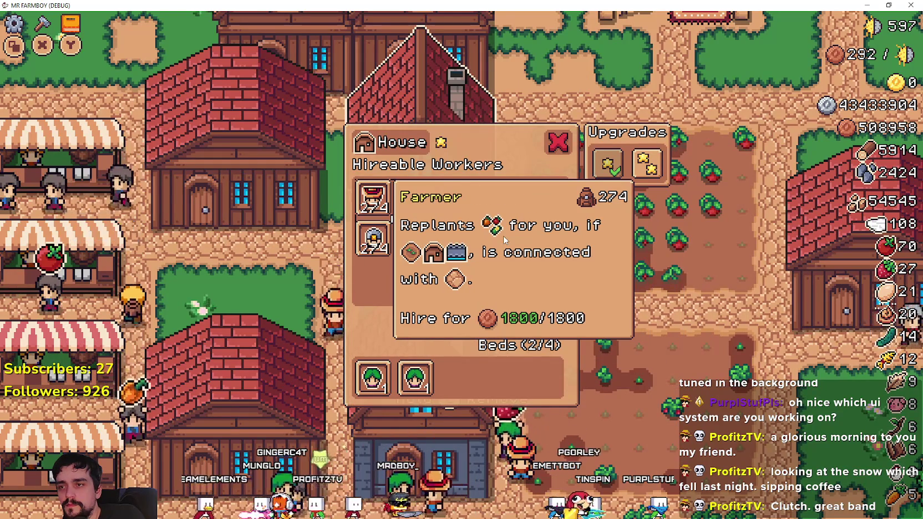
key(Right)
key(Right)
key(Right)
key(Right)
key(Up)
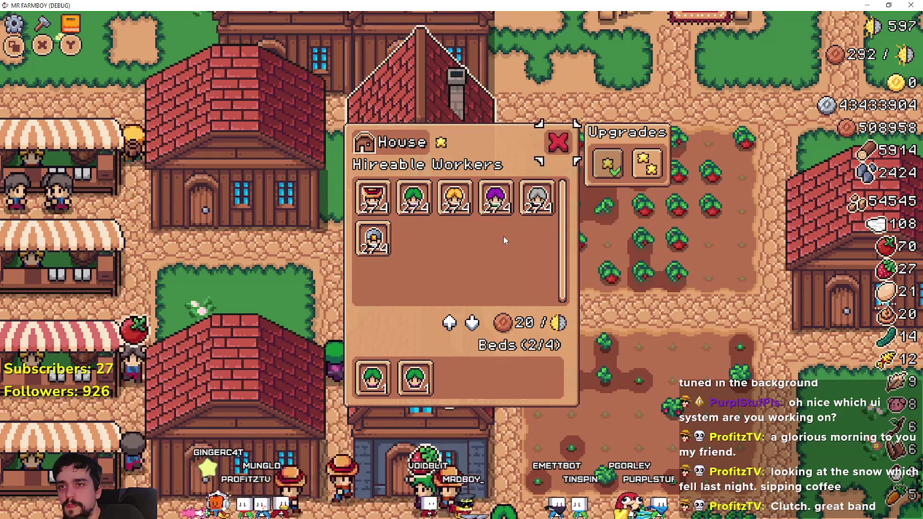
key(Right)
key(Left)
key(Left)
key(Left)
key(Left)
key(Left)
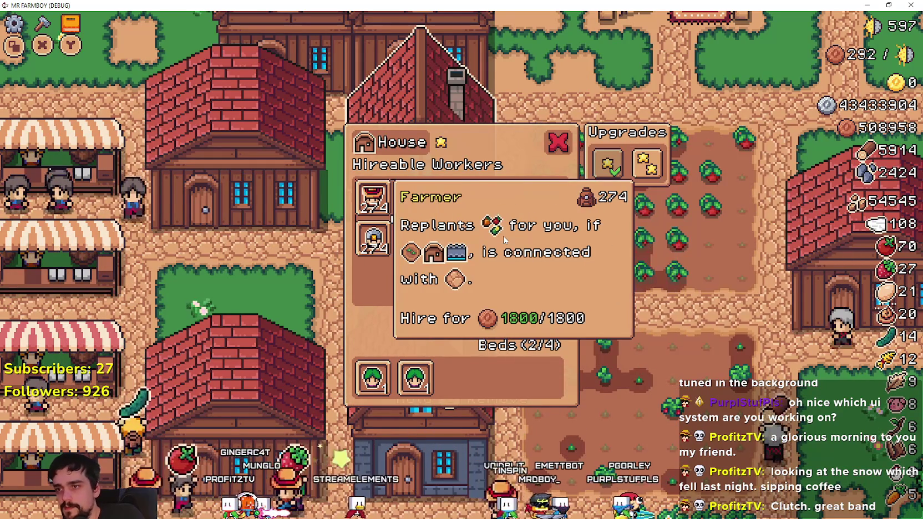
- Close the House panel and open the neighbouring Warehouse inventory
key(alt+Tab)
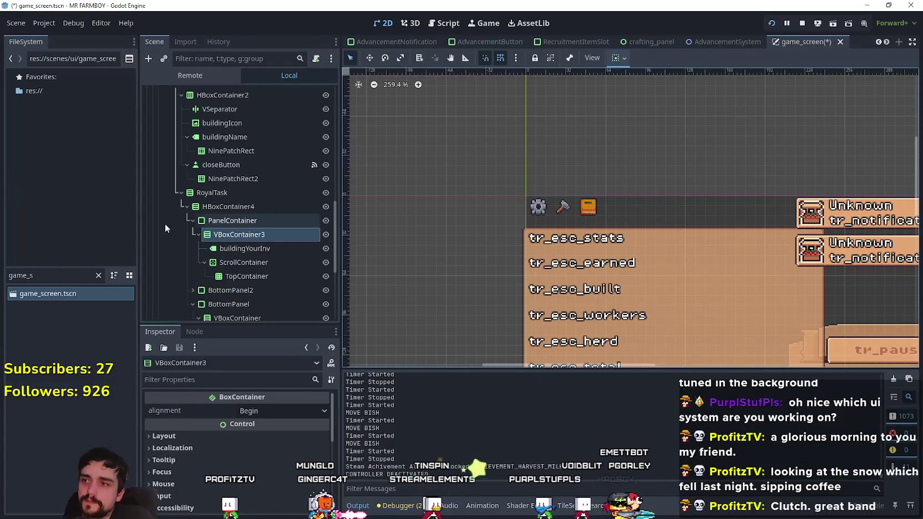
key(alt+Tab)
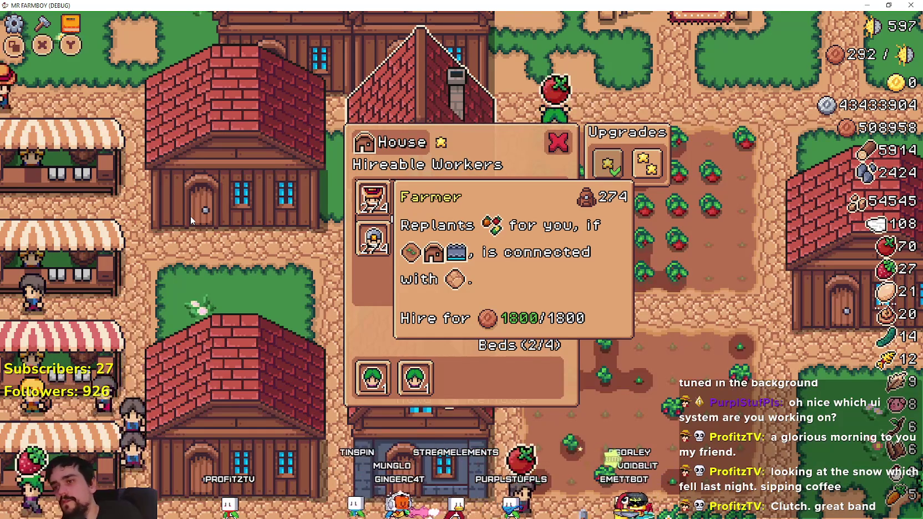
key(Escape)
key(Left)
key(Return)
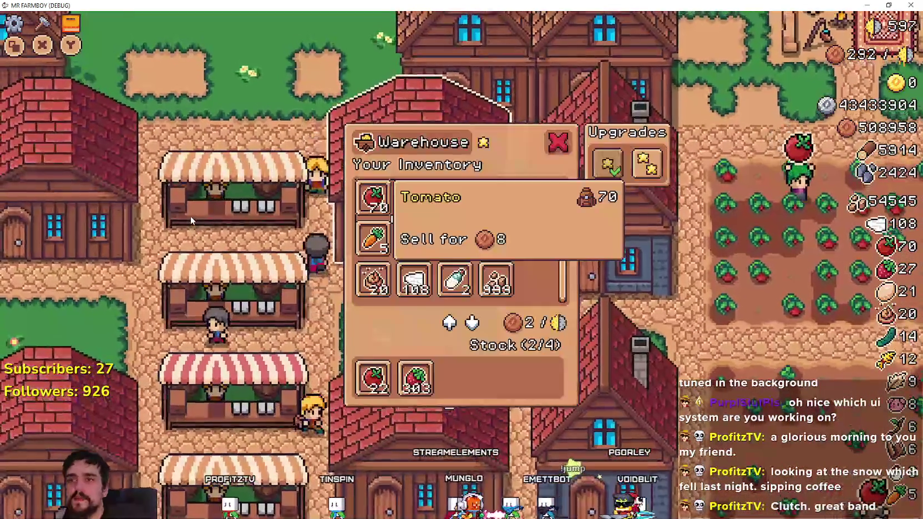
- Check the Wood, Stone, Wheat and Egg info cards in the Warehouse
key(Right)
key(Right)
key(Right)
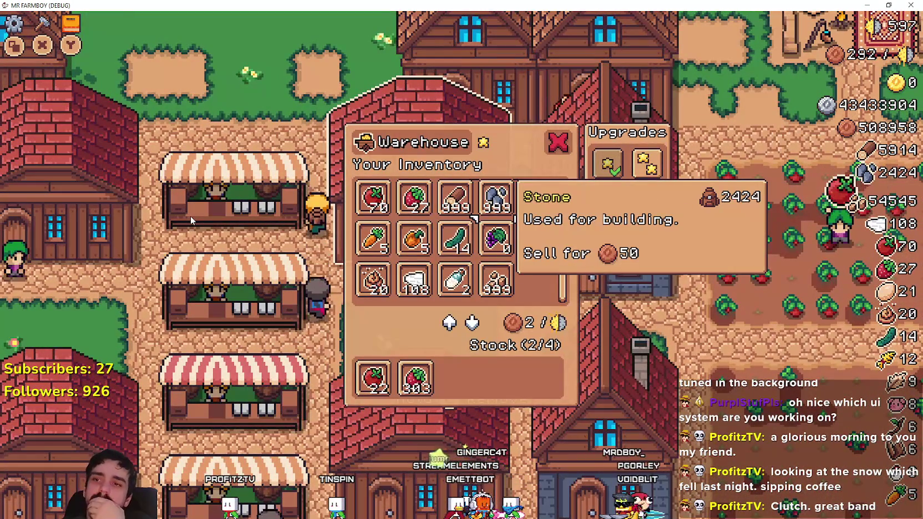
key(Right)
key(Down)
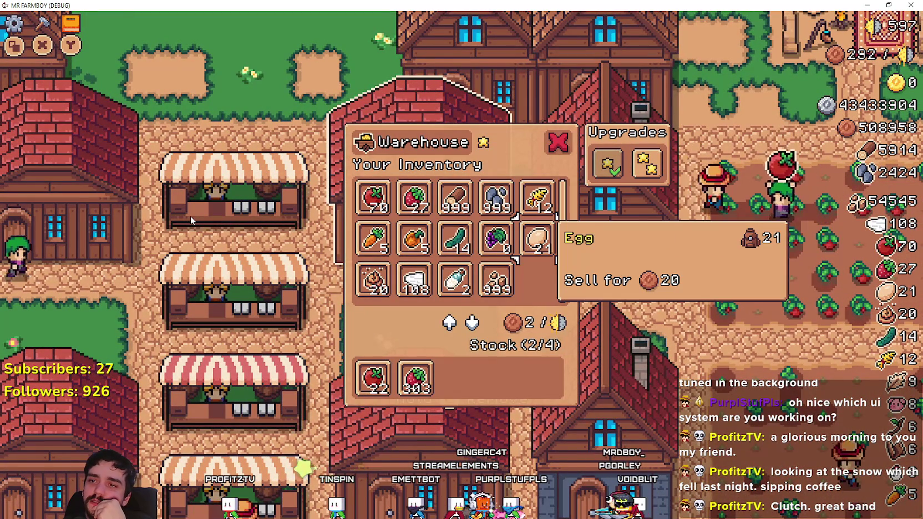
key(Right)
key(Left)
- Toggle the first upgrade's info card repeatedly, then close the Warehouse and stop the game with F8
key(Right)
key(Left)
key(Right)
key(Left)
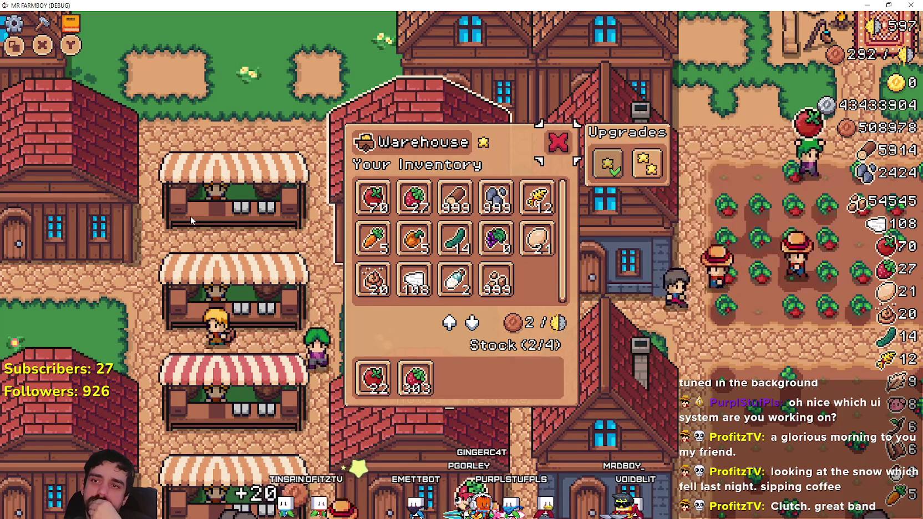
key(Right)
key(Left)
key(Left)
key(Left)
key(Left)
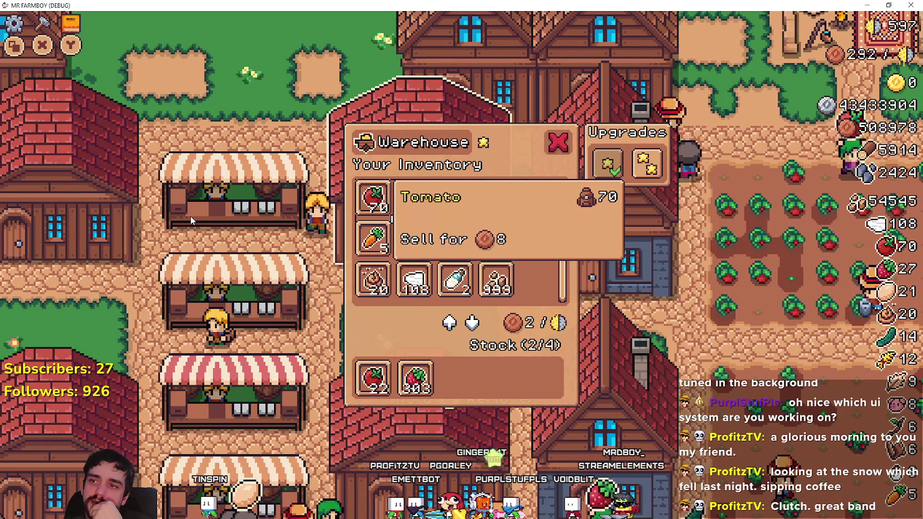
key(Right)
key(Right)
key(Right)
key(Right)
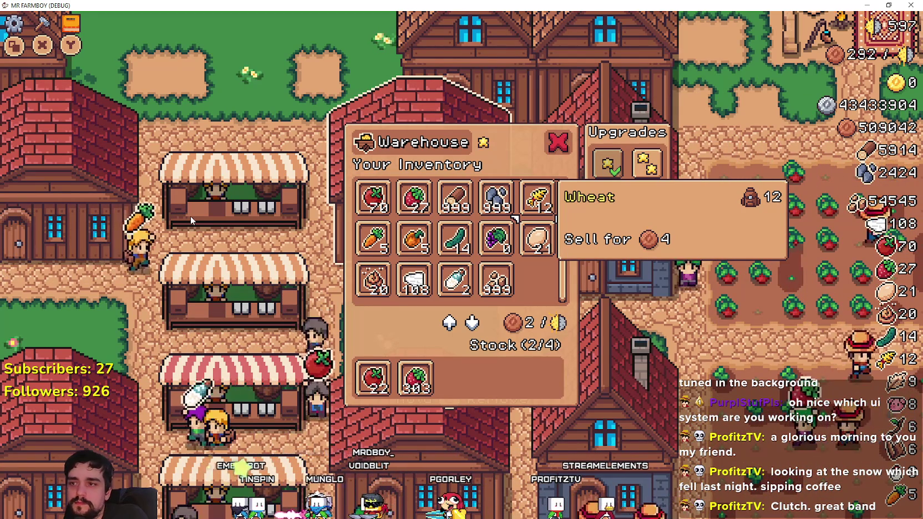
key(Escape)
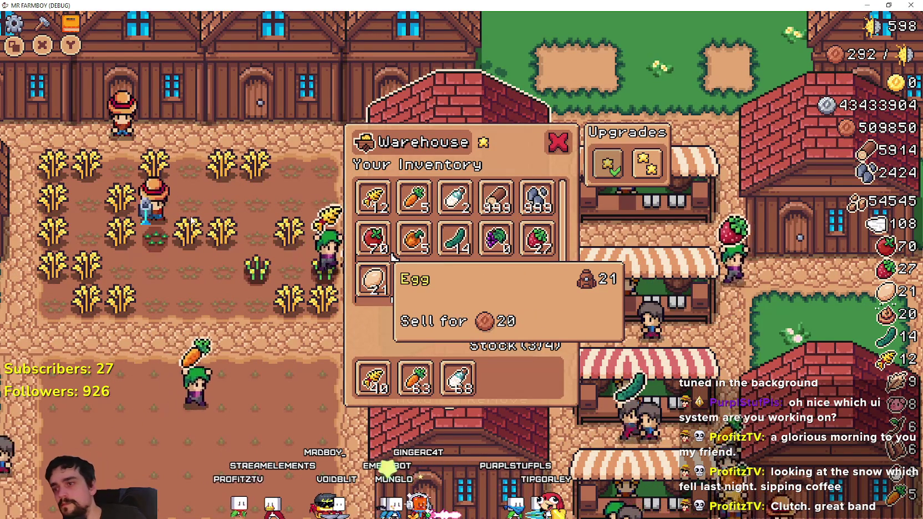
key(F8)
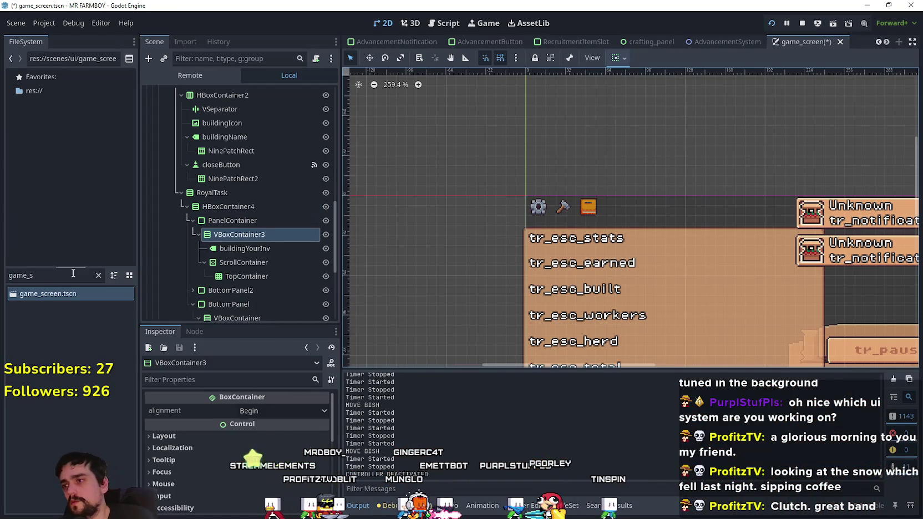
text(mercha)
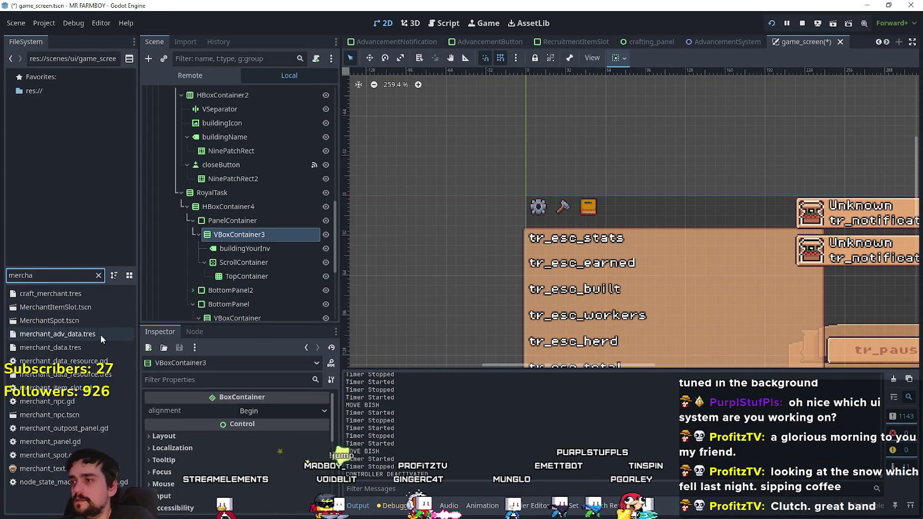
double_click(91, 308)
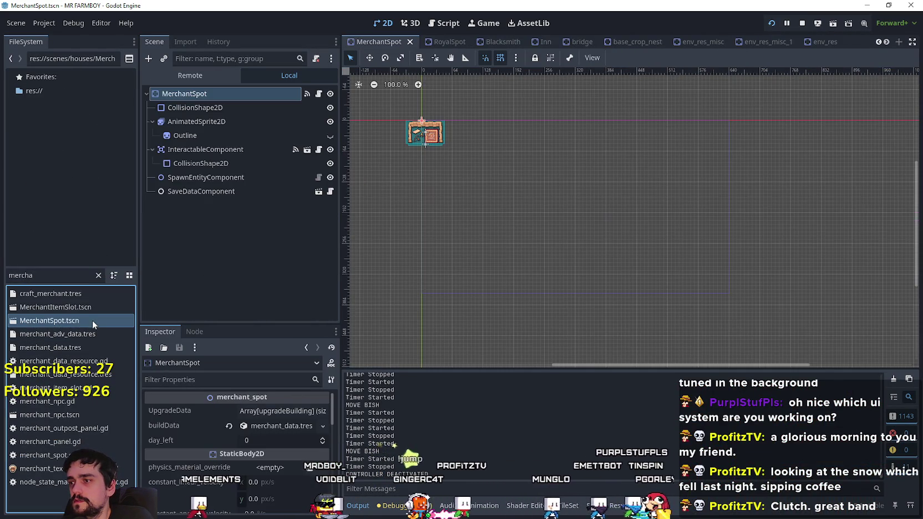
click(250, 108)
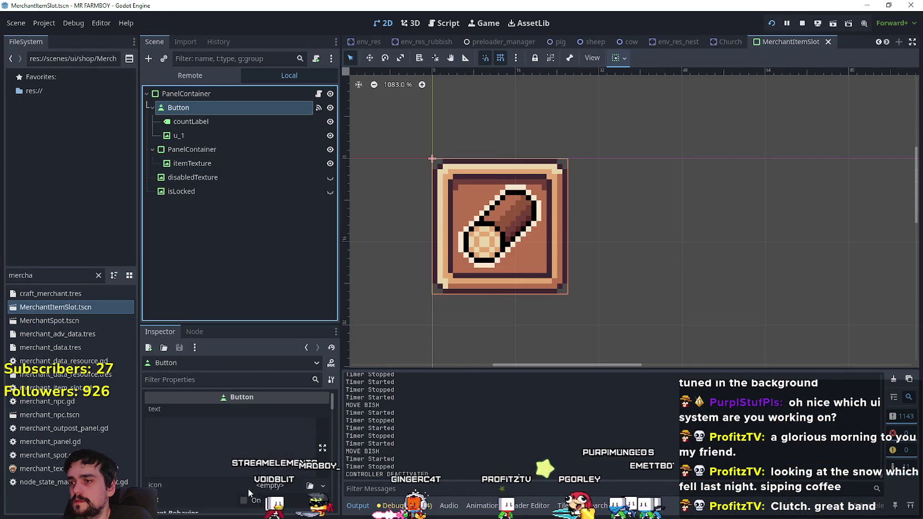
scroll(248, 488, down, 5)
scroll(272, 474, down, 5)
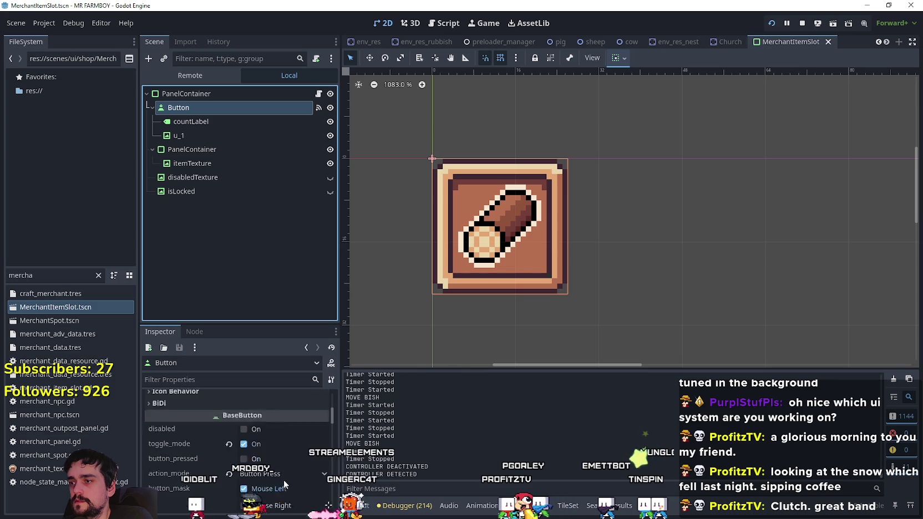
scroll(233, 468, down, 2)
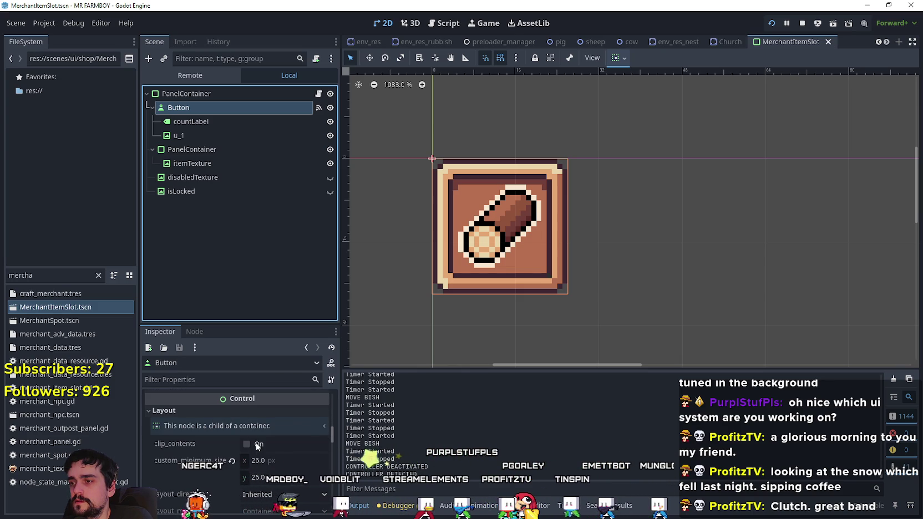
click(234, 93)
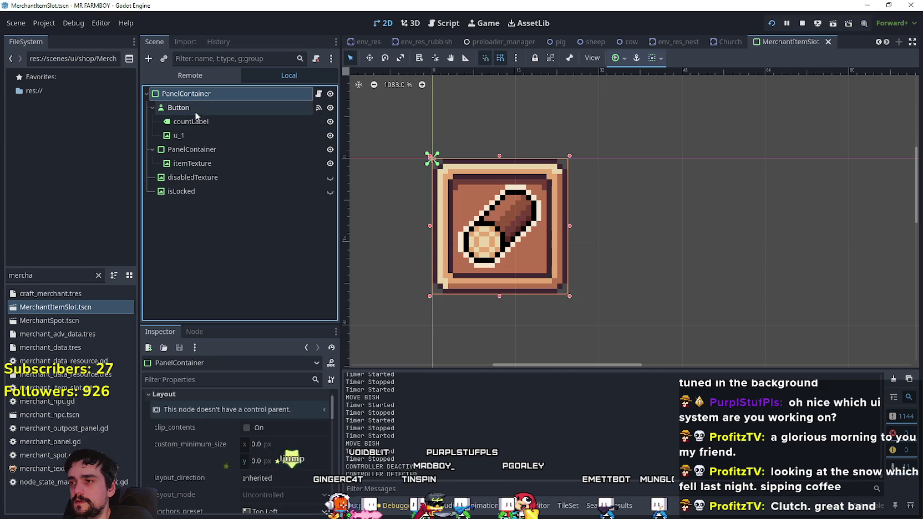
click(181, 153)
click(187, 164)
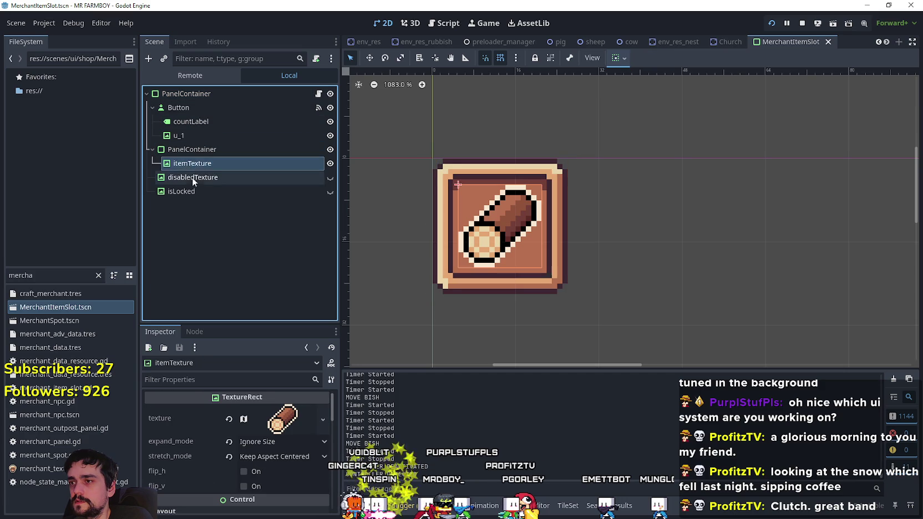
click(191, 150)
scroll(191, 496, down, 2)
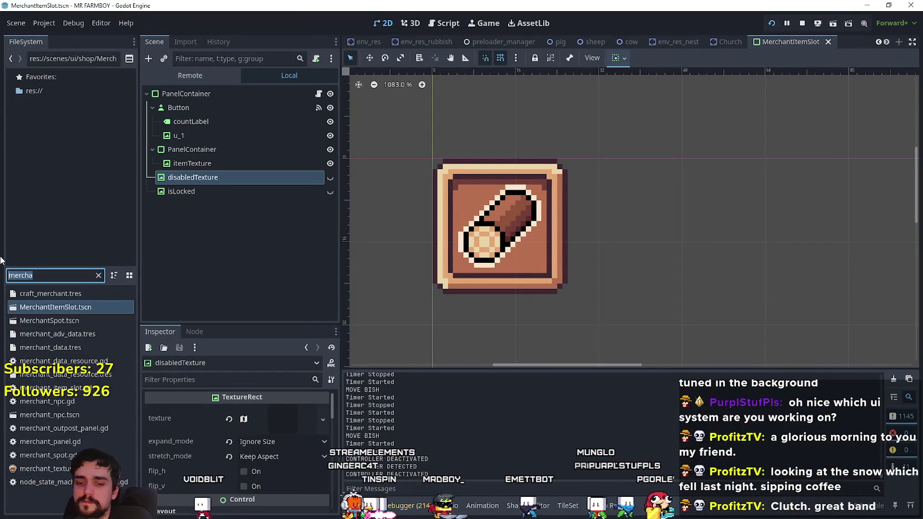
text(gam)
text(gam)
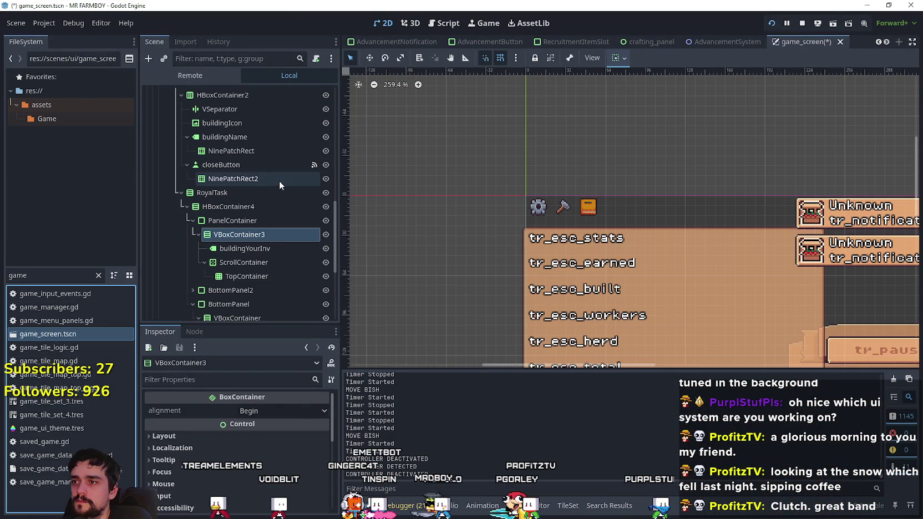
- Collapse TaskRequestPanel and expand BuildingPanel in the Scene tree
scroll(274, 233, up, 3)
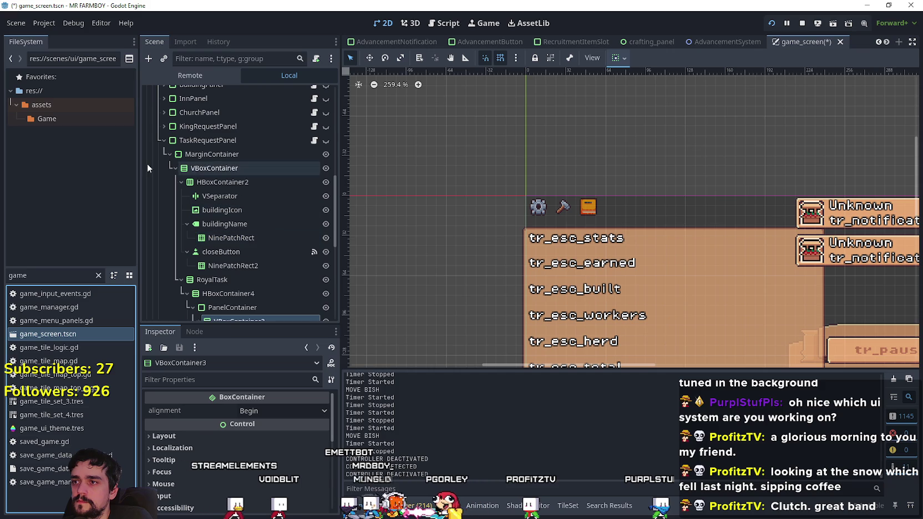
click(163, 140)
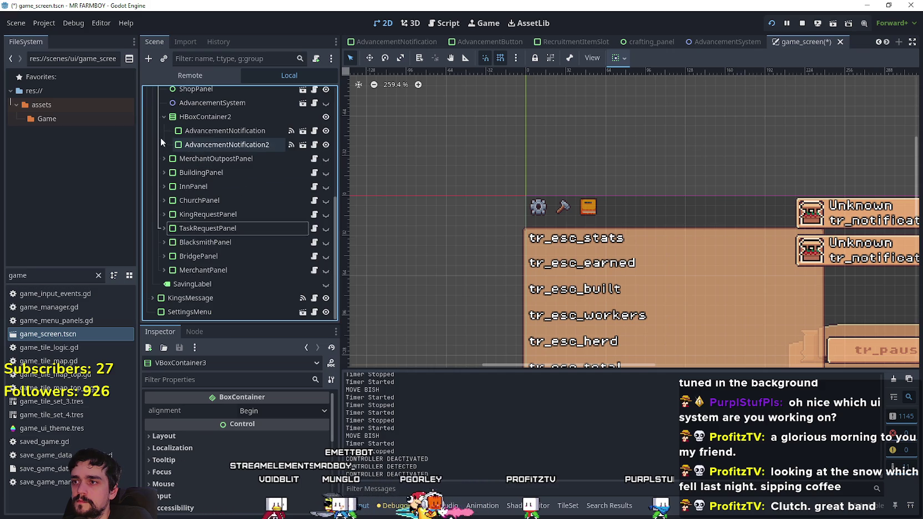
click(164, 173)
scroll(260, 244, down, 5)
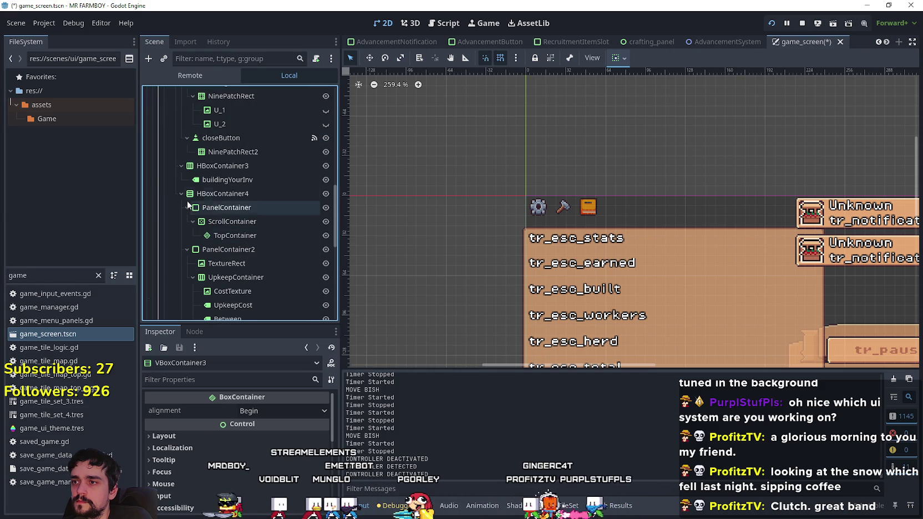
scroll(248, 207, down, 1)
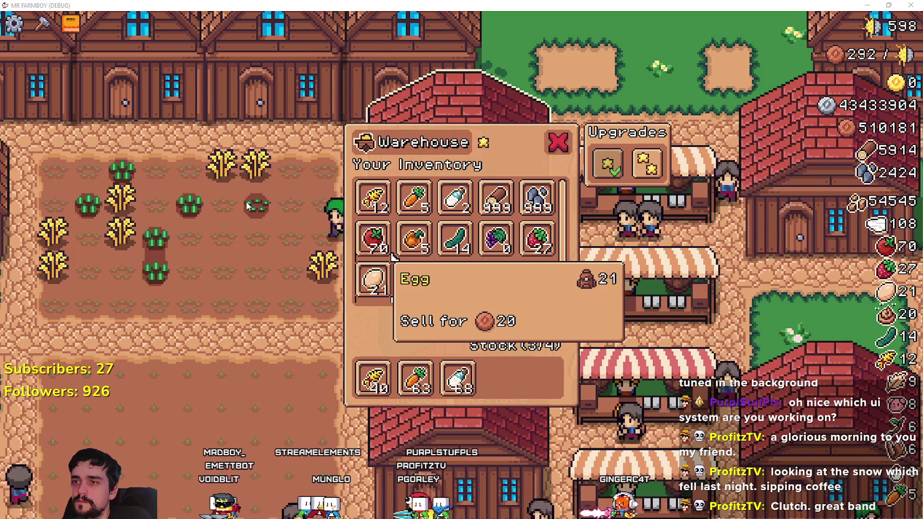
- Select the ScrollContainer and enable follow_focus in the Inspector
key(alt+Tab)
click(224, 164)
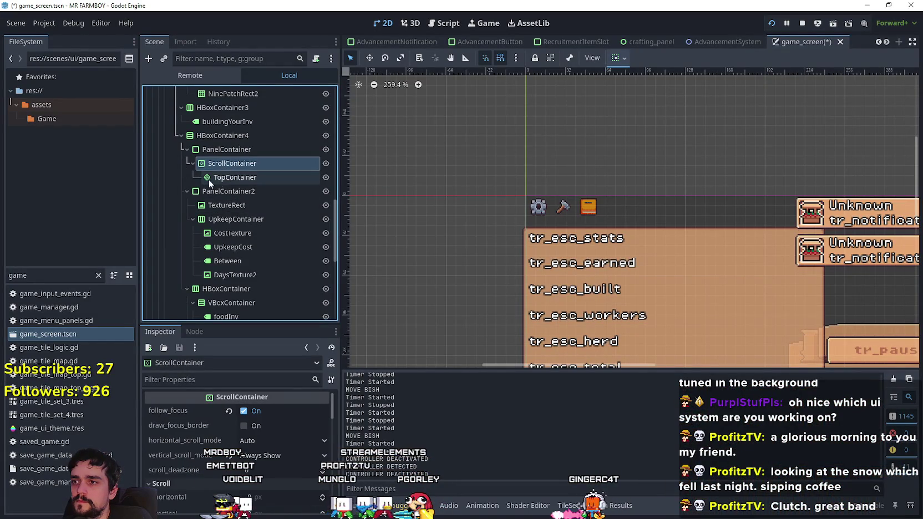
click(255, 411)
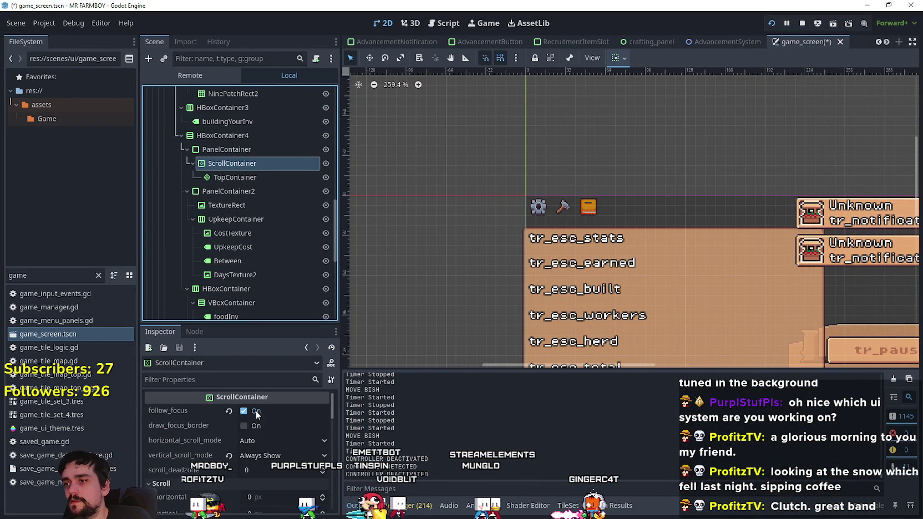
scroll(264, 427, down, 3)
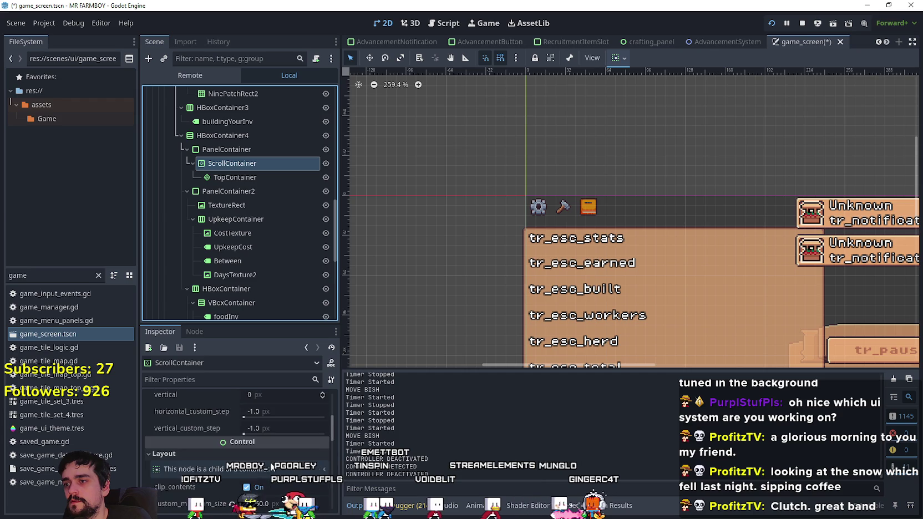
scroll(273, 454, down, 2)
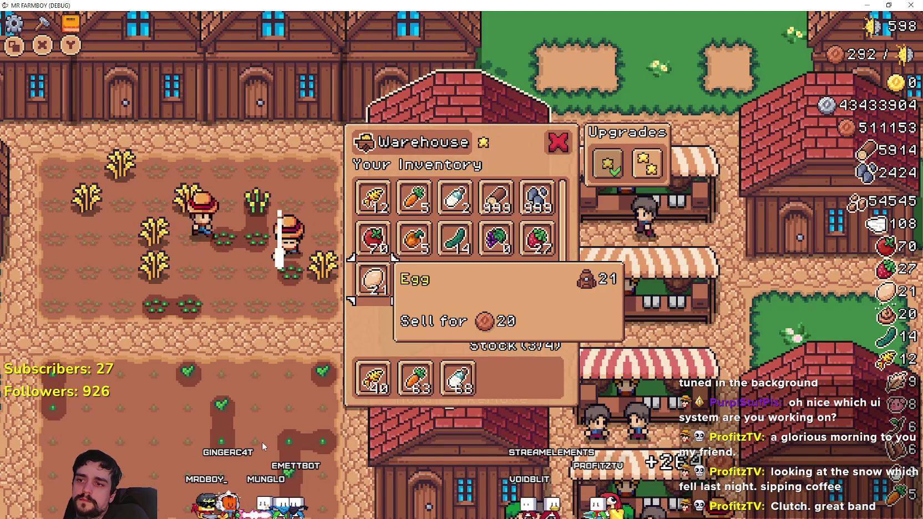
key(alt+Tab)
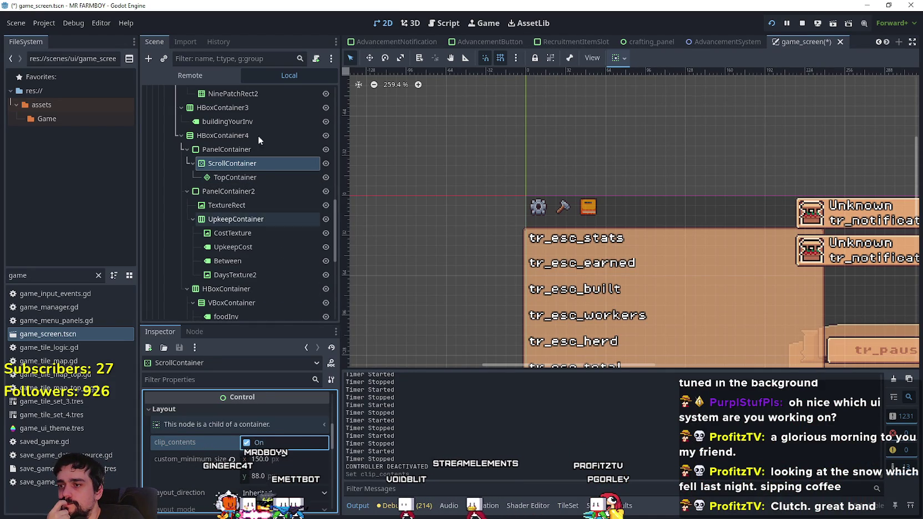
- Select TopContainer and review its Layout properties in the Inspector
click(237, 177)
scroll(248, 470, down, 3)
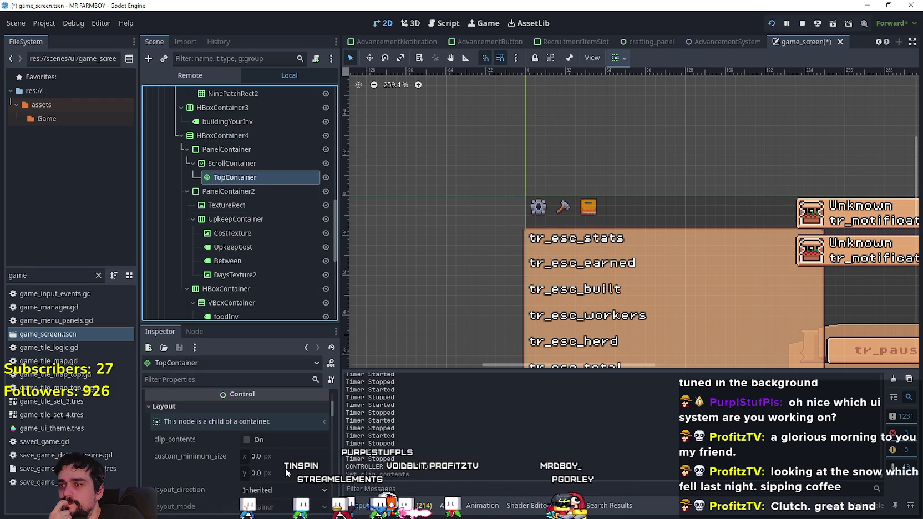
scroll(238, 438, up, 1)
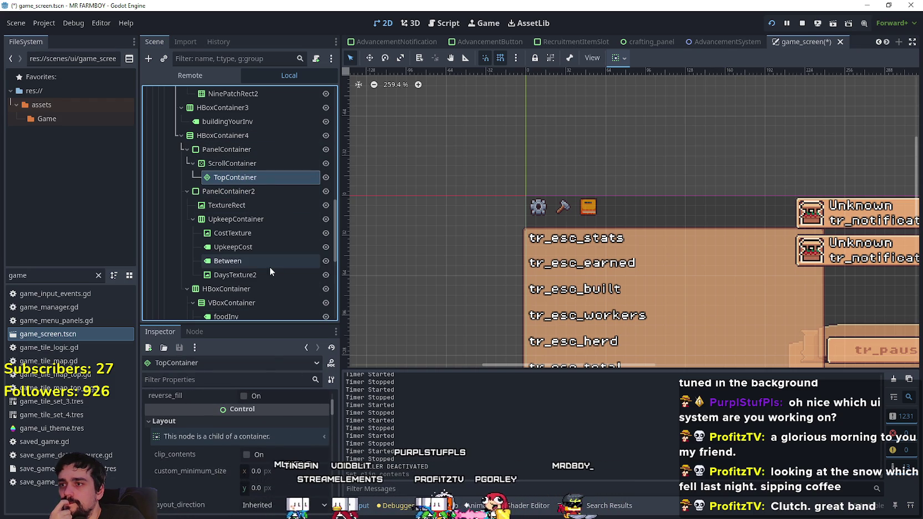
- Filter the FileSystem dock on 'mercha' to list the merchant files
key(alt+Tab)
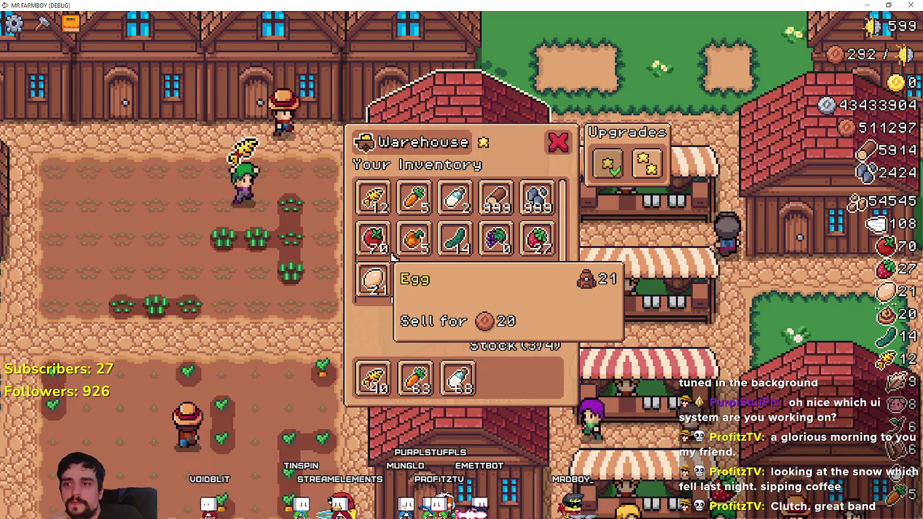
key(alt+Tab)
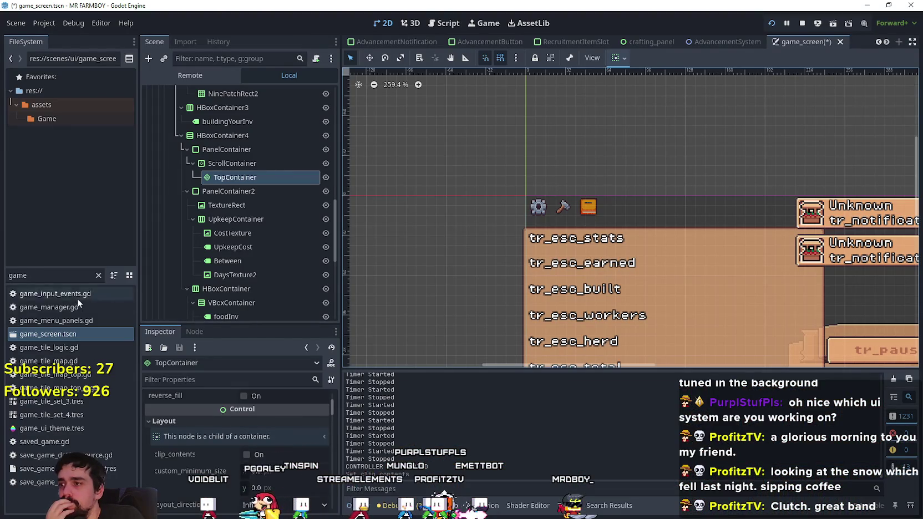
text(mercha)
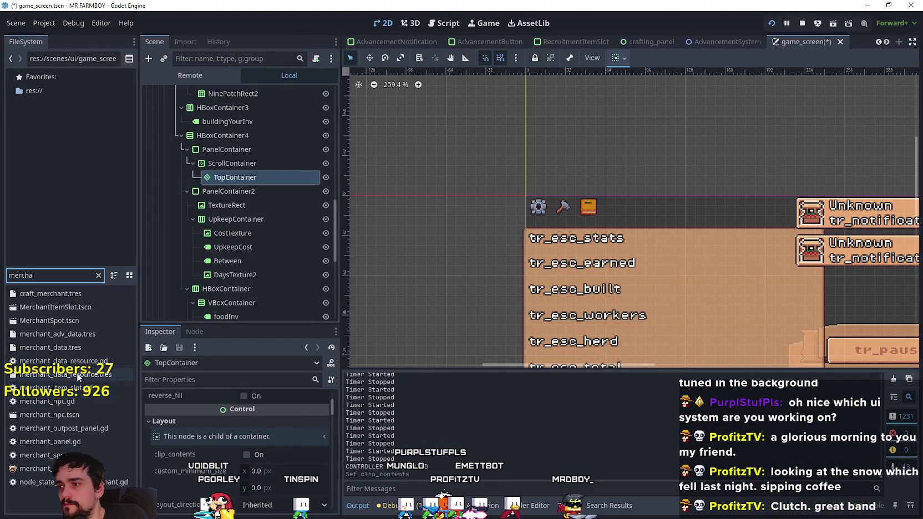
- Open MerchantItemSlot.tscn and enable top_level on its Button under CanvasItem > Visibility
double_click(83, 308)
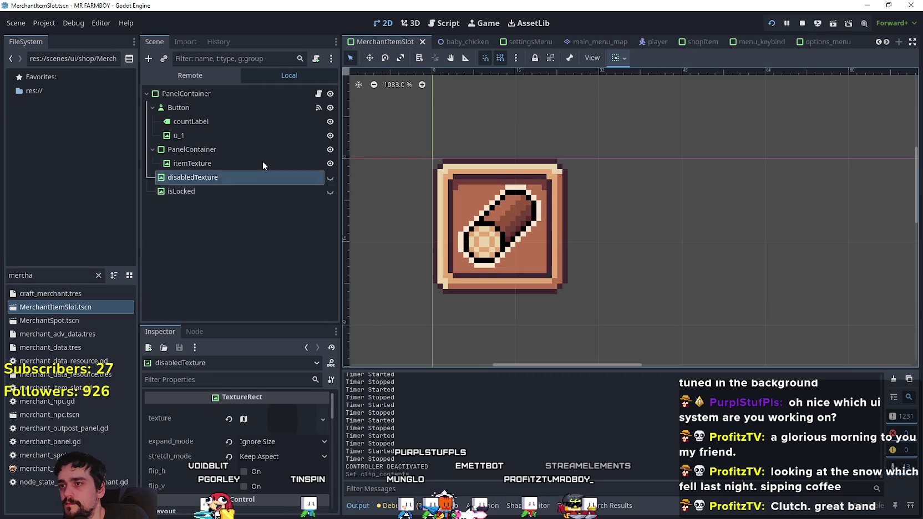
click(218, 111)
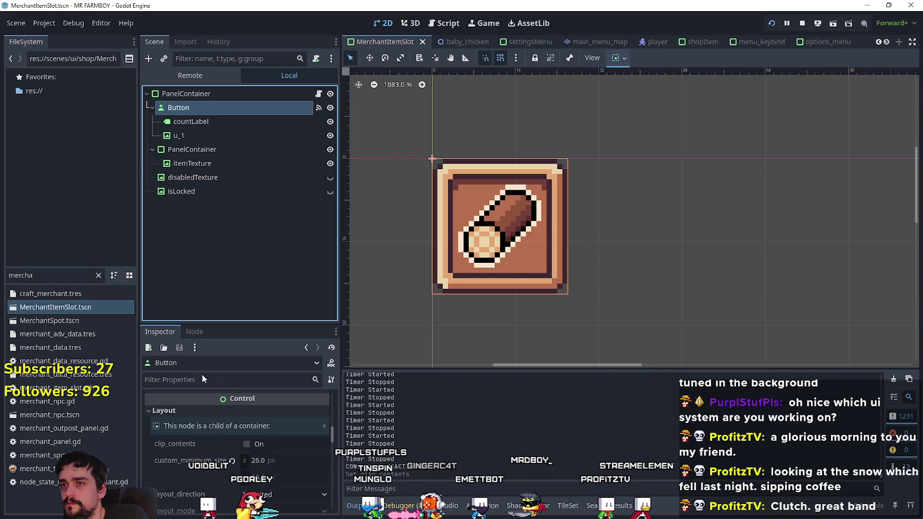
scroll(258, 485, down, 10)
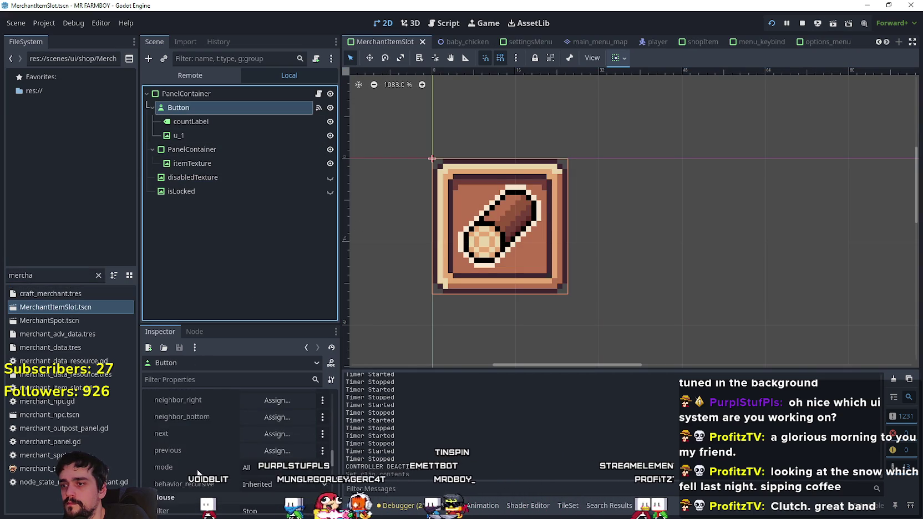
scroll(258, 472, down, 5)
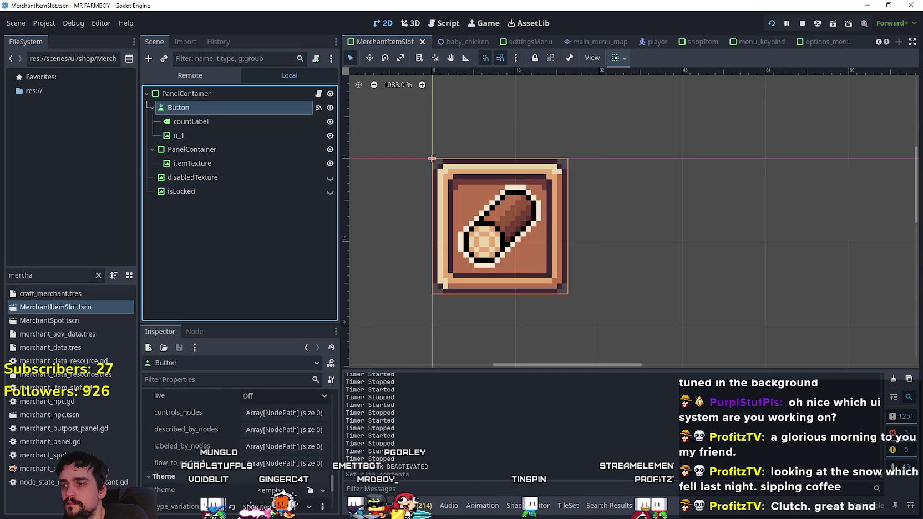
scroll(238, 444, down, 3)
click(209, 402)
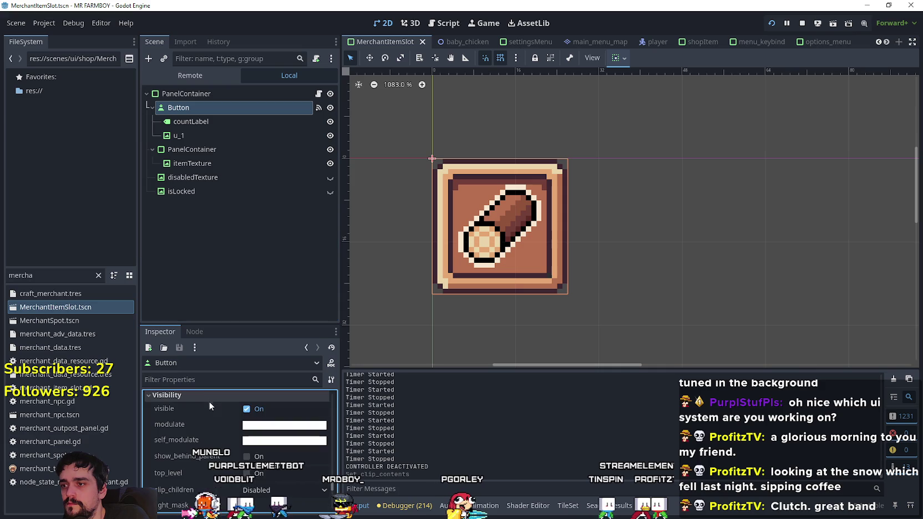
scroll(233, 446, down, 1)
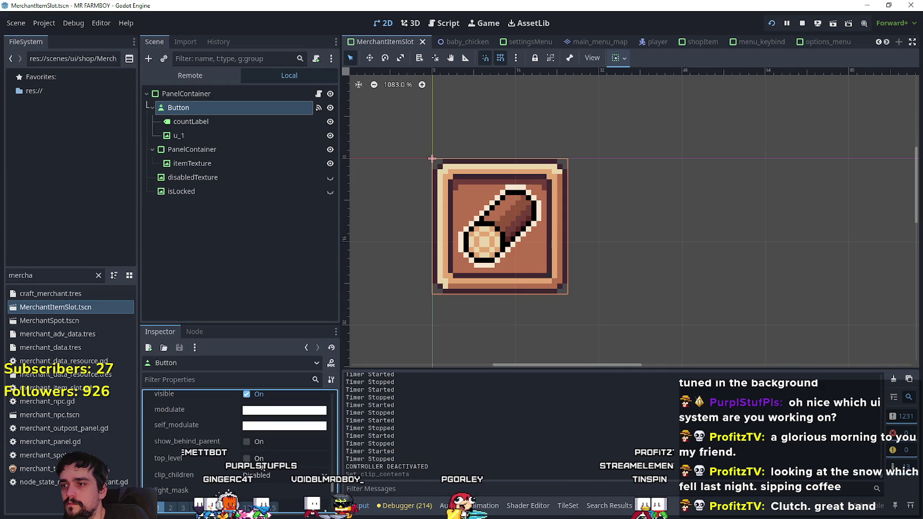
click(247, 458)
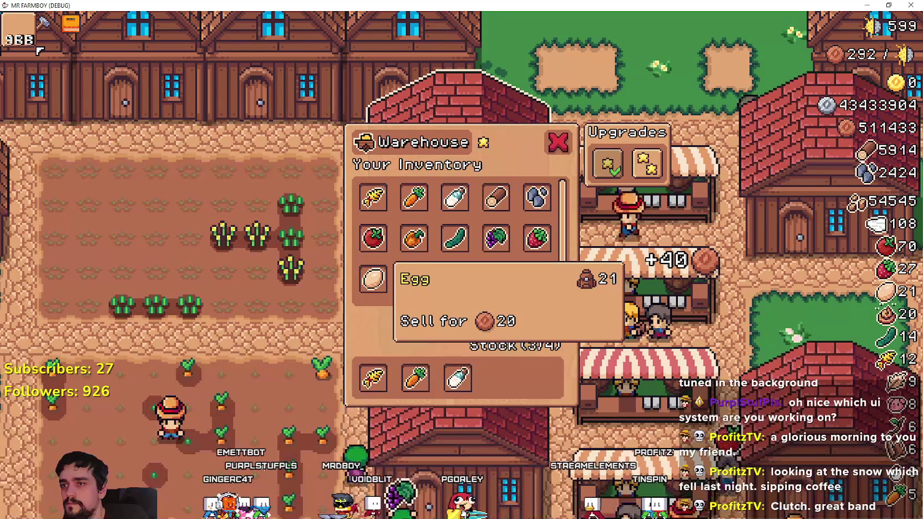
key(F8)
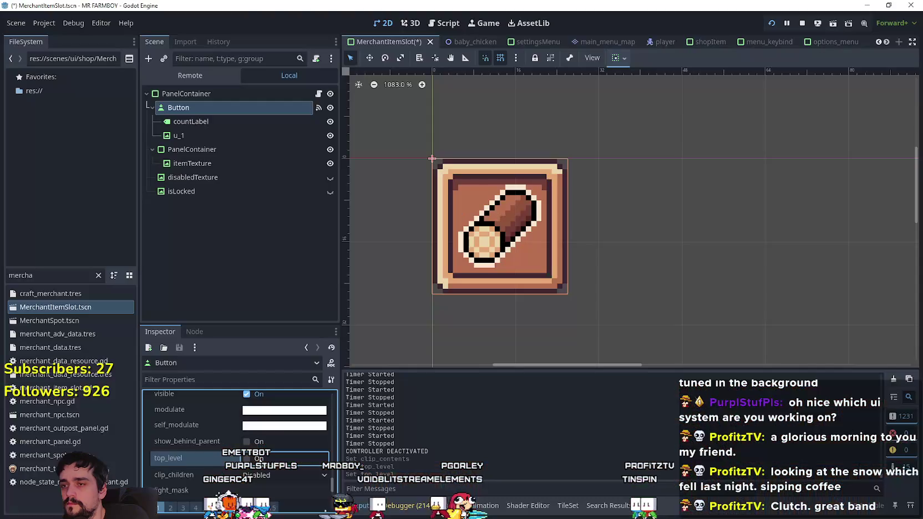
- Turn off top_level on the root PanelContainer, leaving show_behind_parent off
scroll(251, 411, up, 3)
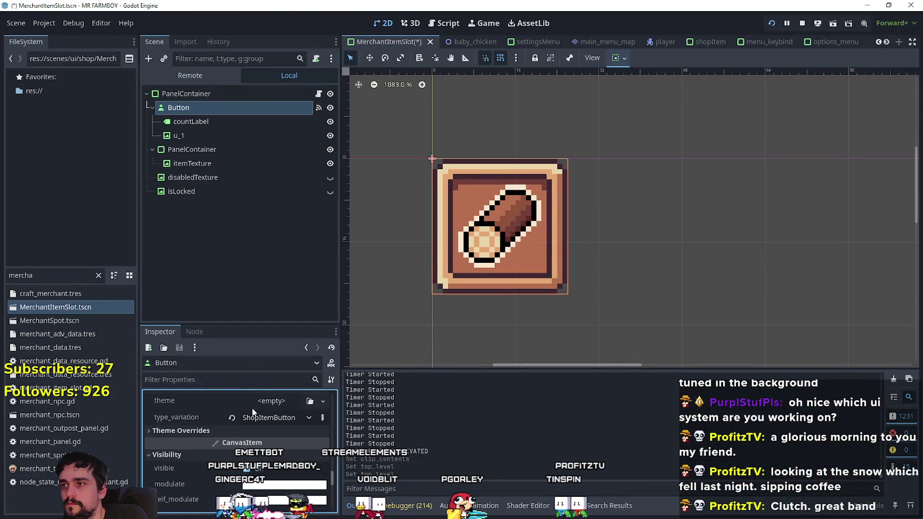
click(220, 99)
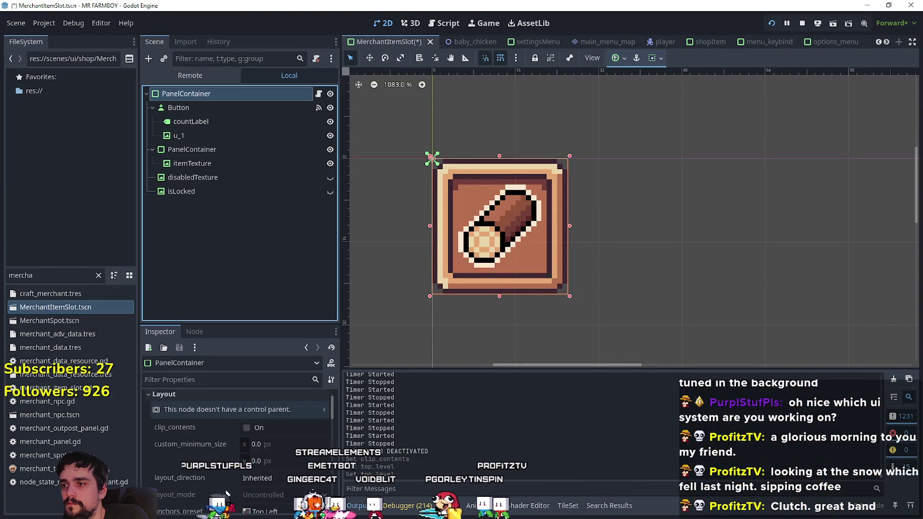
scroll(229, 465, down, 10)
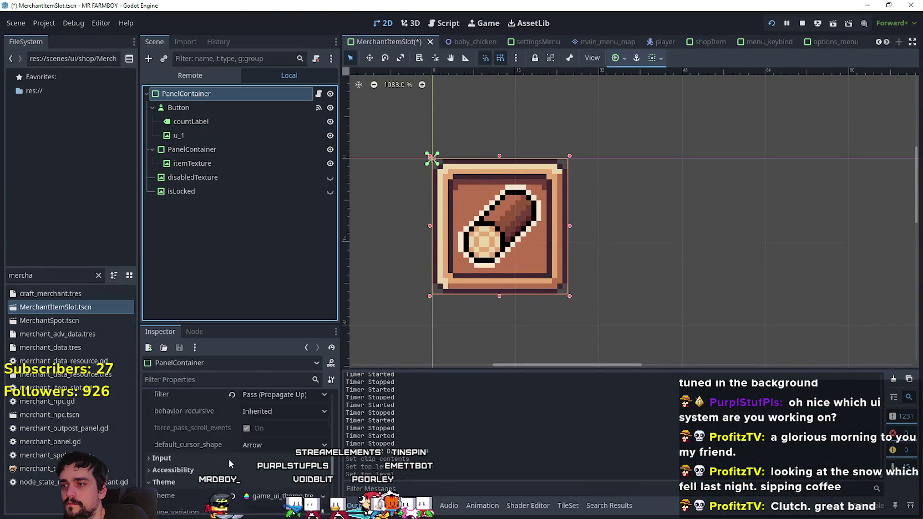
click(233, 414)
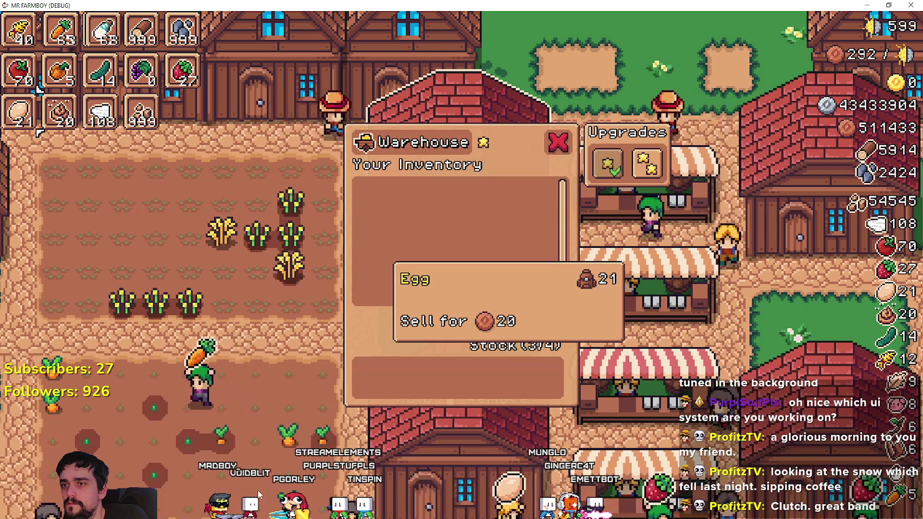
click(257, 491)
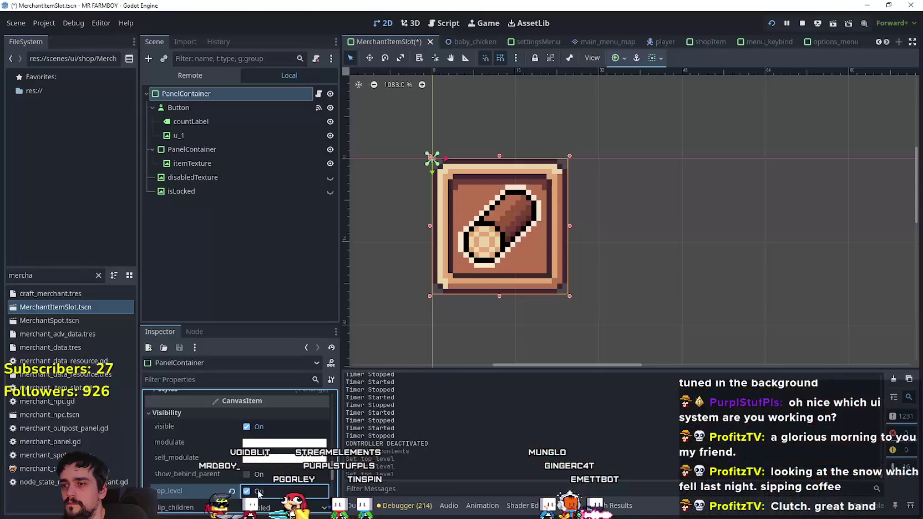
scroll(262, 444, down, 2)
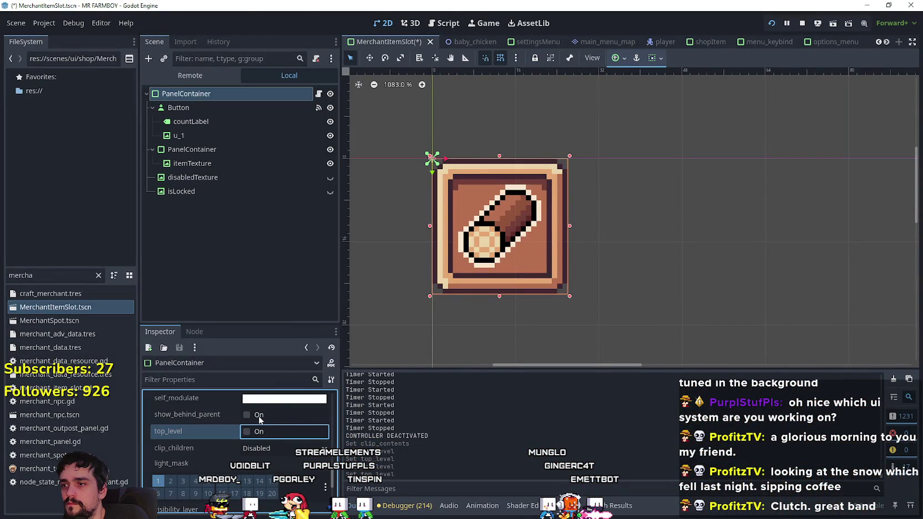
double_click(259, 420)
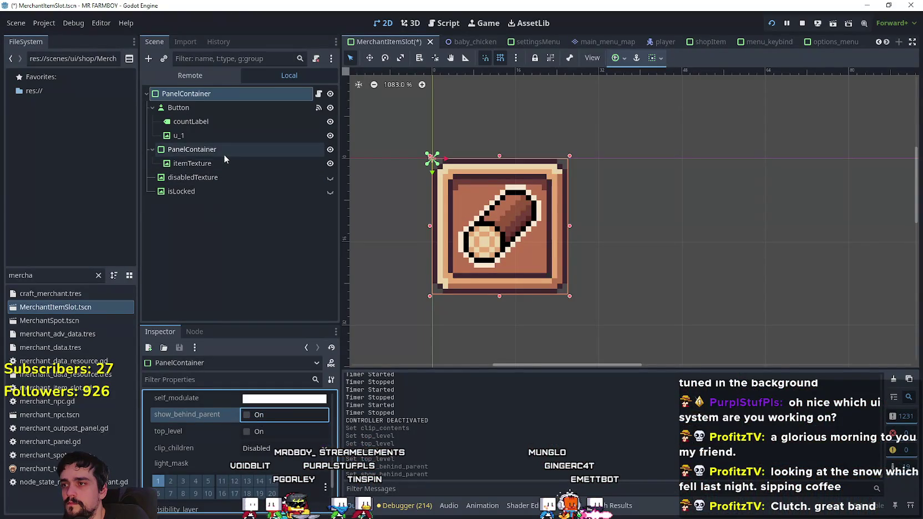
click(221, 151)
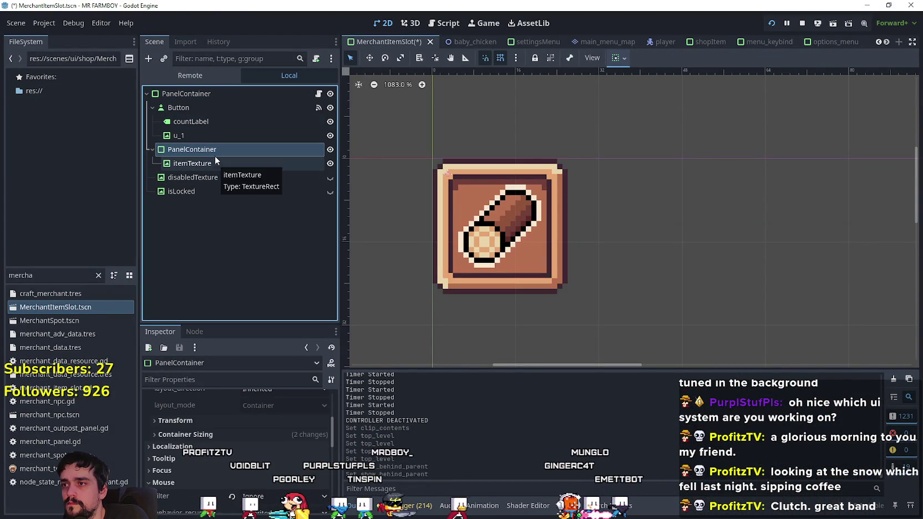
- Test-run the game with the Button selected, keeping its clip children disabled
click(213, 110)
scroll(261, 467, down, 3)
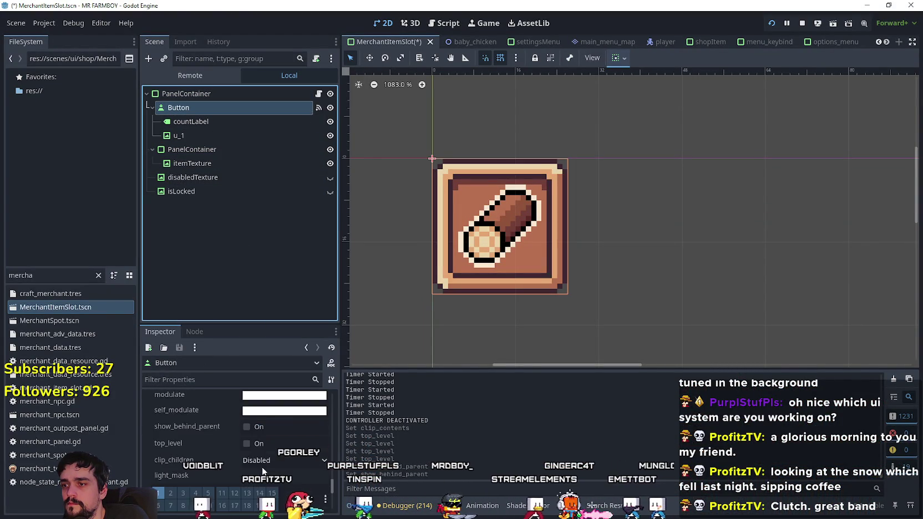
scroll(221, 454, up, 2)
key(F5)
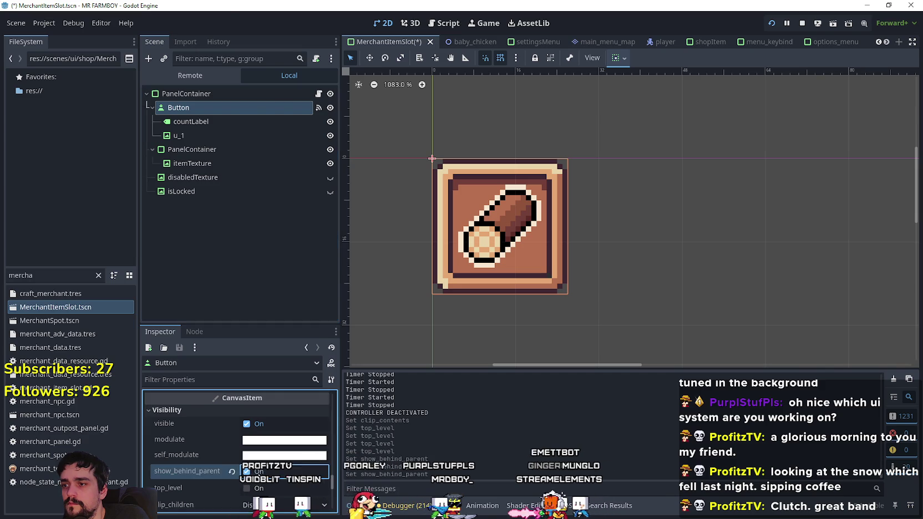
key(F8)
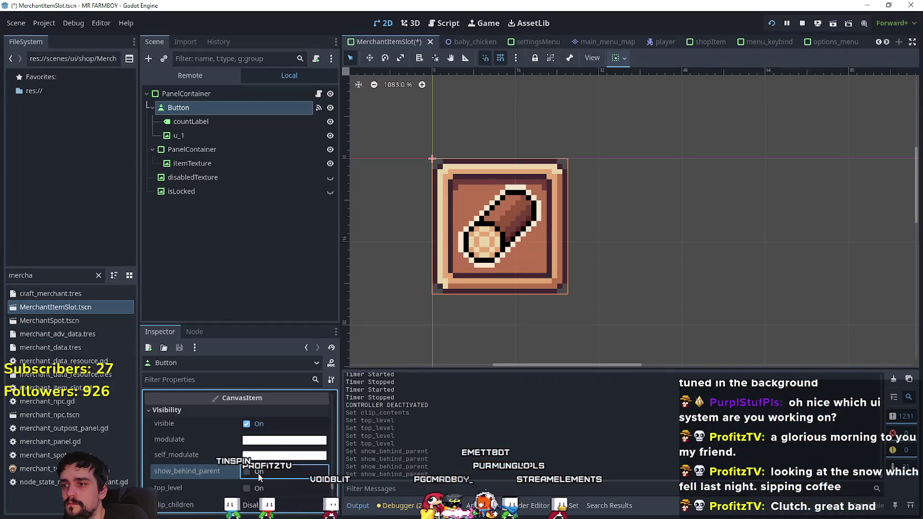
scroll(214, 464, down, 2)
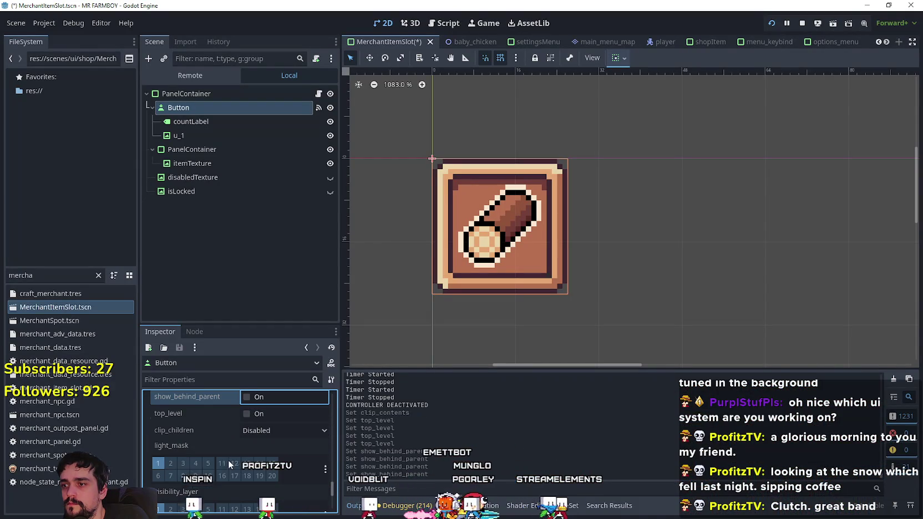
click(303, 436)
click(288, 432)
- Expand the Button's CanvasItem > Ordering and raise its z_index to 1
scroll(181, 433, down, 2)
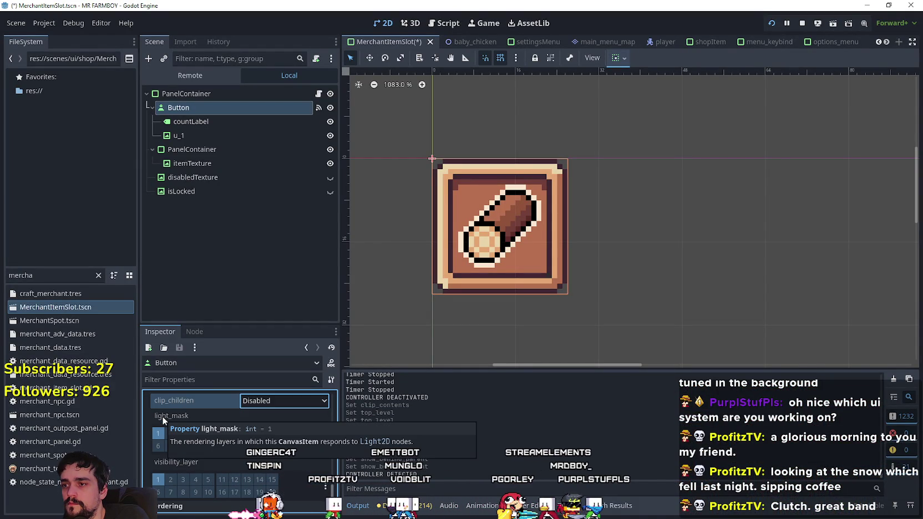
scroll(166, 459, down, 3)
scroll(212, 475, down, 2)
click(184, 420)
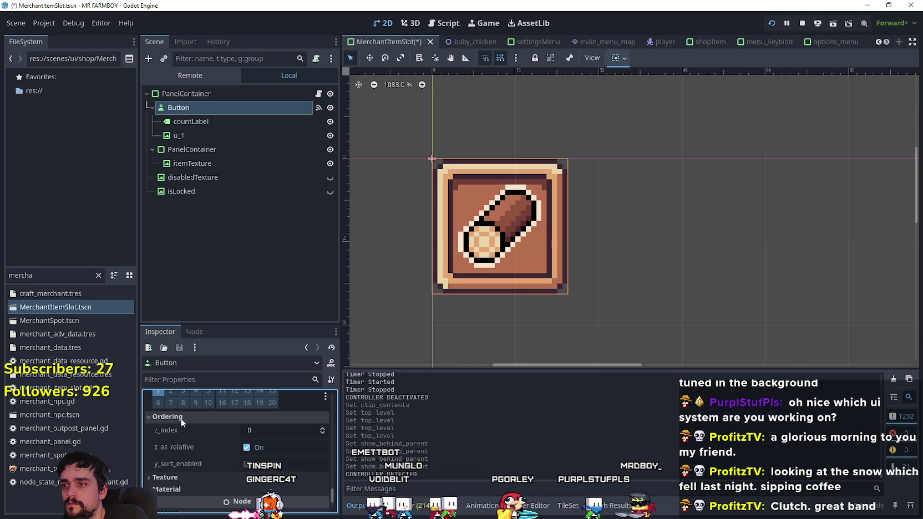
click(323, 428)
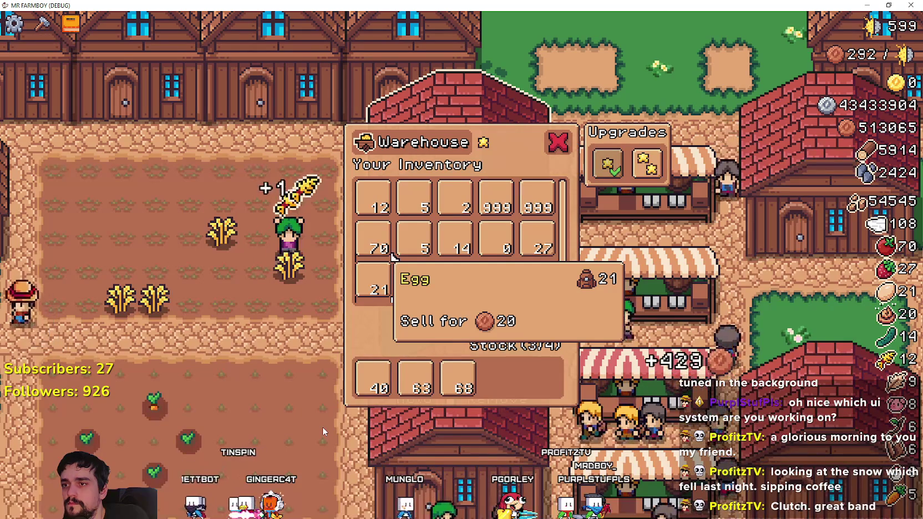
- Try z_index 2 on the Button, then revert it to the default 0
click(323, 429)
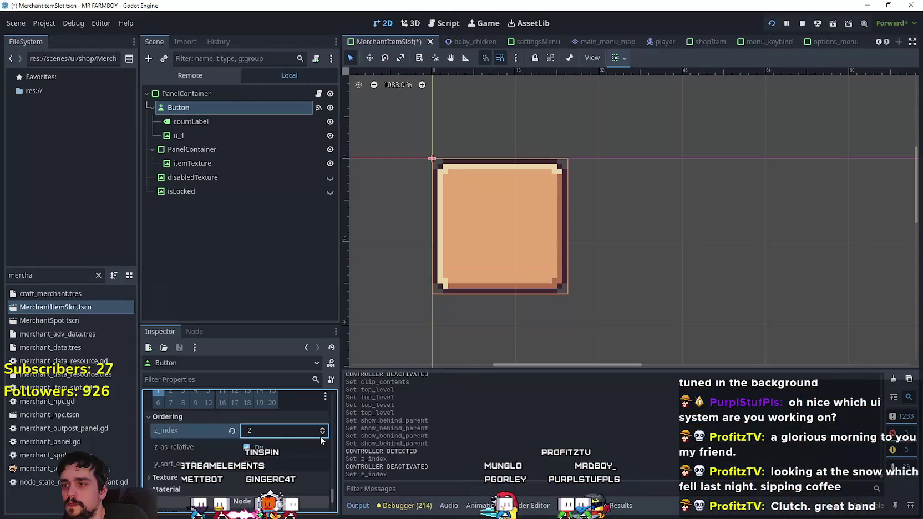
click(322, 433)
click(322, 433)
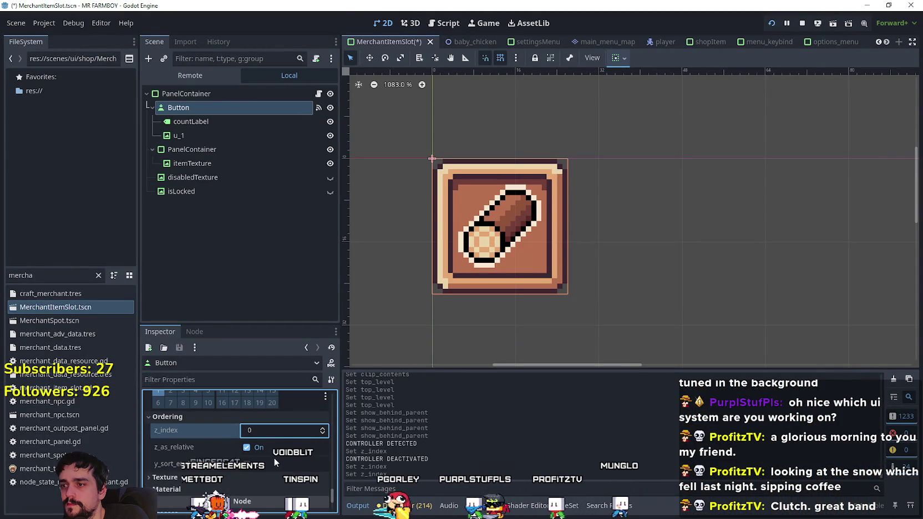
scroll(201, 454, down, 3)
scroll(192, 413, up, 5)
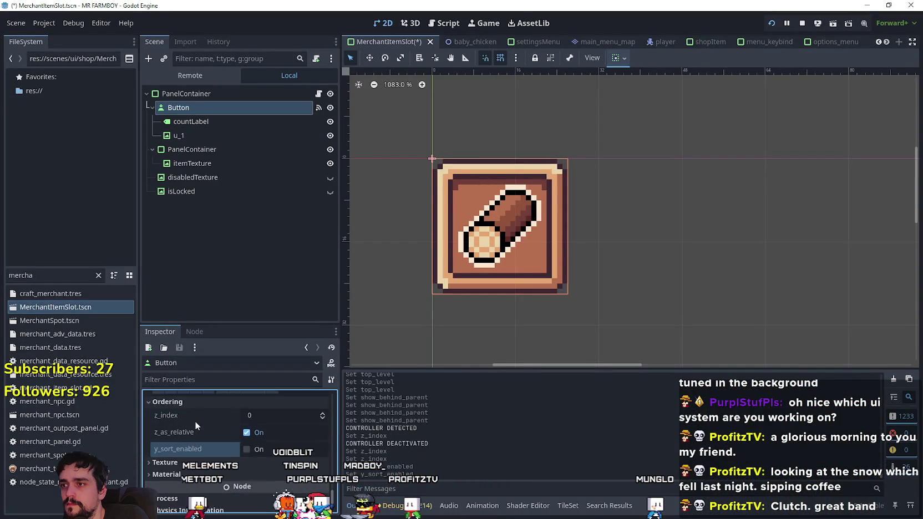
double_click(9, 274)
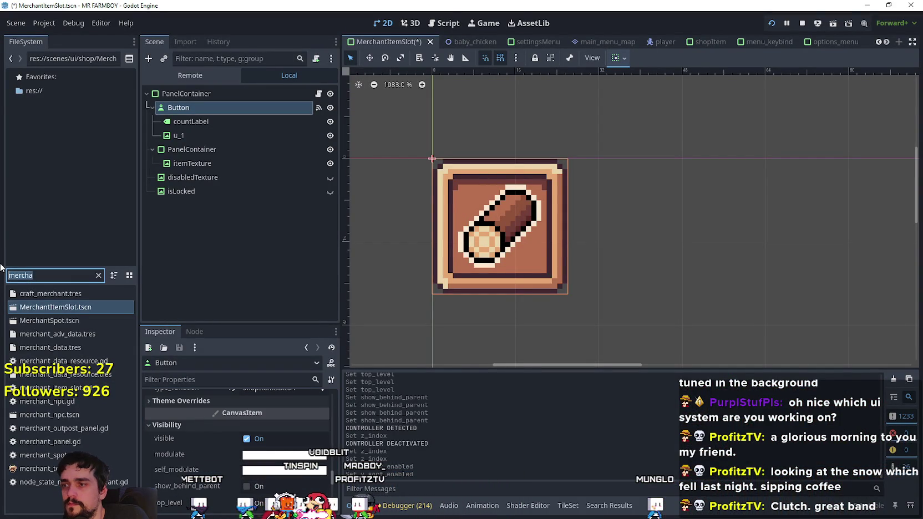
- Filter FileSystem for 'game', open game_screen.tscn and test-run the game
text(game)
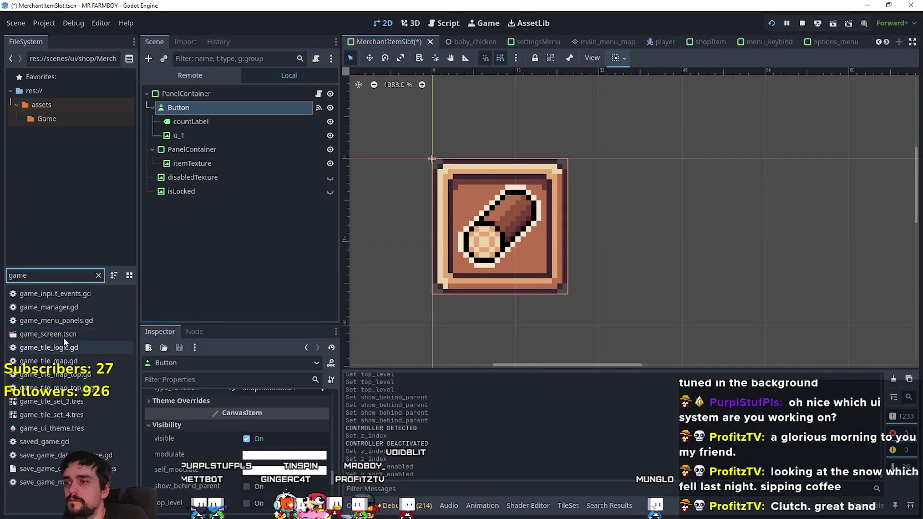
click(68, 335)
double_click(69, 334)
key(F6)
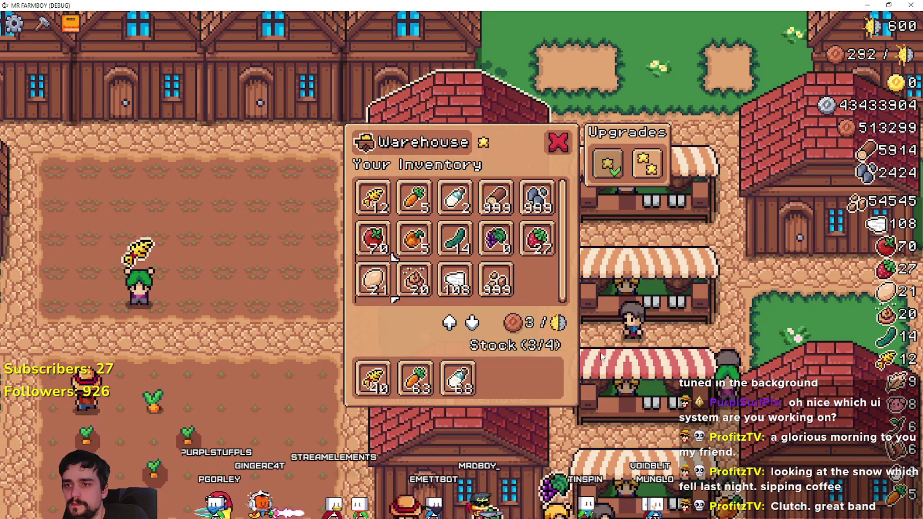
key(F8)
- Turn clip_contents off on the inventory PanelContainer and its ScrollContainer, checking in-game
click(247, 162)
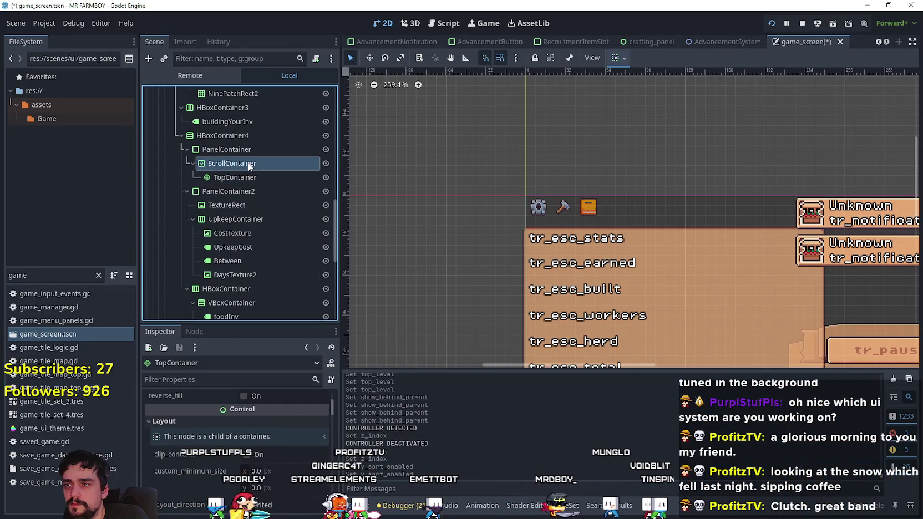
click(244, 155)
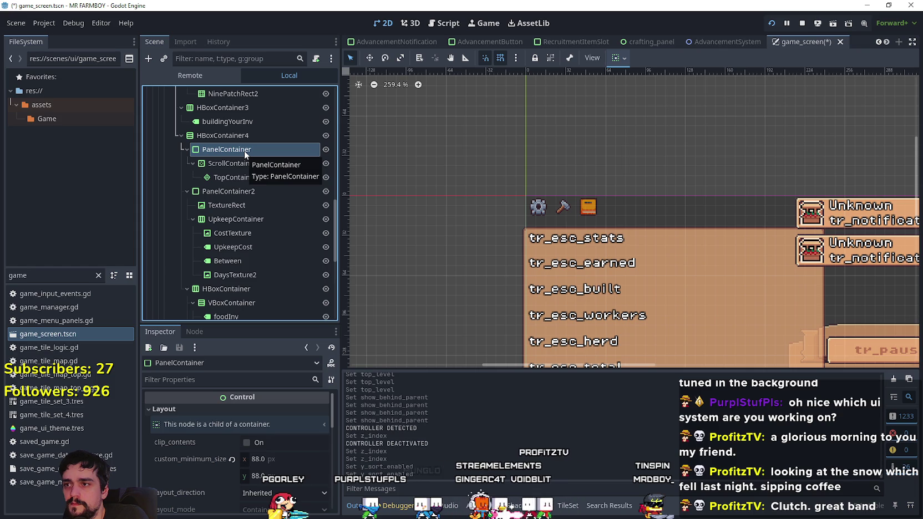
click(267, 443)
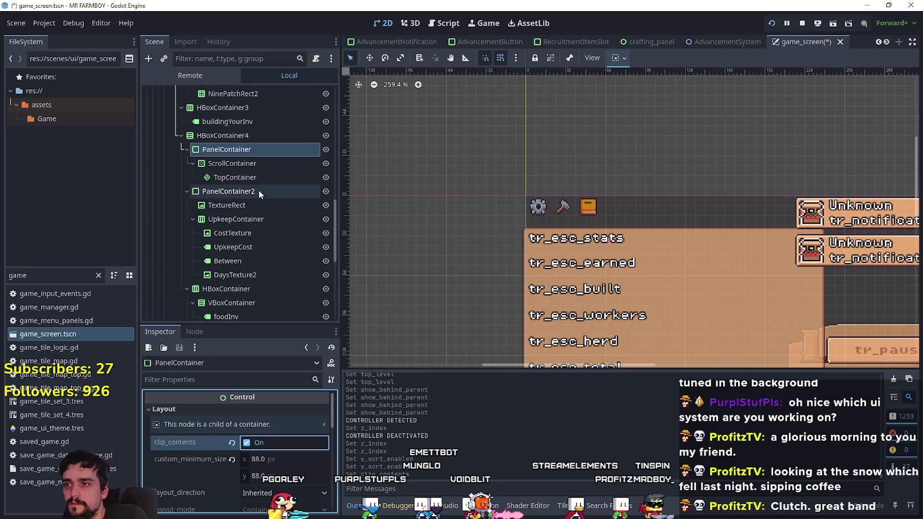
click(252, 165)
click(261, 444)
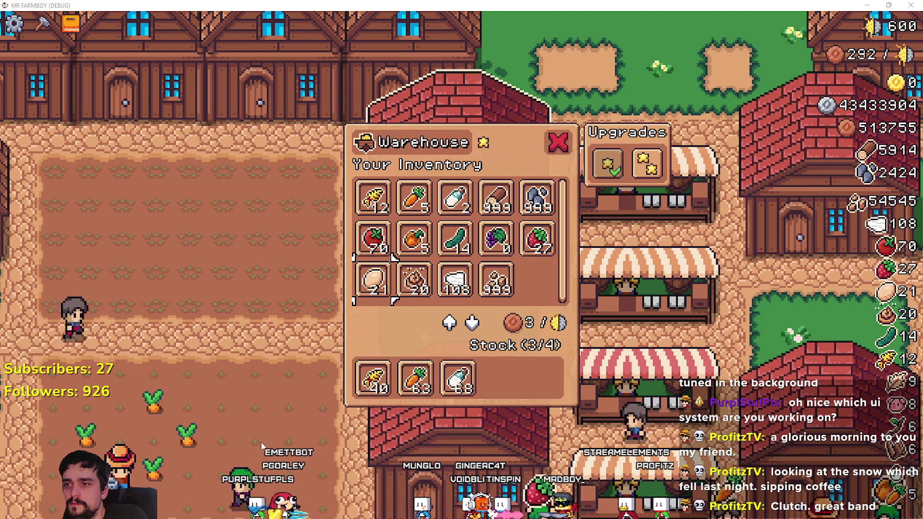
key(alt+Tab)
key(alt+Tab)
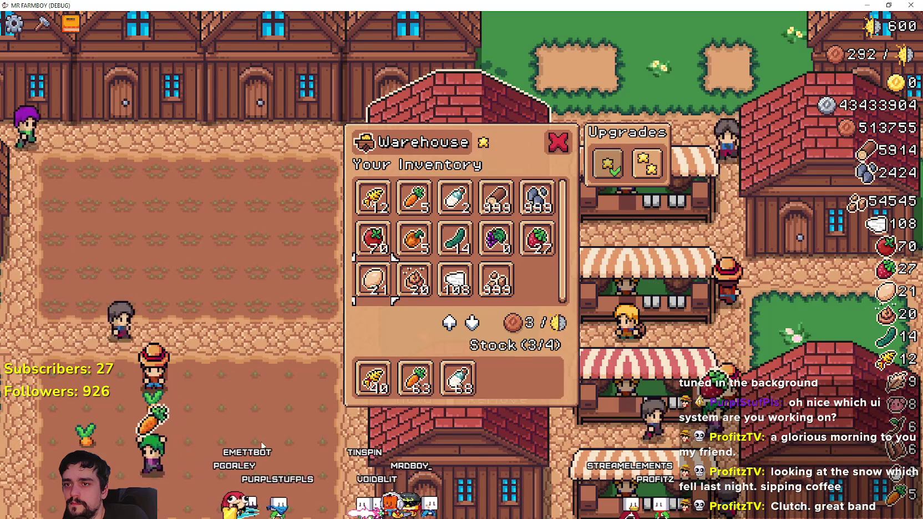
key(alt+Tab)
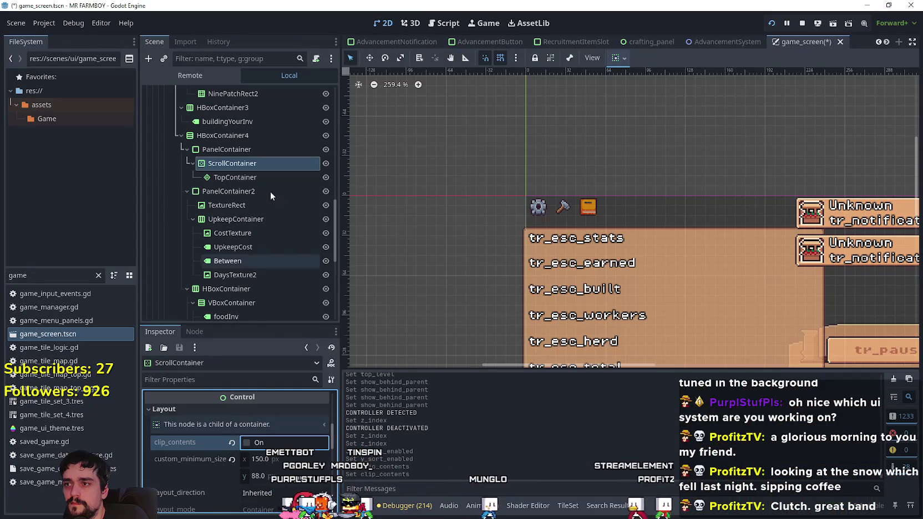
click(262, 149)
click(264, 443)
key(alt+Tab)
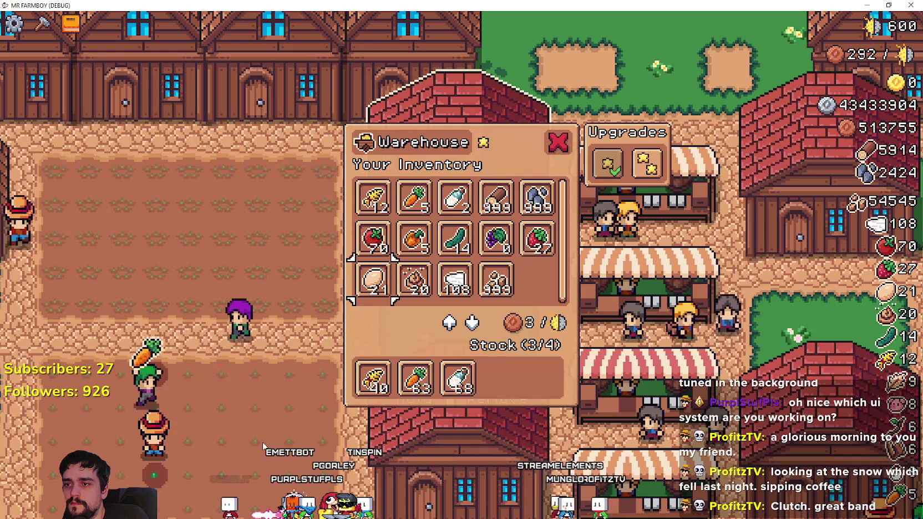
key(alt+Tab)
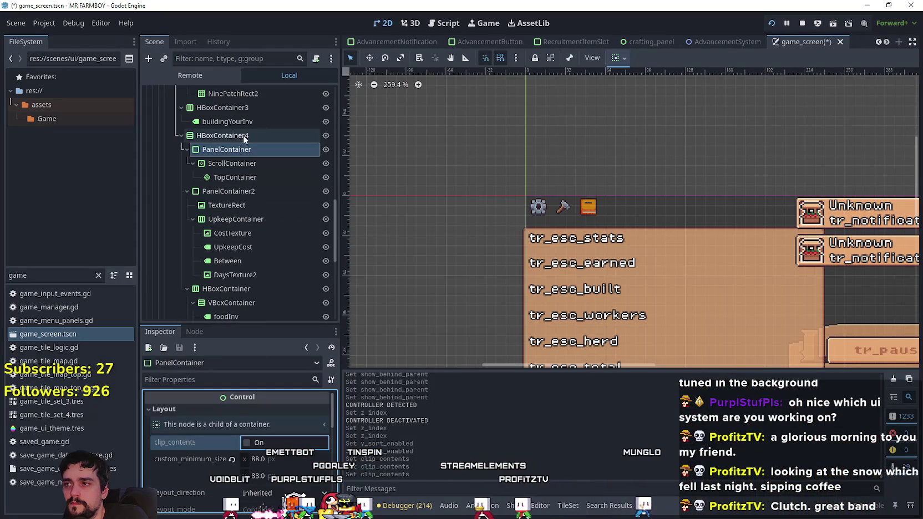
- Edit HBoxContainer4's minimum width and turn ScrollContainer clipping back on
click(243, 135)
click(255, 486)
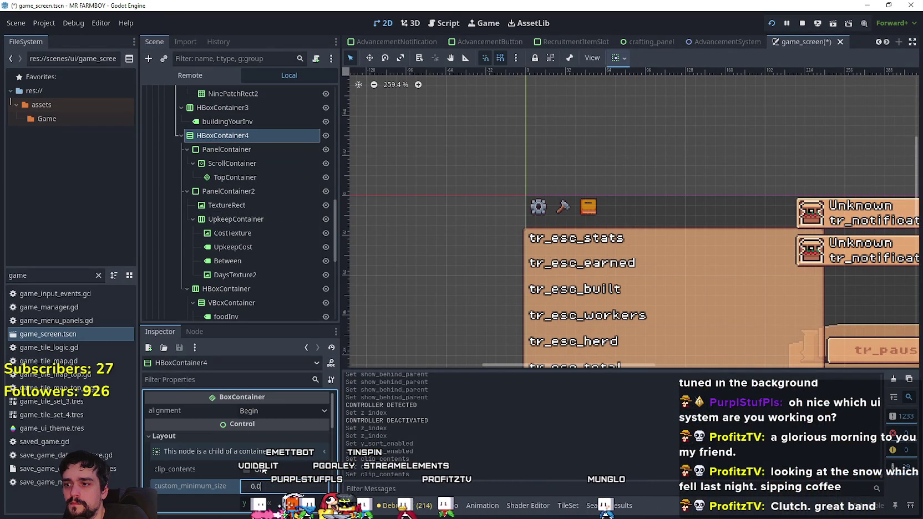
key(alt+Tab)
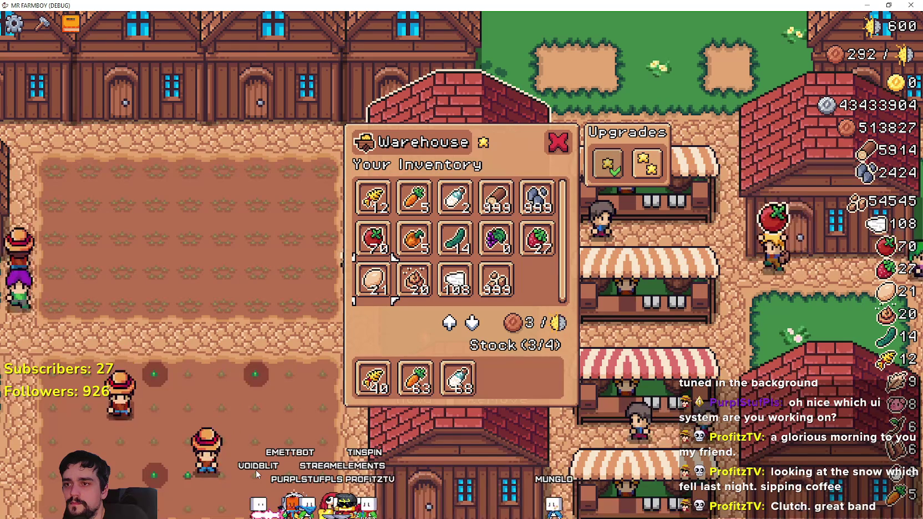
key(alt+Tab)
click(255, 166)
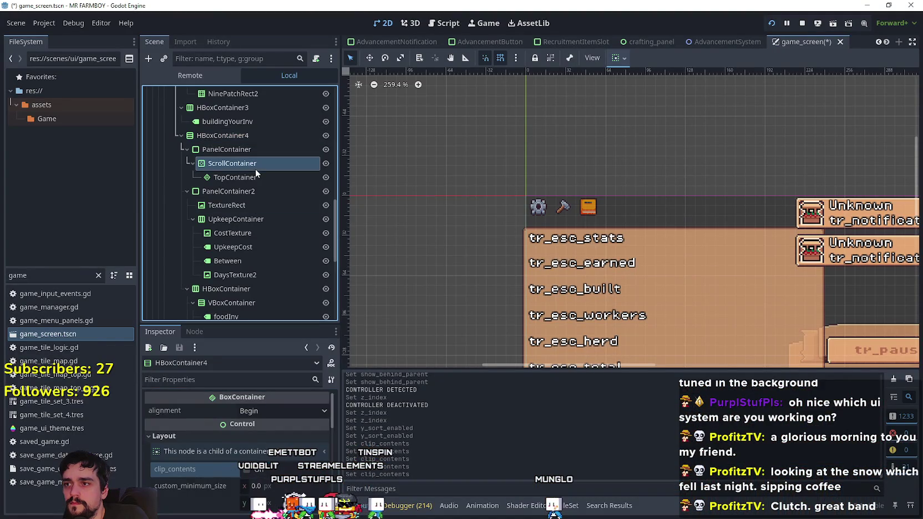
click(254, 438)
key(alt+Tab)
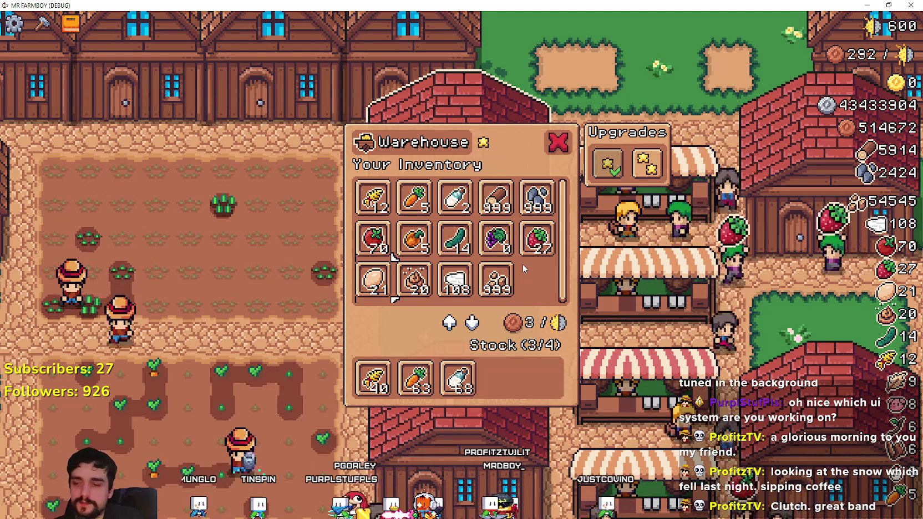
- Return to the Godot editor after checking the Warehouse inventory in-game
key(alt+Tab)
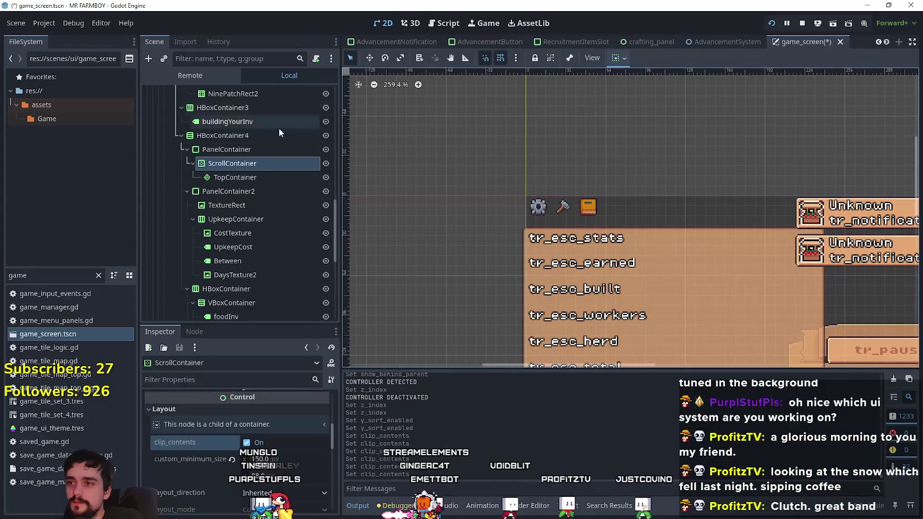
- Move HBoxContainer3 into the inventory PanelContainer and nest the ScrollContainer inside it
click(231, 150)
scroll(230, 159, up, 1)
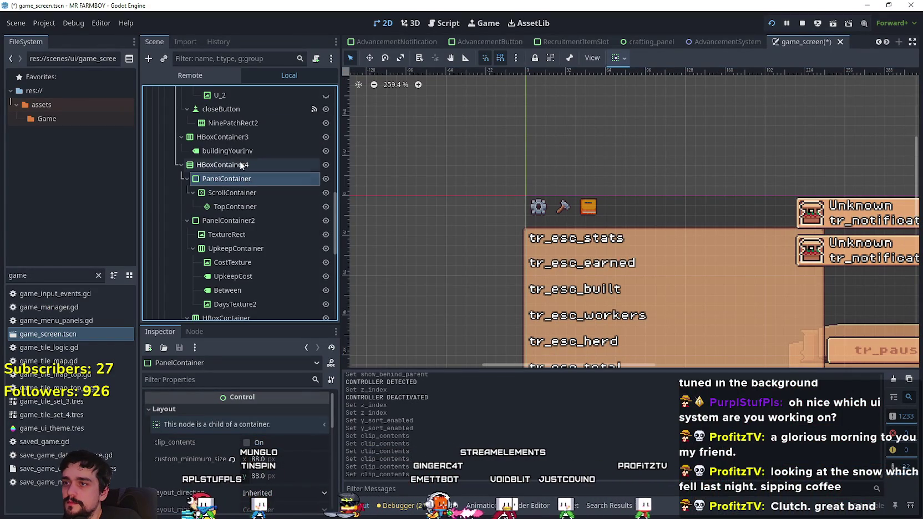
click(185, 179)
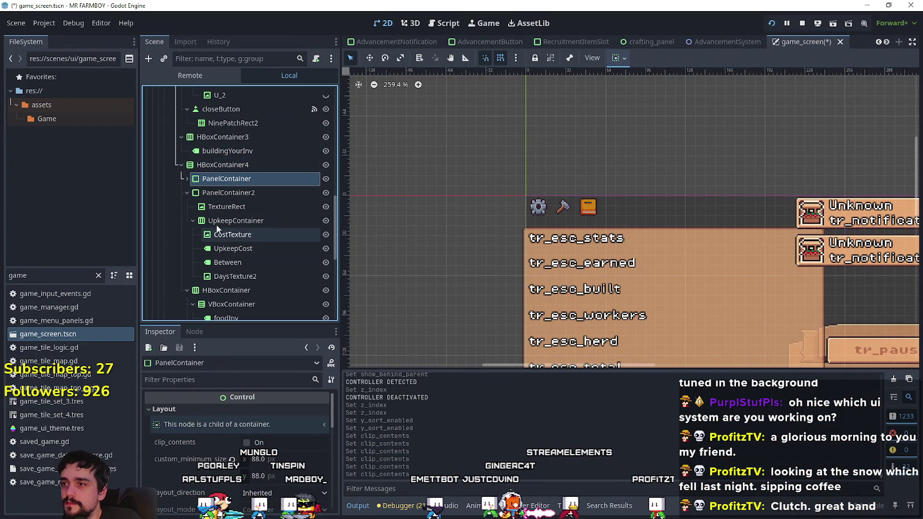
click(185, 178)
click(190, 193)
mouse_move(210, 137)
mouse_down()
mouse_move(234, 176)
mouse_move(268, 192)
mouse_up()
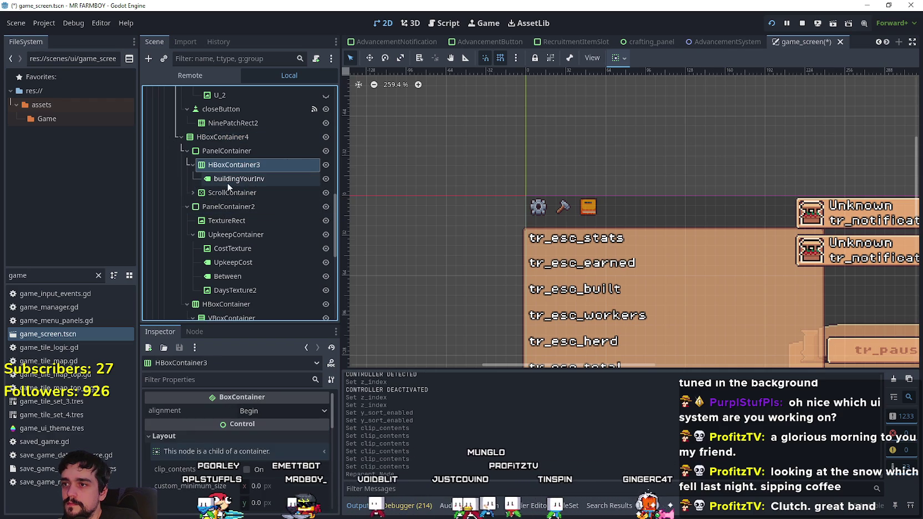
click(220, 193)
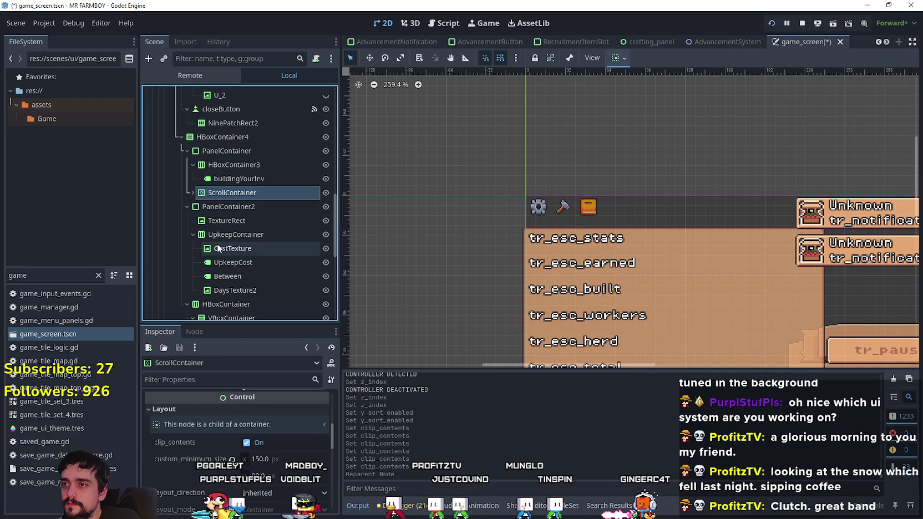
drag(222, 193, 238, 166)
click(239, 166)
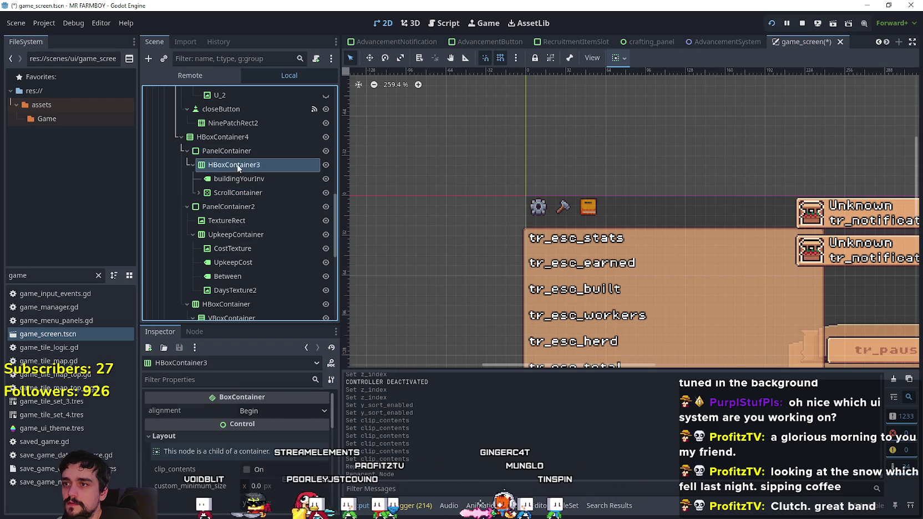
- Change HBoxContainer3's node type to VBoxContainer, naming it VBoxContainer3
right_click(233, 167)
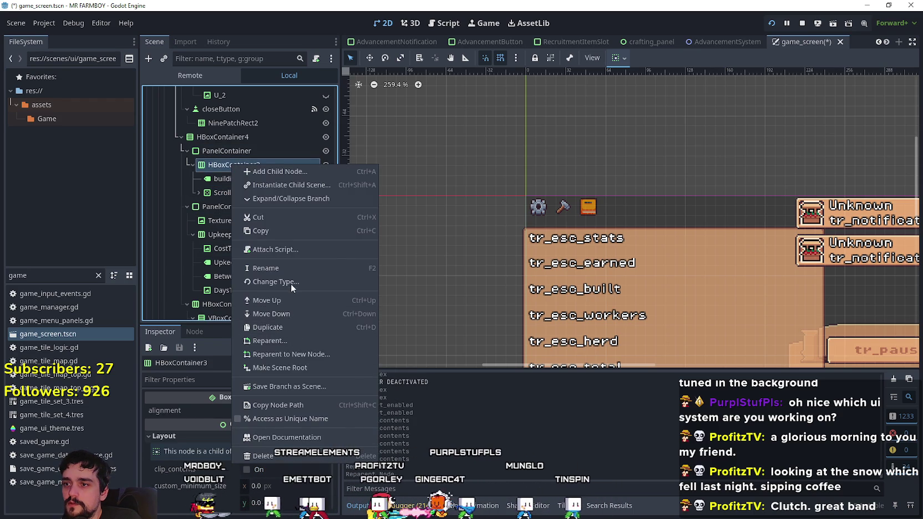
click(291, 282)
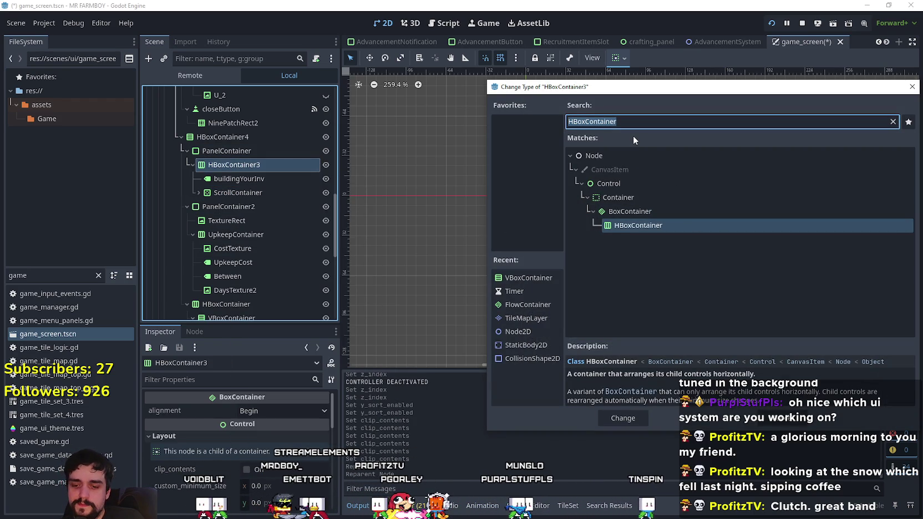
text(c)
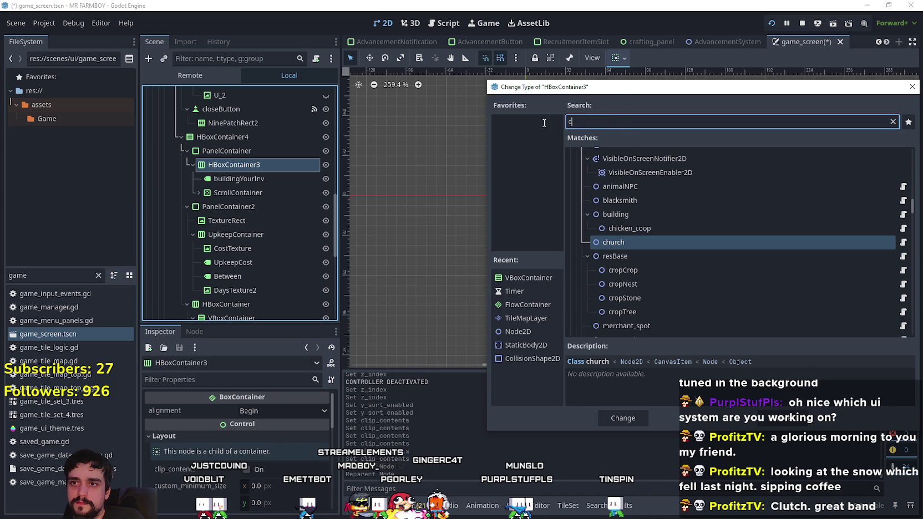
key(BackSpace)
text(vb)
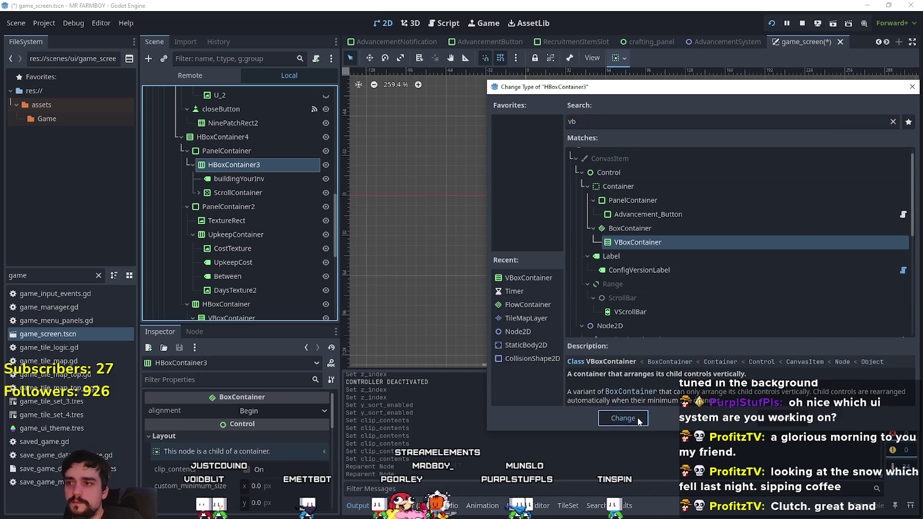
click(638, 420)
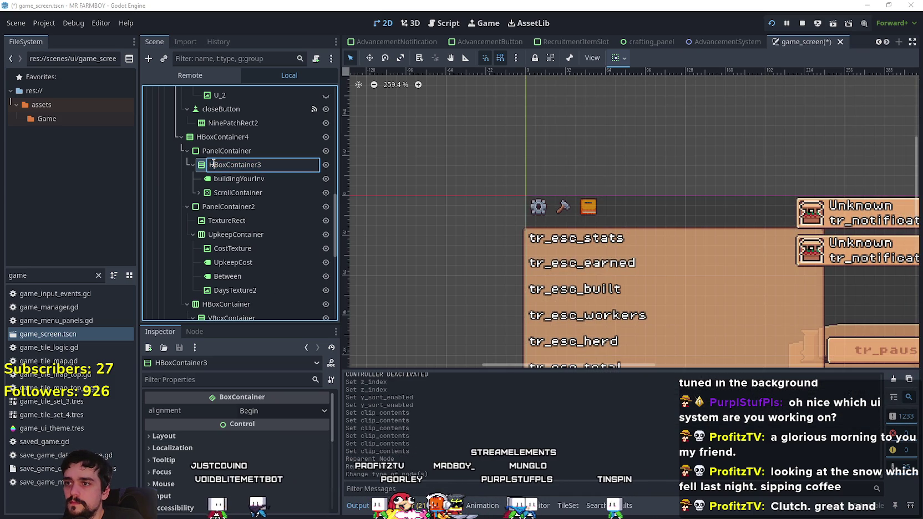
key(Return)
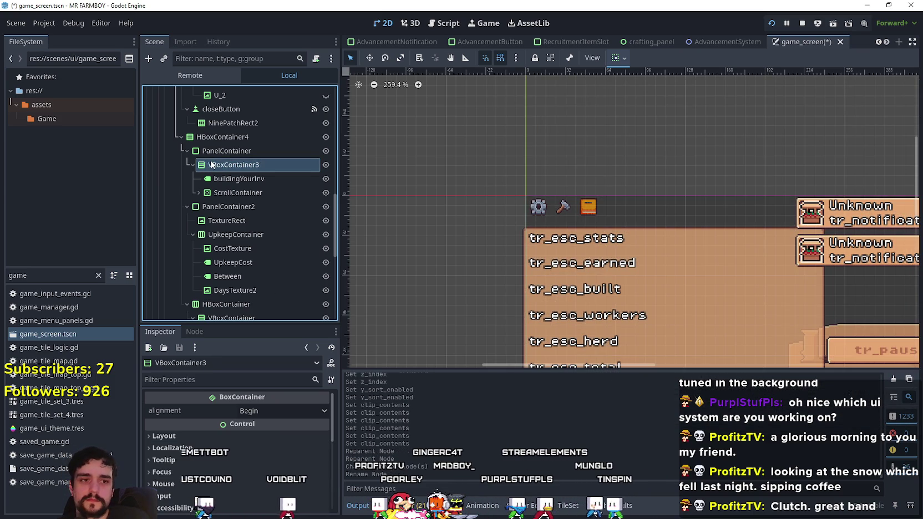
- Check VBoxContainer3's children, then open BuildingPanel's building_panel.gd script
click(261, 178)
click(243, 191)
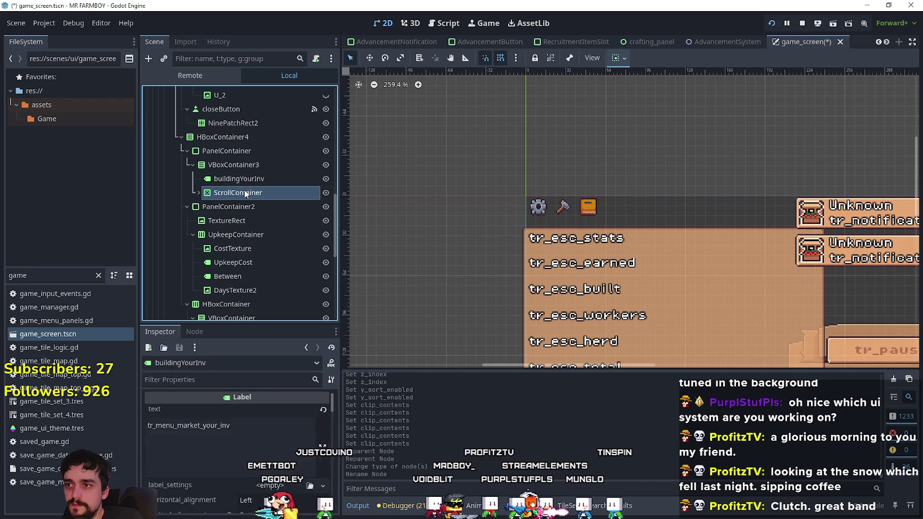
click(247, 166)
scroll(269, 180, up, 3)
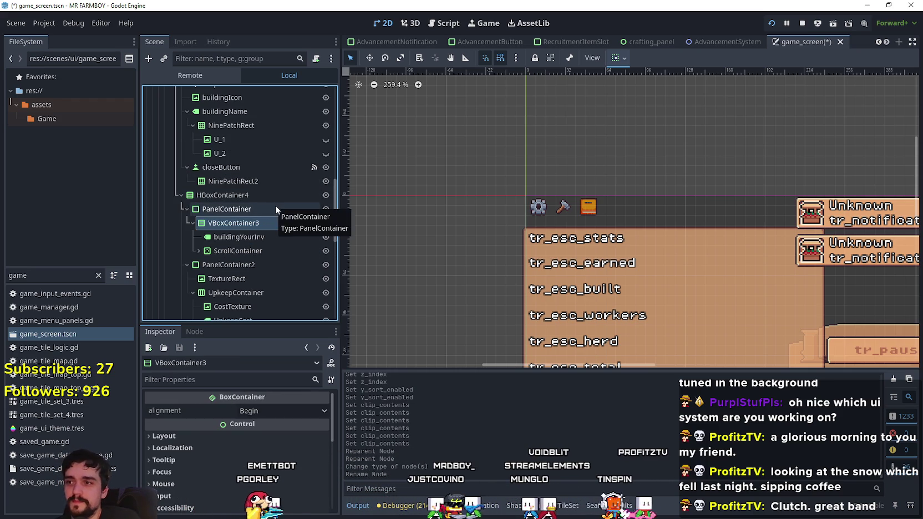
scroll(296, 227, up, 2)
drag(335, 213, 334, 180)
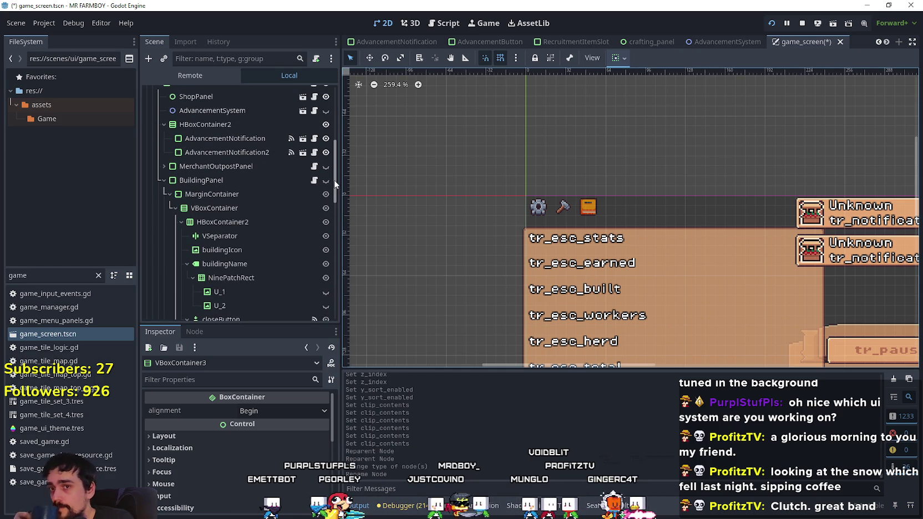
mouse_move(334, 180)
mouse_down()
mouse_move(329, 210)
mouse_move(329, 189)
mouse_up()
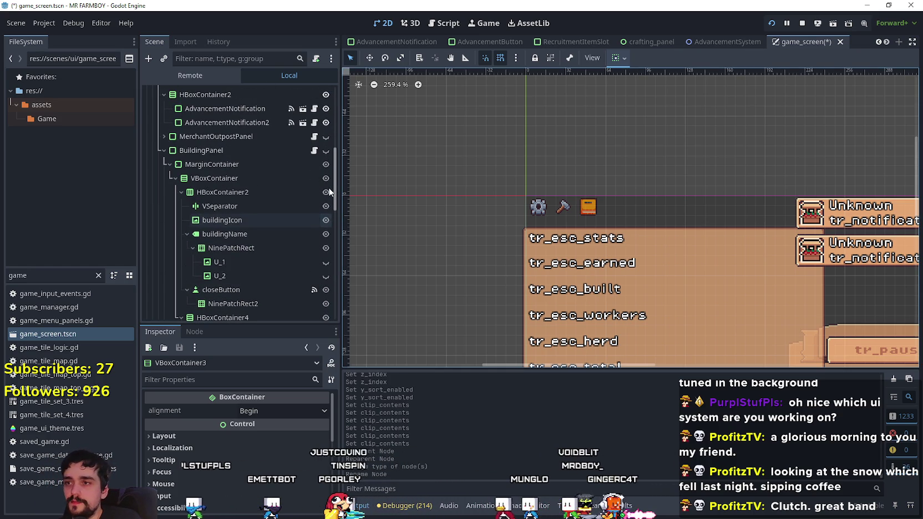
click(314, 151)
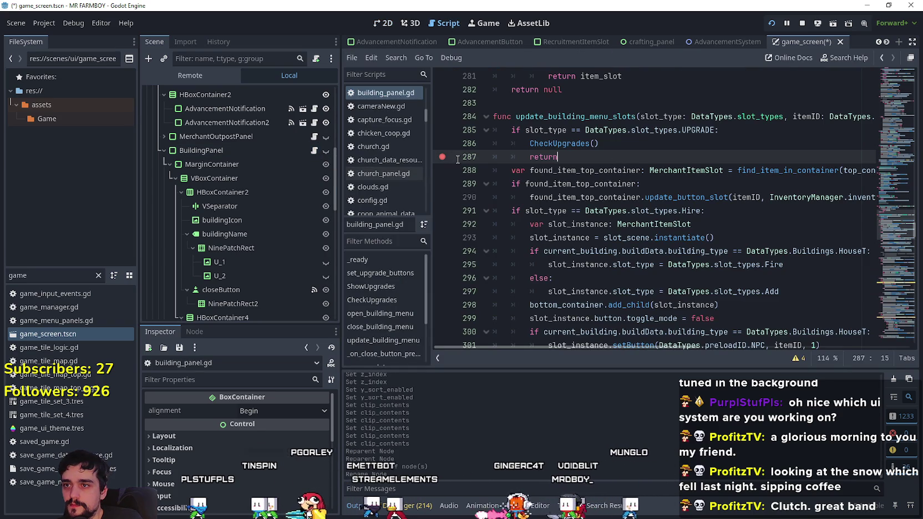
- Set the buildingYourInv label's vertical alignment to Top and change its horizontal size flags
scroll(244, 243, down, 3)
click(257, 258)
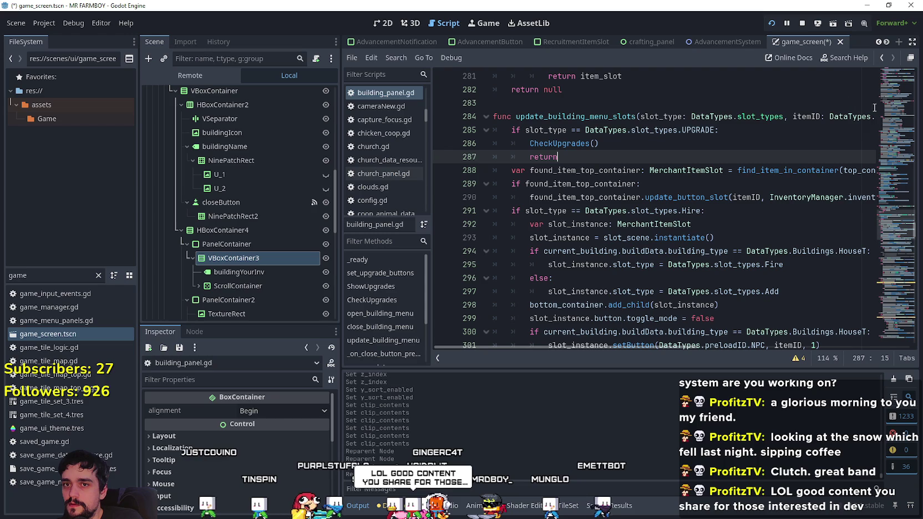
drag(890, 240, 889, 83)
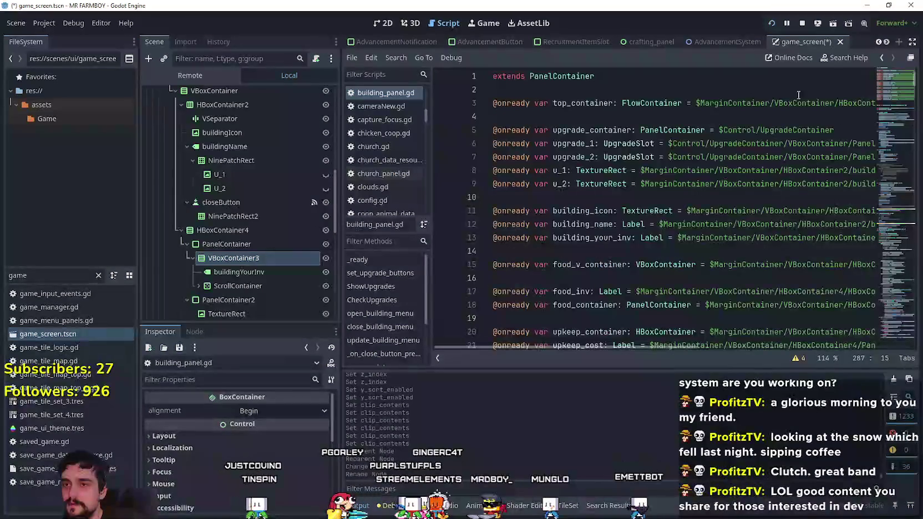
click(569, 118)
scroll(244, 256, down, 2)
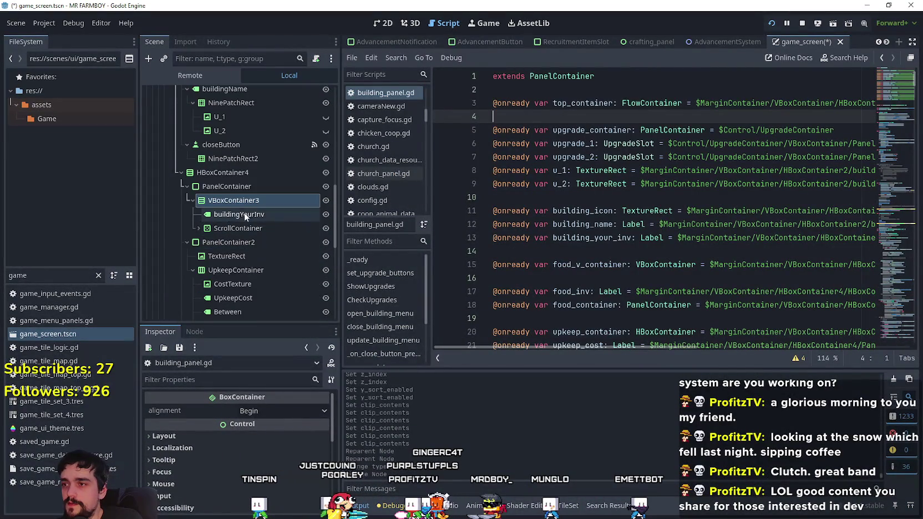
click(263, 216)
scroll(238, 471, down, 2)
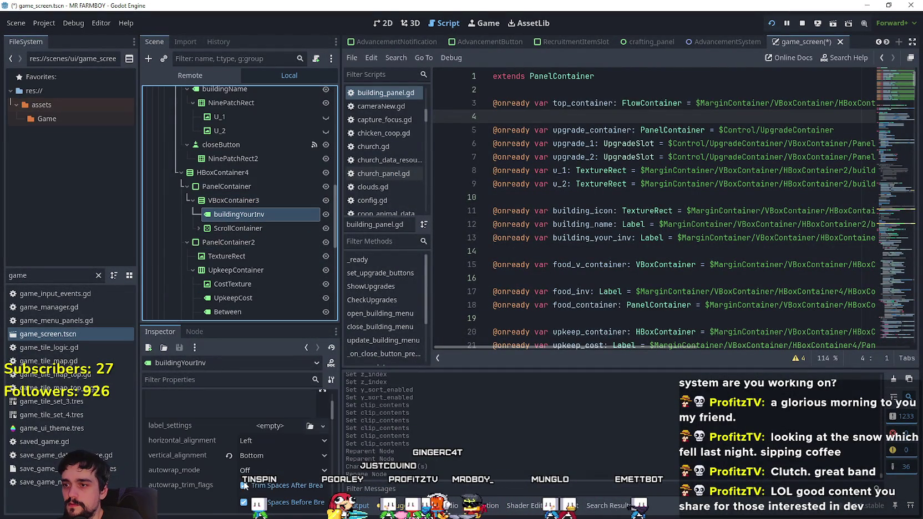
click(269, 453)
click(274, 470)
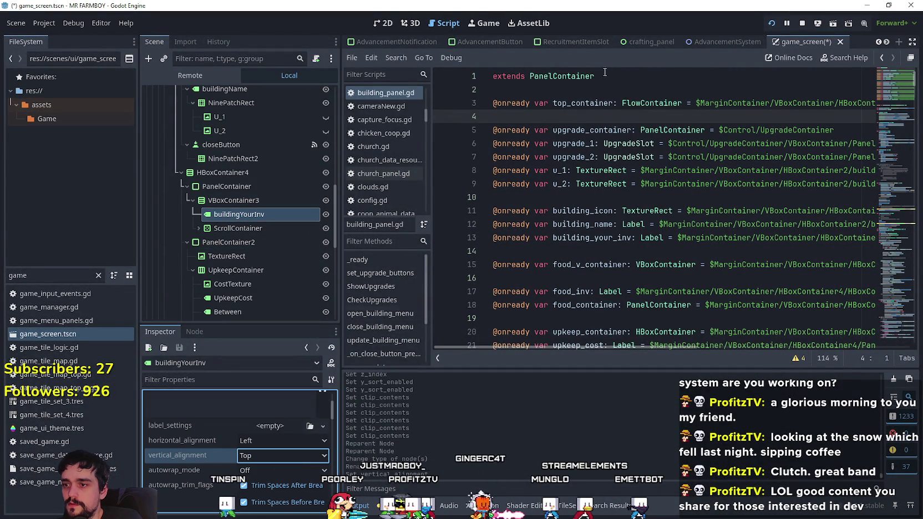
click(391, 20)
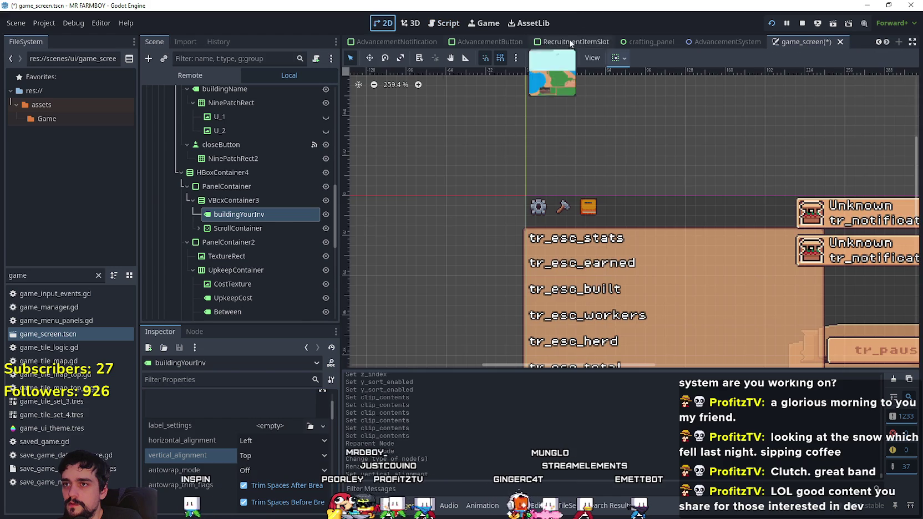
click(628, 60)
click(622, 96)
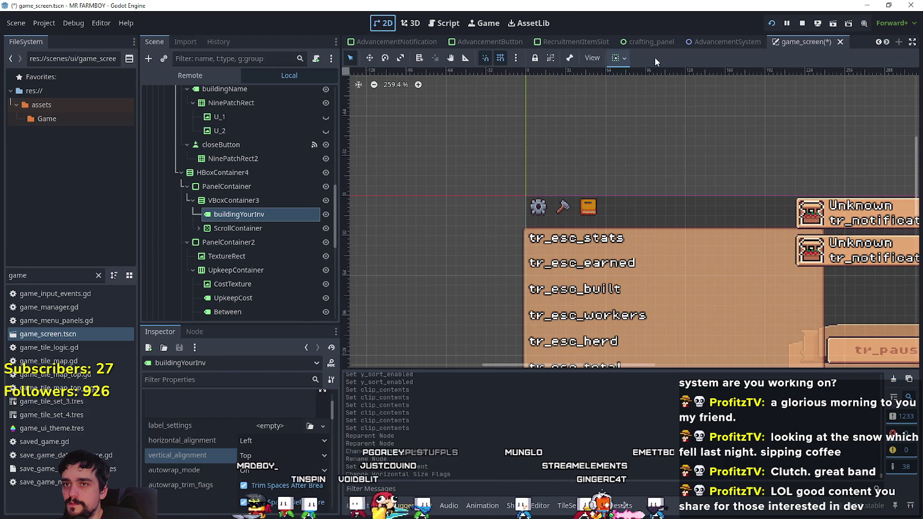
drag(334, 205, 322, 152)
- Reference TopContainer as top_container in building_panel.gd, comment out the old line, save, and rerun
click(314, 123)
scroll(300, 200, down, 4)
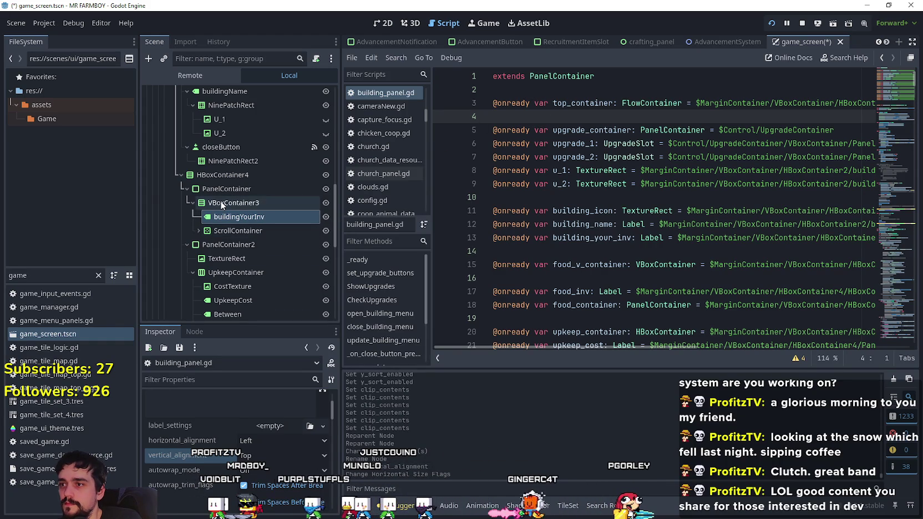
click(199, 230)
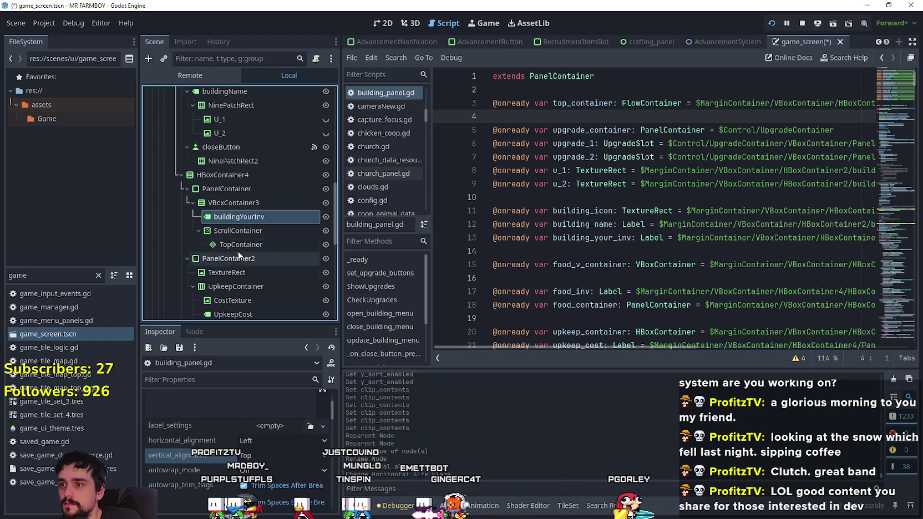
drag(239, 248, 534, 117)
click(493, 103)
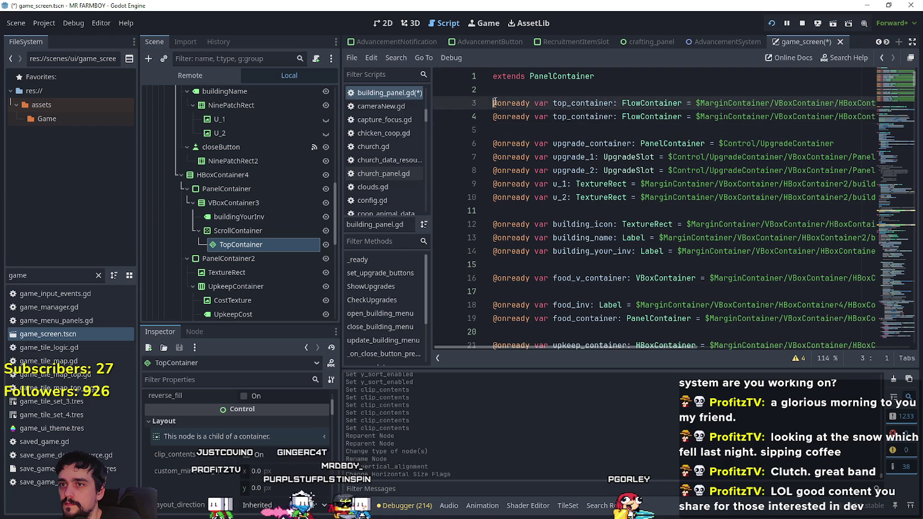
key(Down)
key(Down)
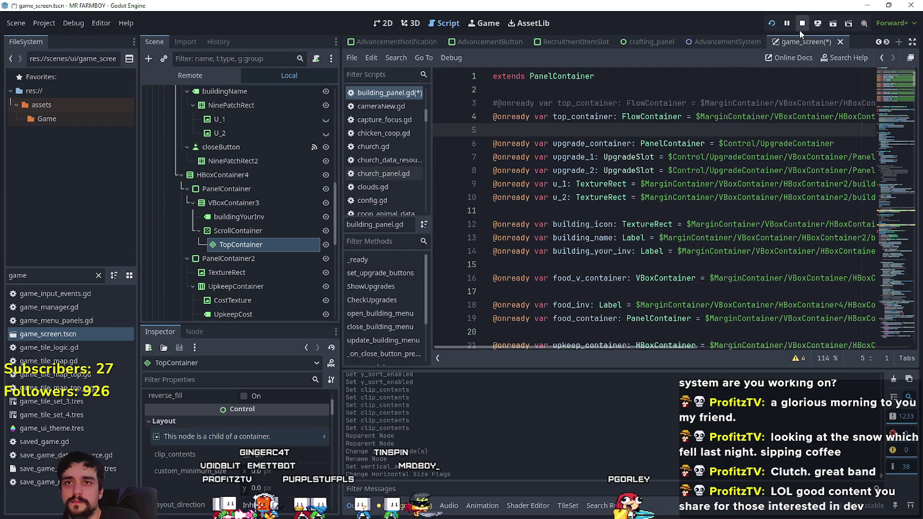
key(ctrl+s)
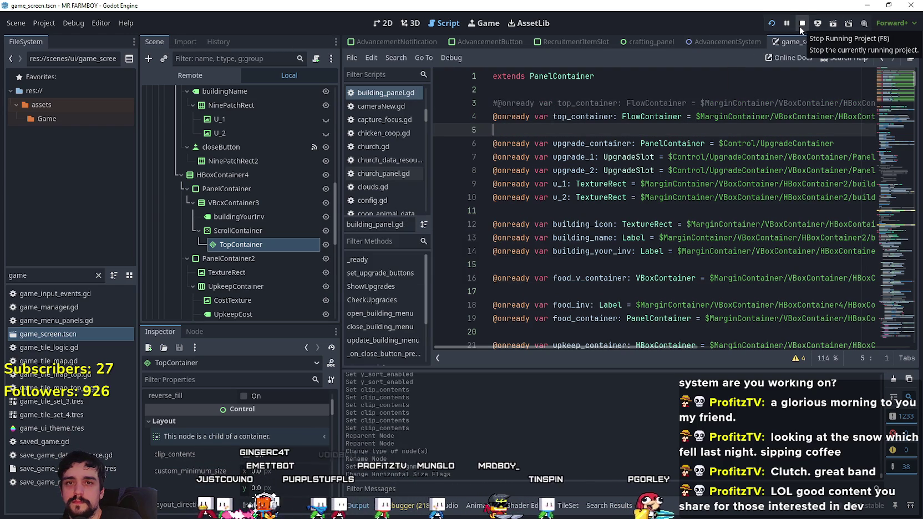
click(805, 23)
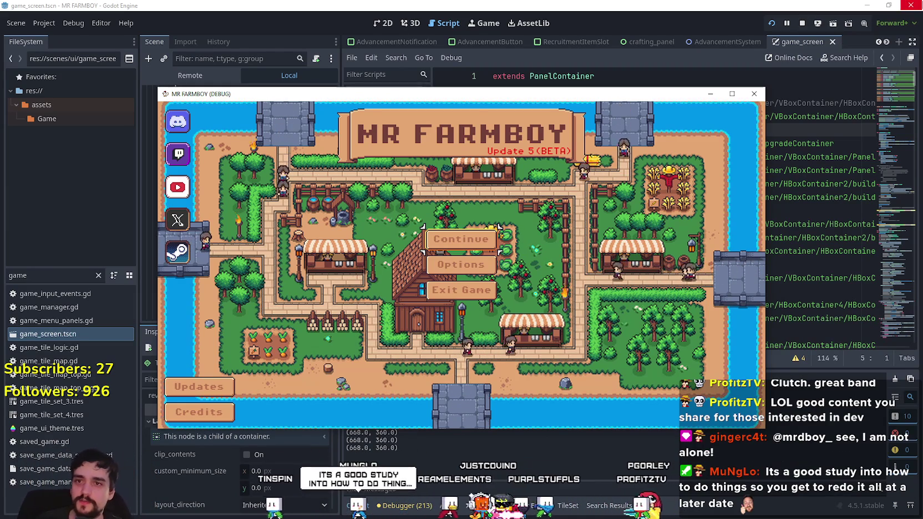
click(730, 94)
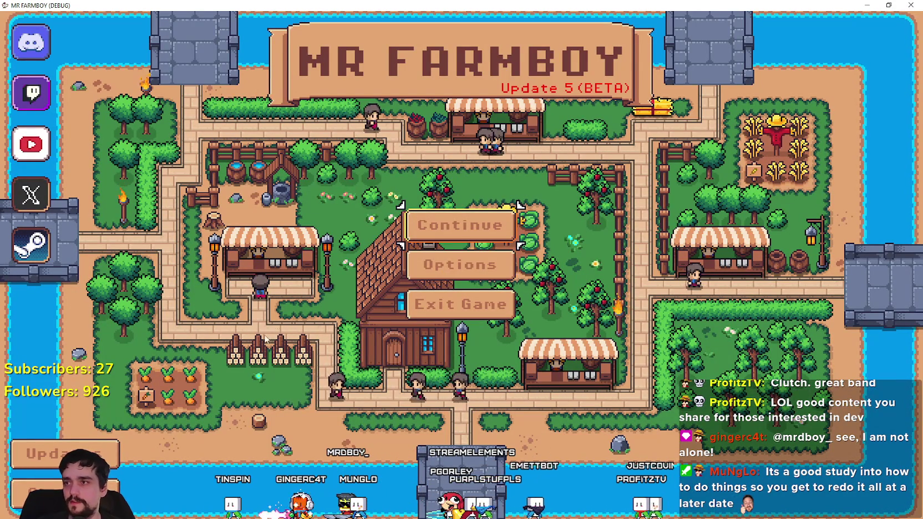
- Continue, load Save 6, and close the King's Envoy dialog, triggering the line 87 error
click(466, 226)
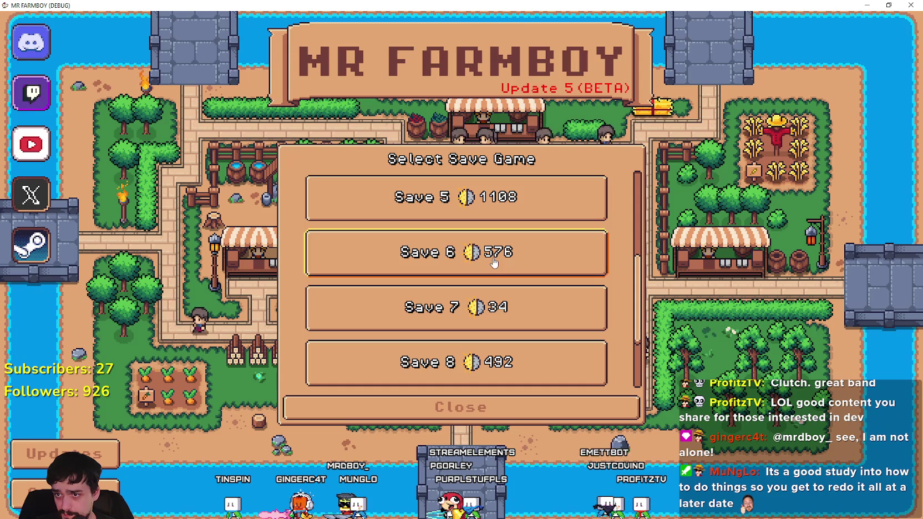
click(477, 256)
click(410, 261)
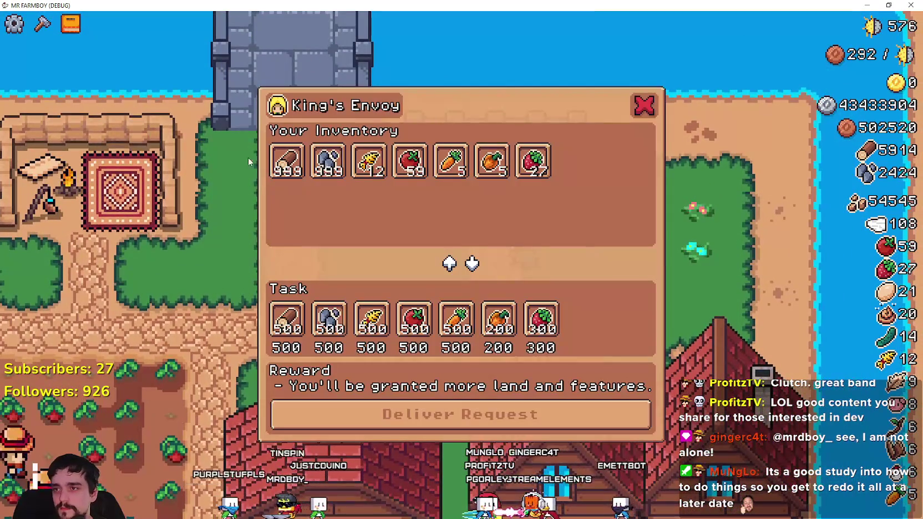
click(644, 105)
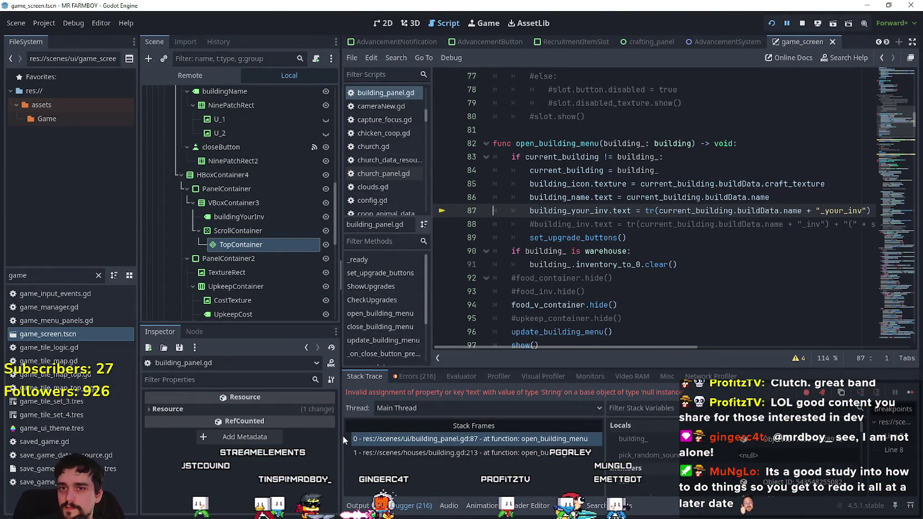
- Redeclare building_your_inv in building_panel.gd with the new buildingYourInv node path, then stop the game
drag(894, 120, 889, 62)
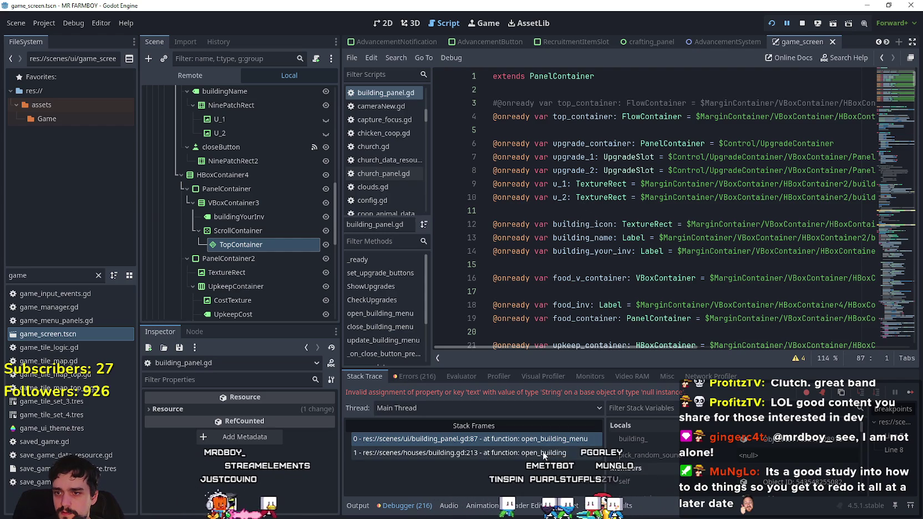
click(554, 437)
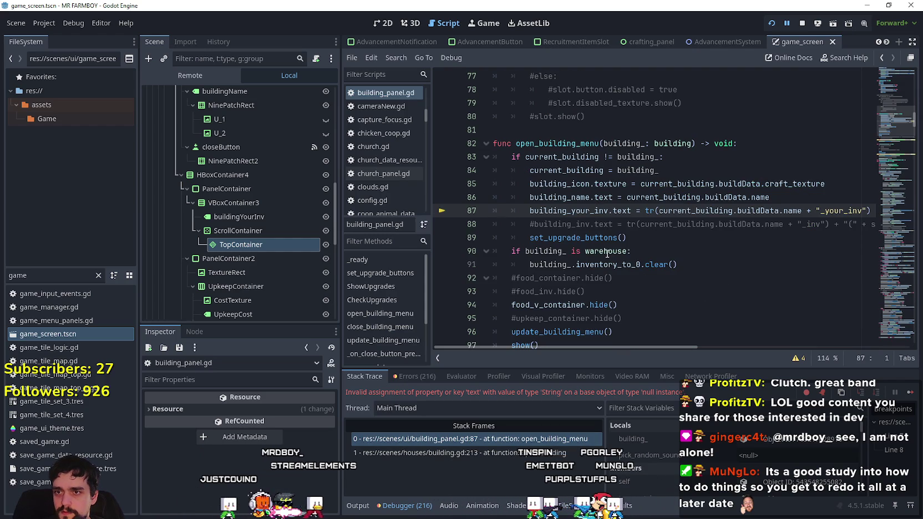
double_click(579, 210)
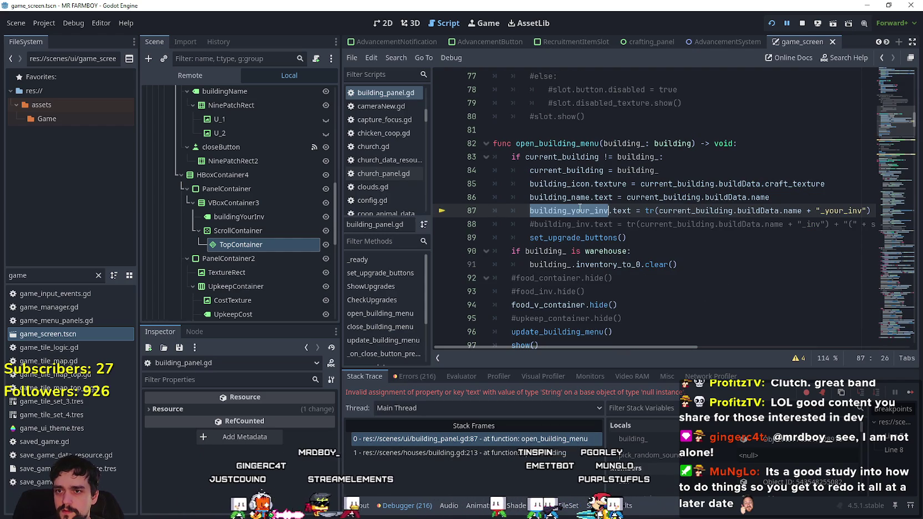
click(893, 121)
drag(893, 123, 893, 80)
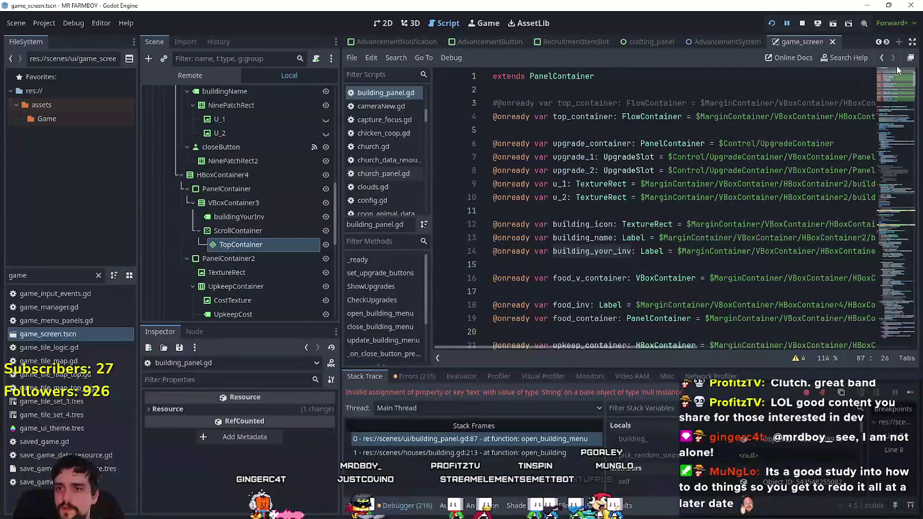
click(512, 264)
scroll(249, 263, down, 3)
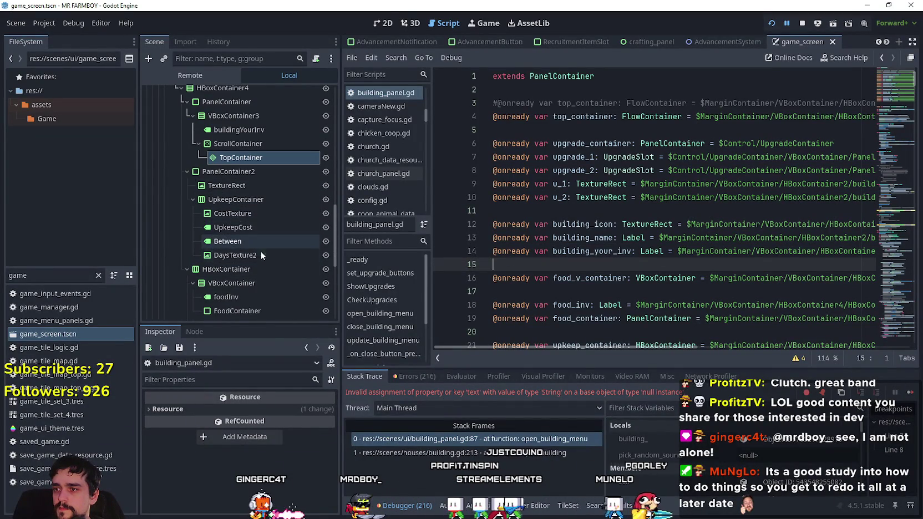
scroll(284, 292, up, 2)
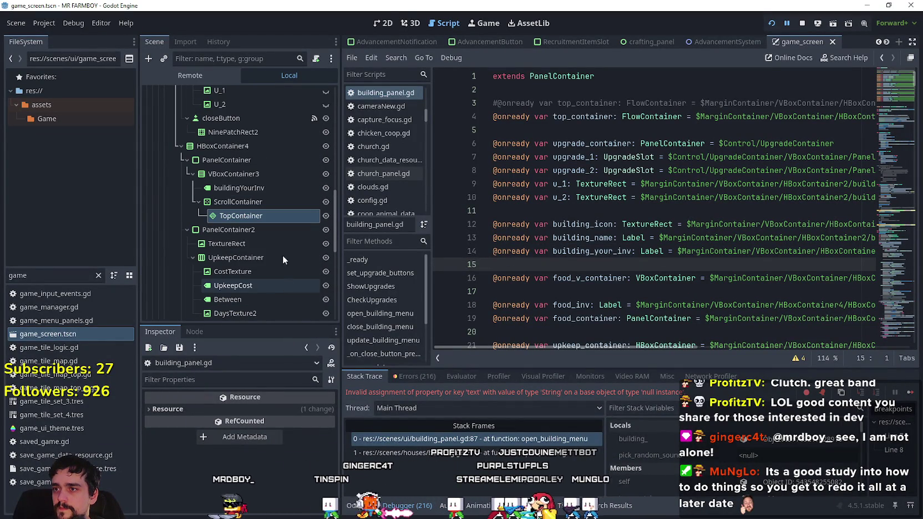
mouse_move(268, 189)
mouse_down()
mouse_move(233, 188)
mouse_move(492, 228)
mouse_move(538, 275)
mouse_move(534, 265)
mouse_up()
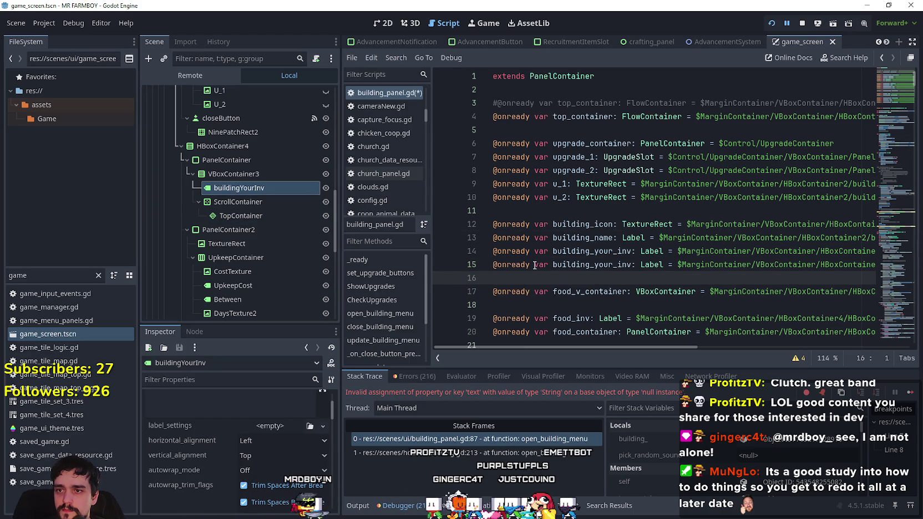
click(496, 251)
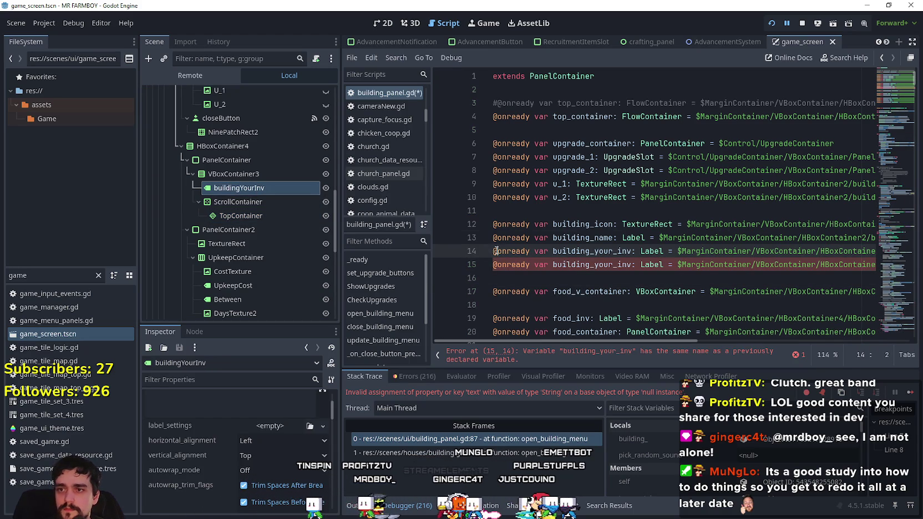
click(803, 22)
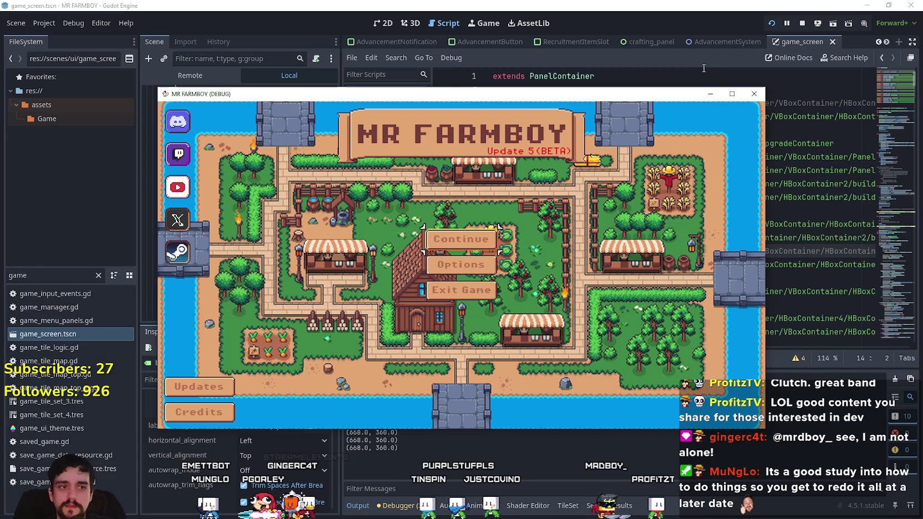
- Maximize the debug window and load Save 6 from the Continue list
double_click(721, 91)
key(Return)
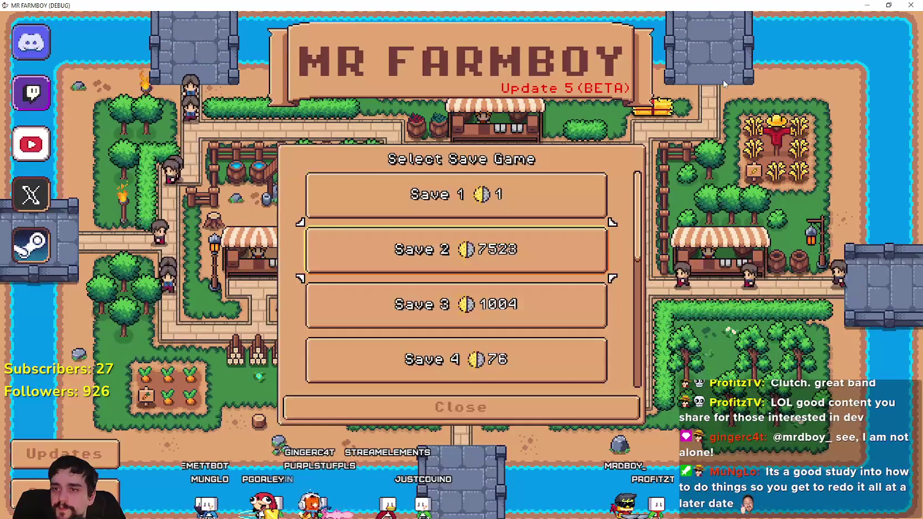
key(Down)
key(Down)
key(Down)
key(Down)
key(Up)
key(Down)
key(Down)
key(Up)
key(Return)
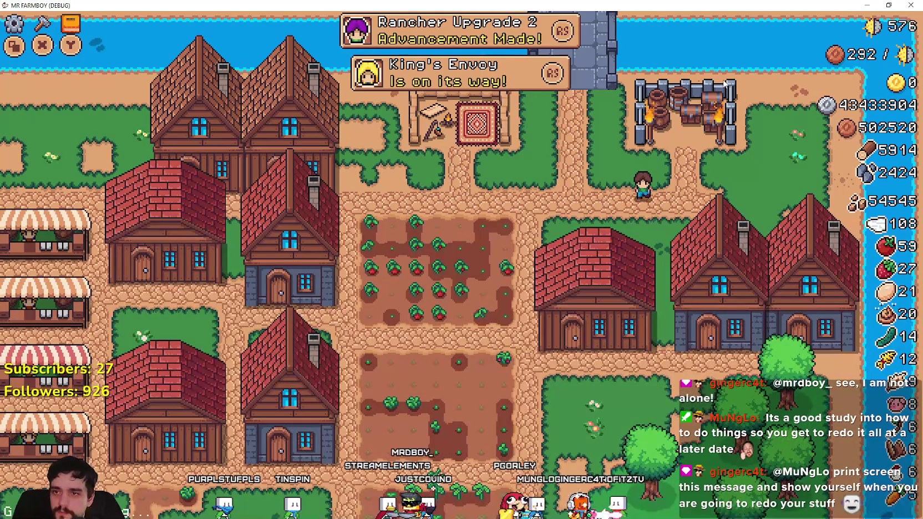
- Walk the player past the red-roofed and blue-stone houses down toward the tree
key(s)
key(a)
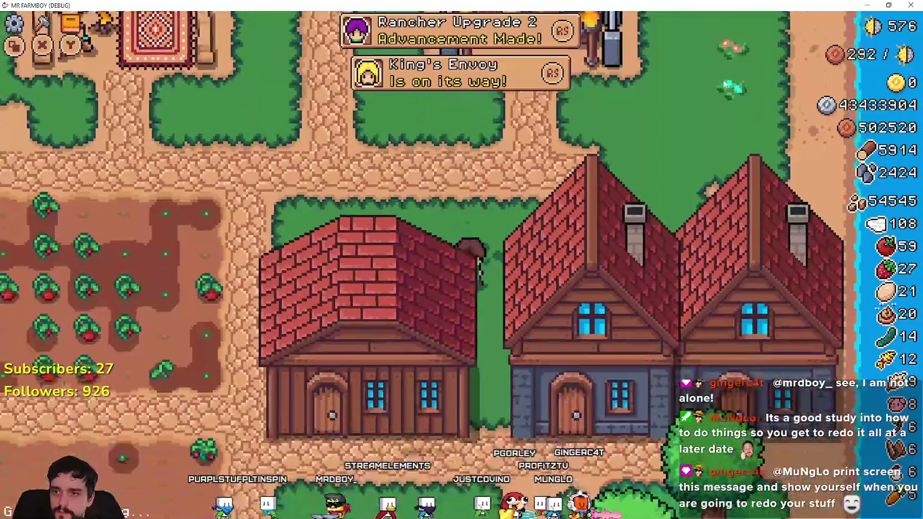
key(s)
key(d)
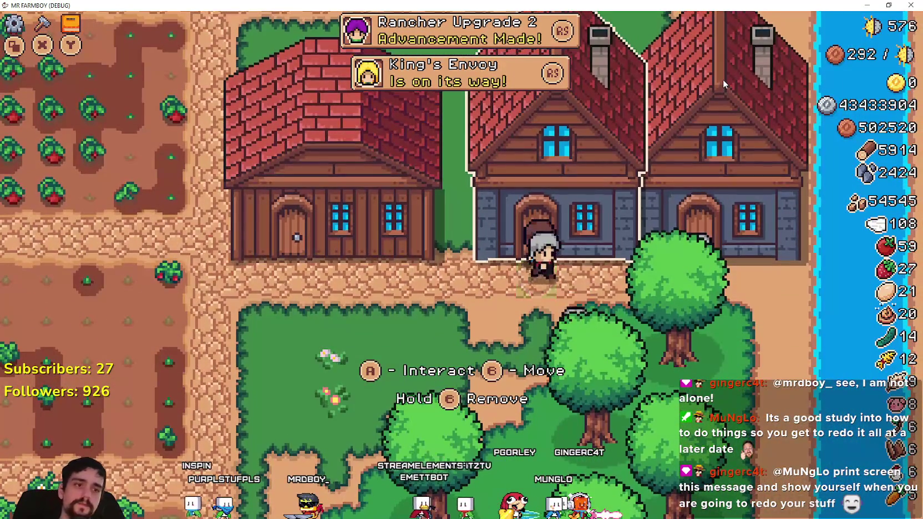
key(s)
key(d)
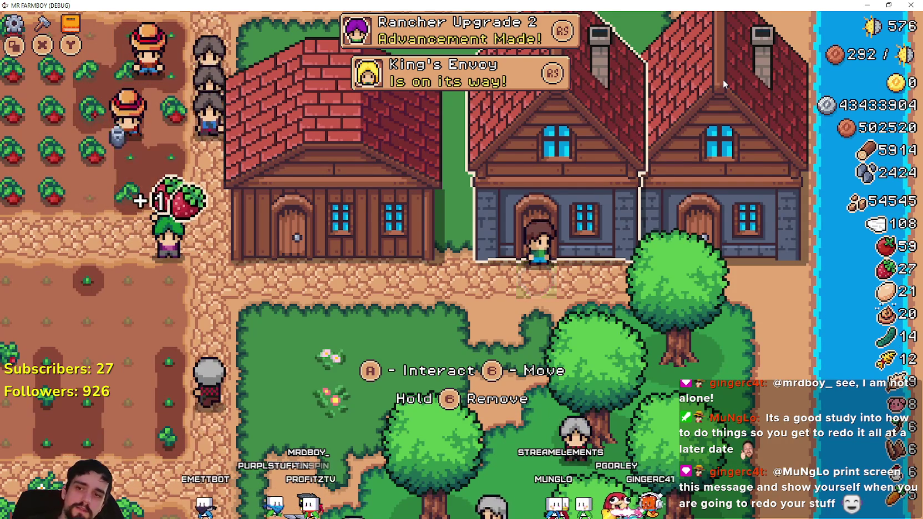
key(s)
key(d)
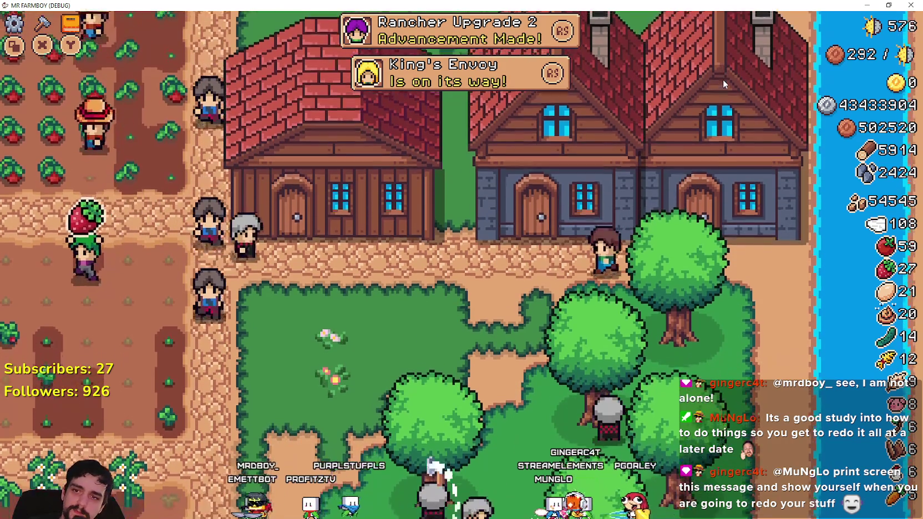
- Walk the player along the path and back to the blue house door, opening the House panel
key(a)
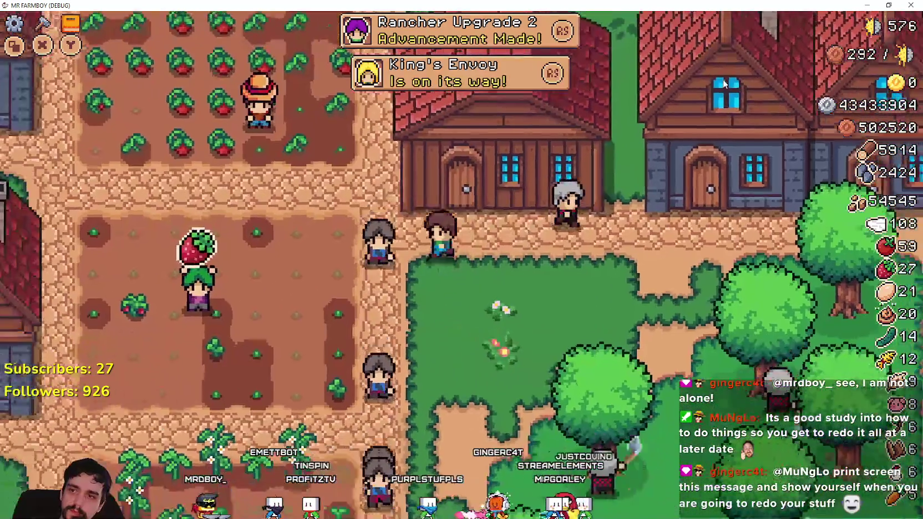
key(w)
key(d)
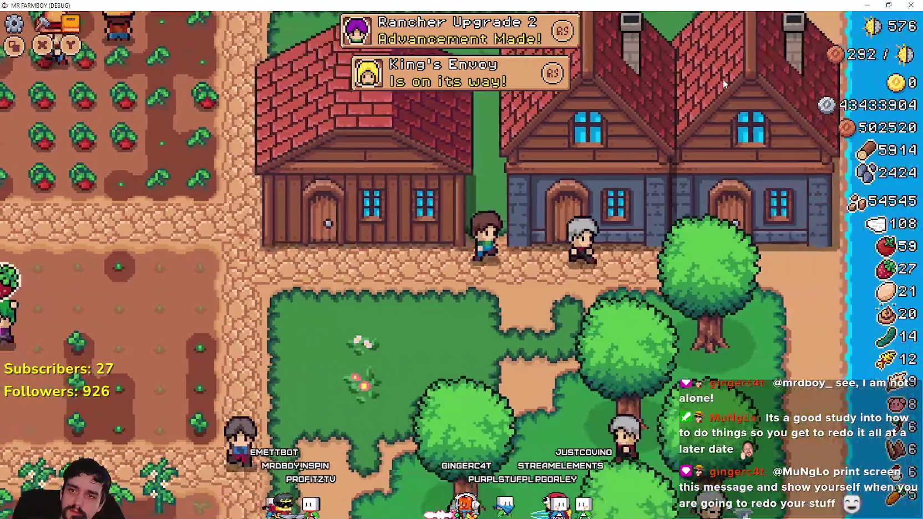
key(w)
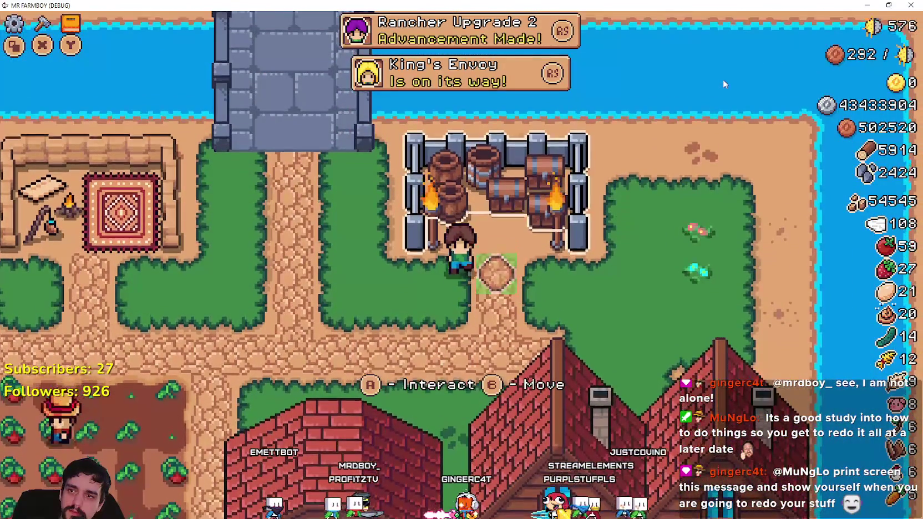
key(s)
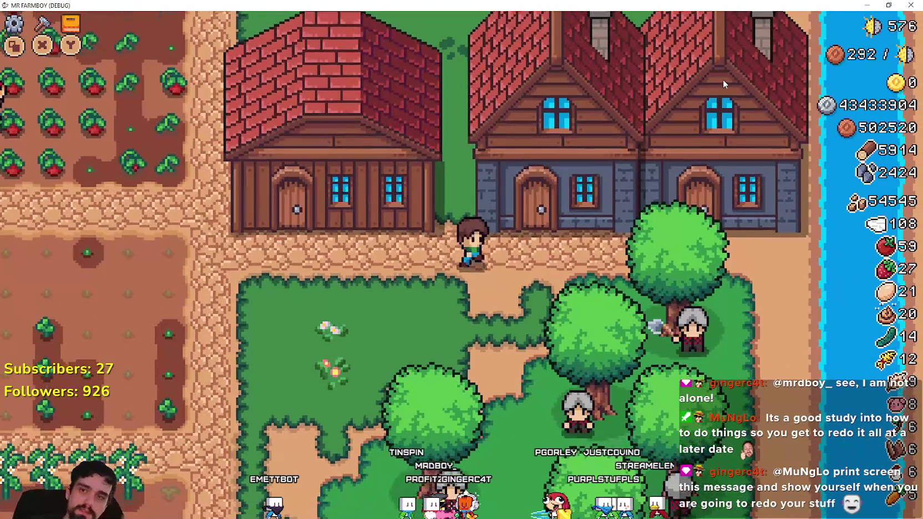
key(d)
key(e)
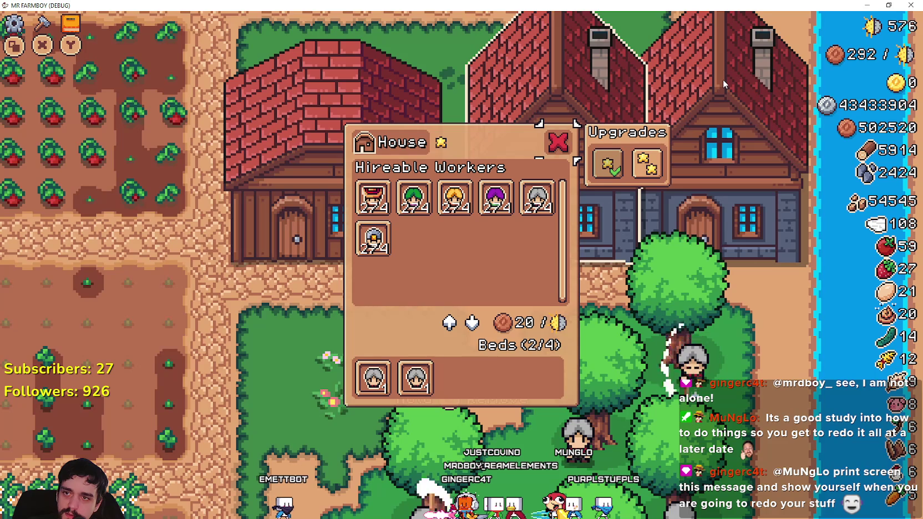
- Step focus through the upgrade and worker slots to check tooltips up to the Forester, then close the panel
key(d)
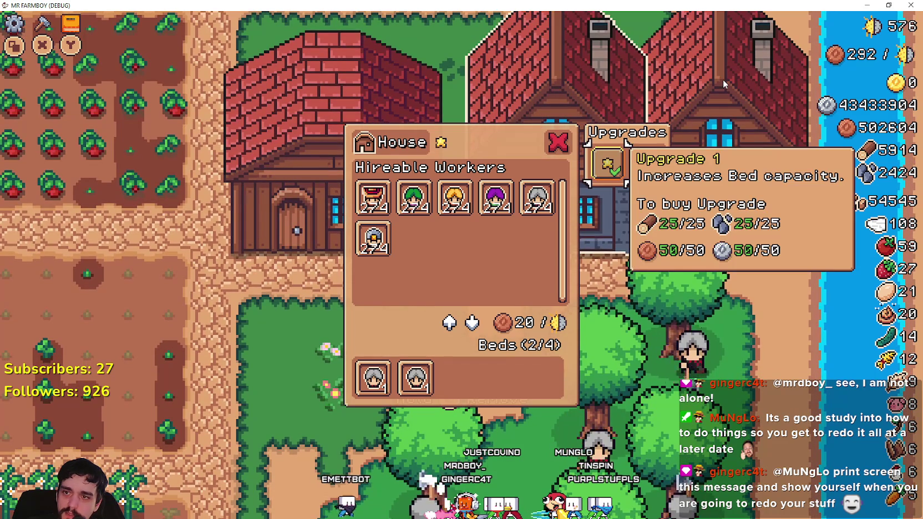
key(d)
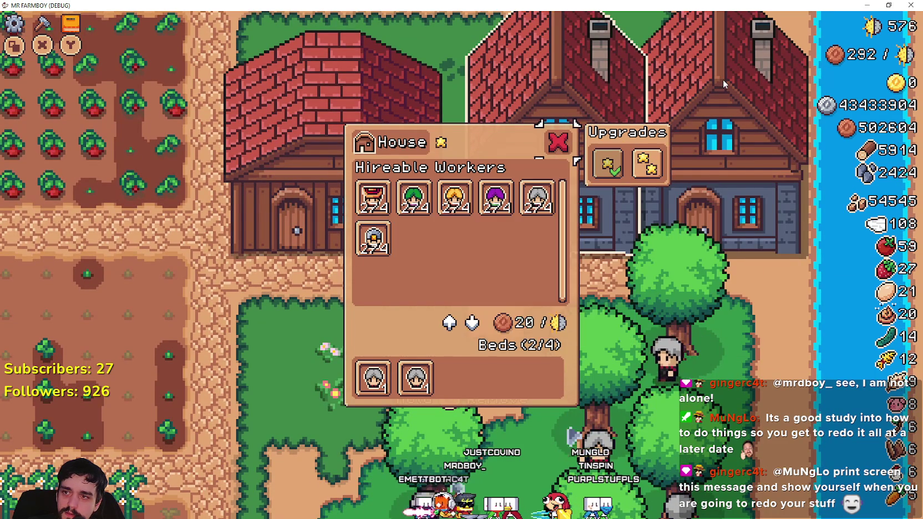
key(d)
key(a)
key(a)
key(a)
key(a)
key(a)
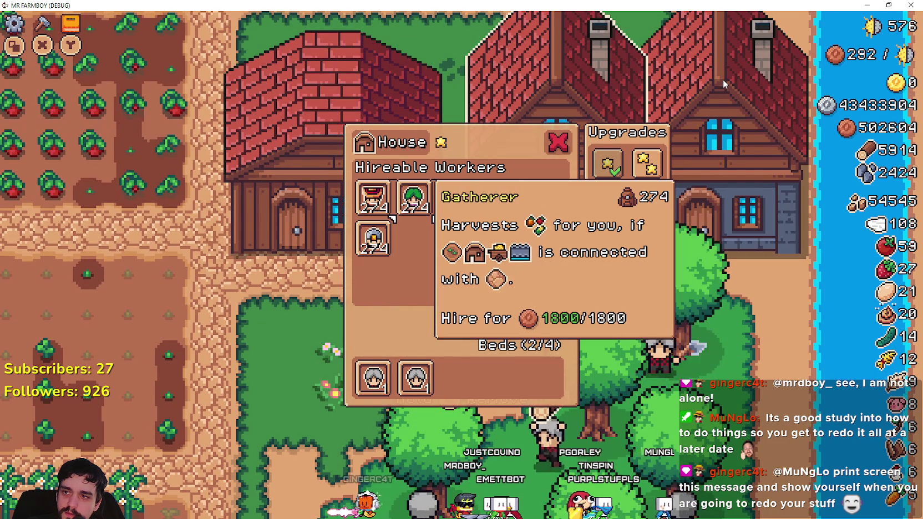
key(s)
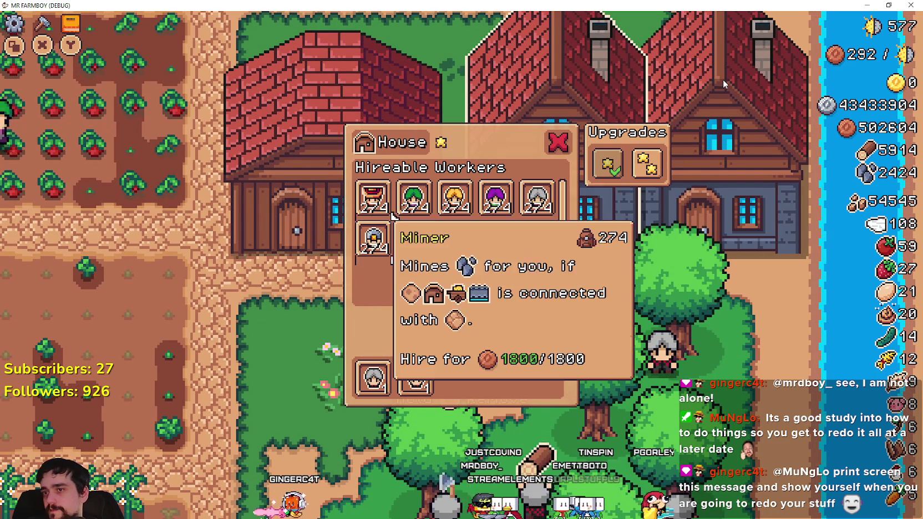
key(s)
key(w)
key(w)
key(d)
key(d)
key(d)
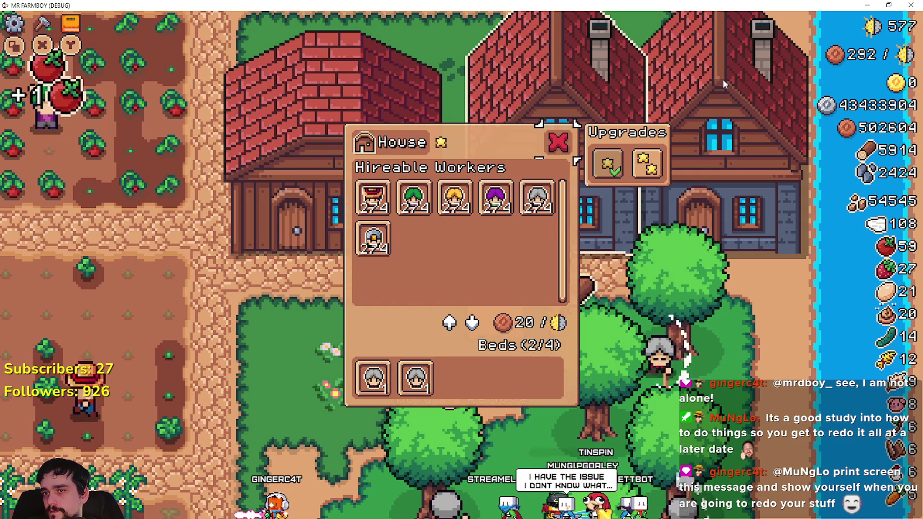
key(Escape)
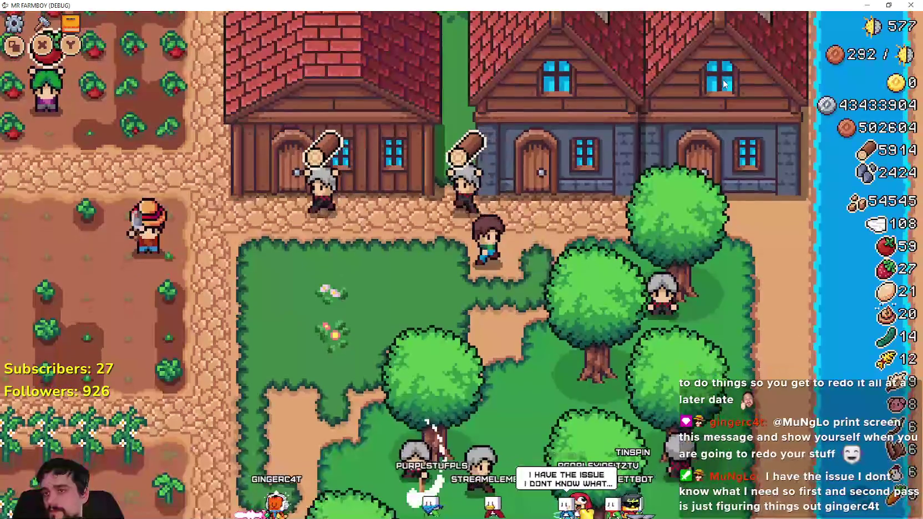
- Reopen the House panel and cycle focus through Forester, Miner, Carrier, Rancher and Upgrade 1 tooltips
key(e)
key(s)
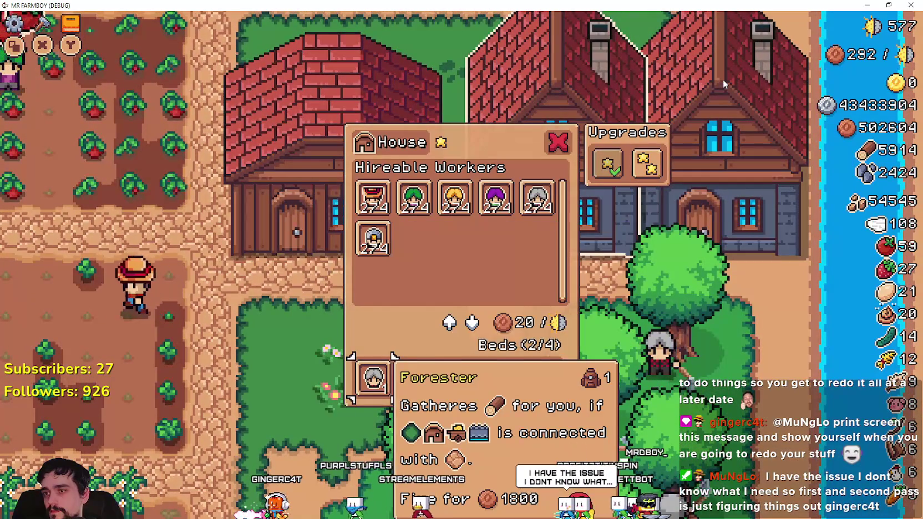
key(w)
key(s)
key(w)
key(w)
key(d)
key(d)
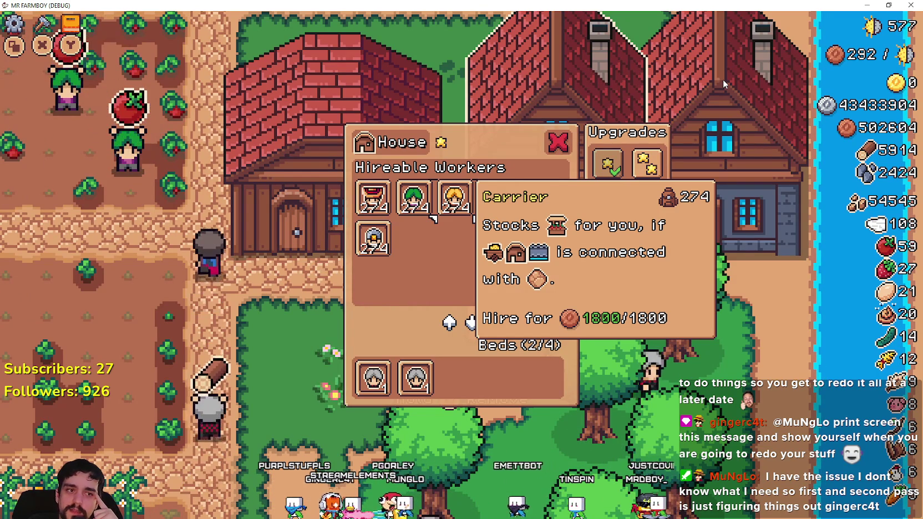
key(d)
key(d)
key(d)
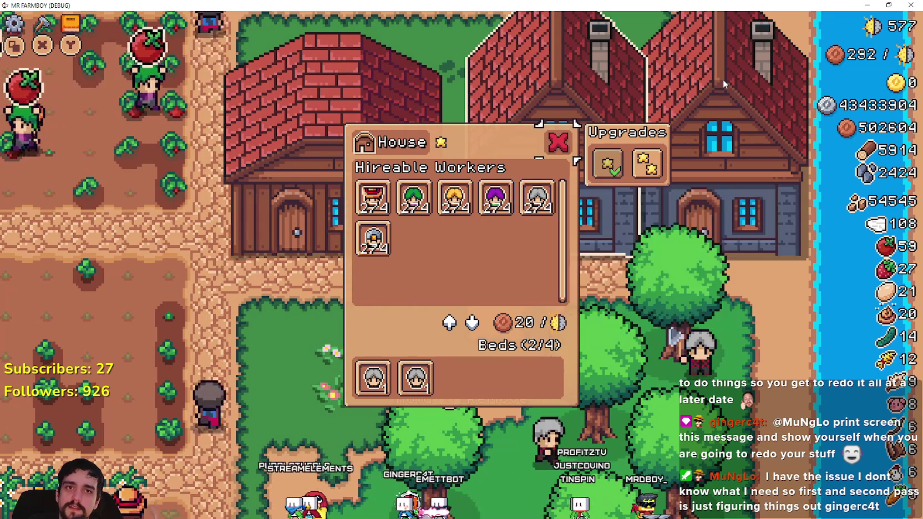
key(a)
key(d)
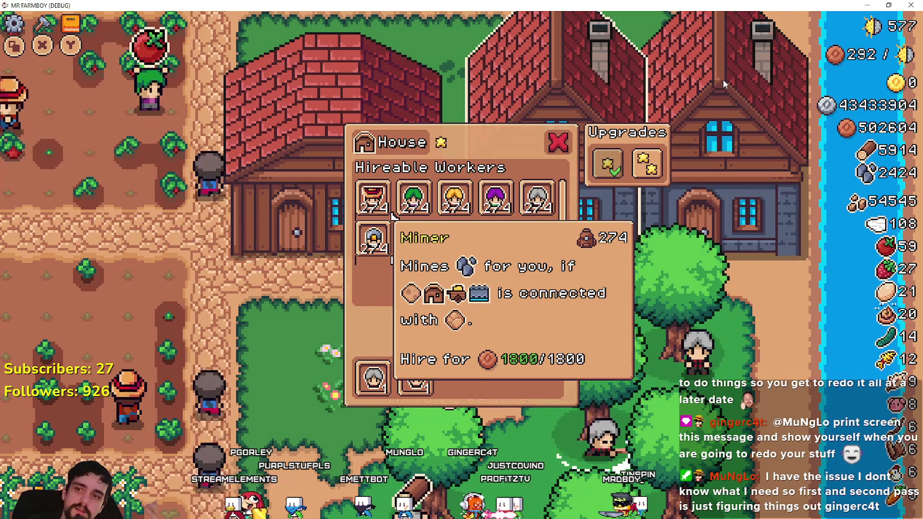
key(a)
key(a)
key(a)
key(d)
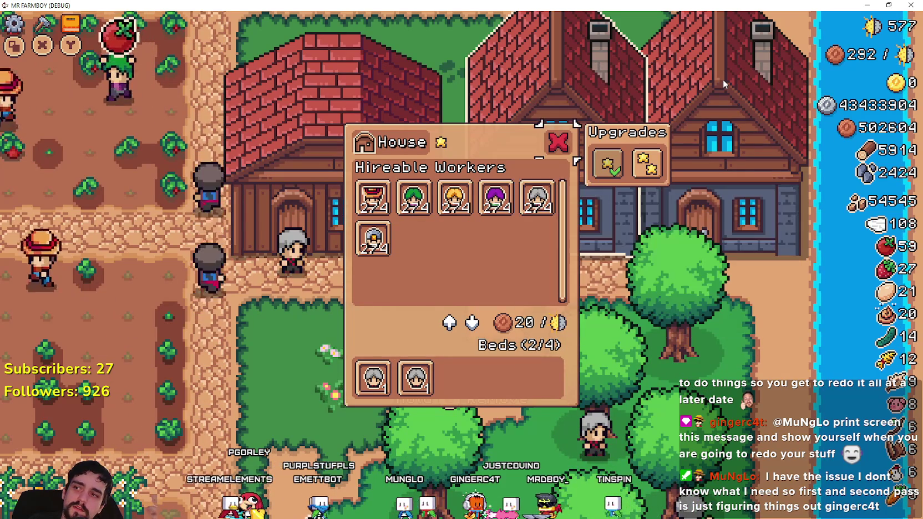
- Recheck the Forester and Rancher tooltips, close the panel, and open the left house's House panel
mouse_move(607, 164)
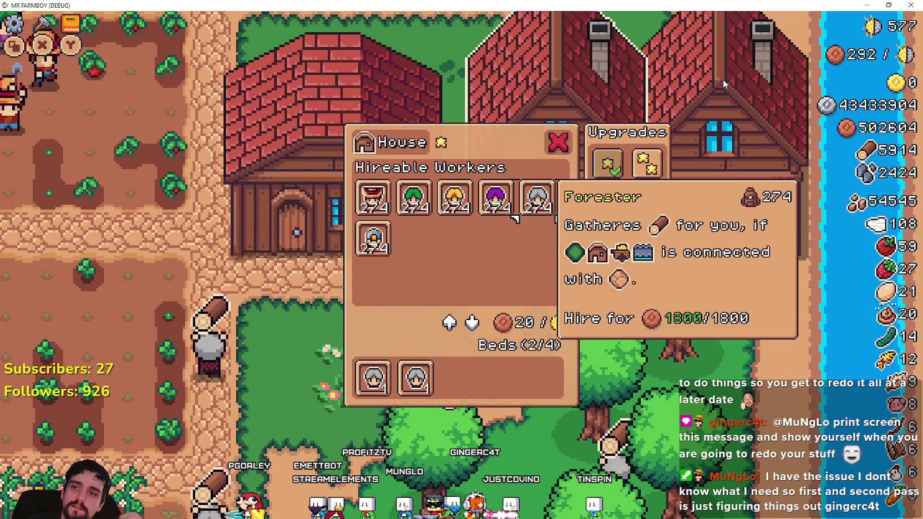
mouse_move(474, 219)
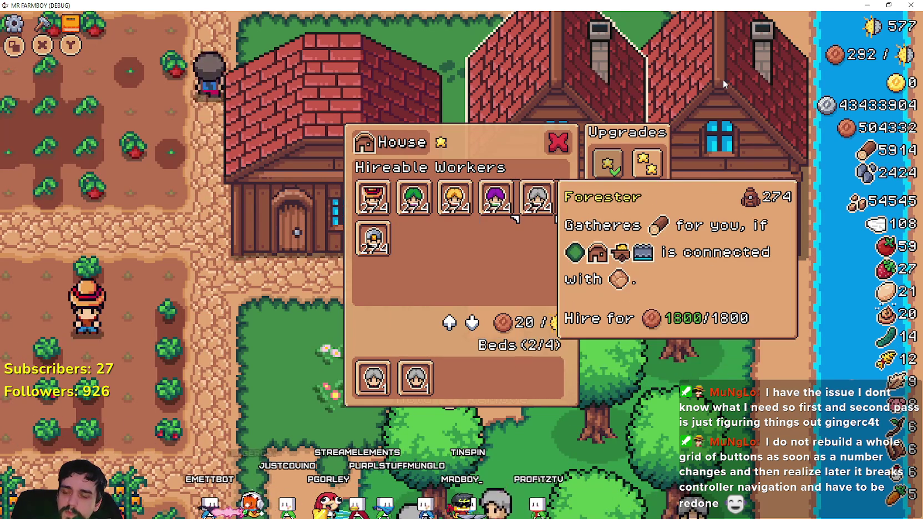
key(Up)
key(Left)
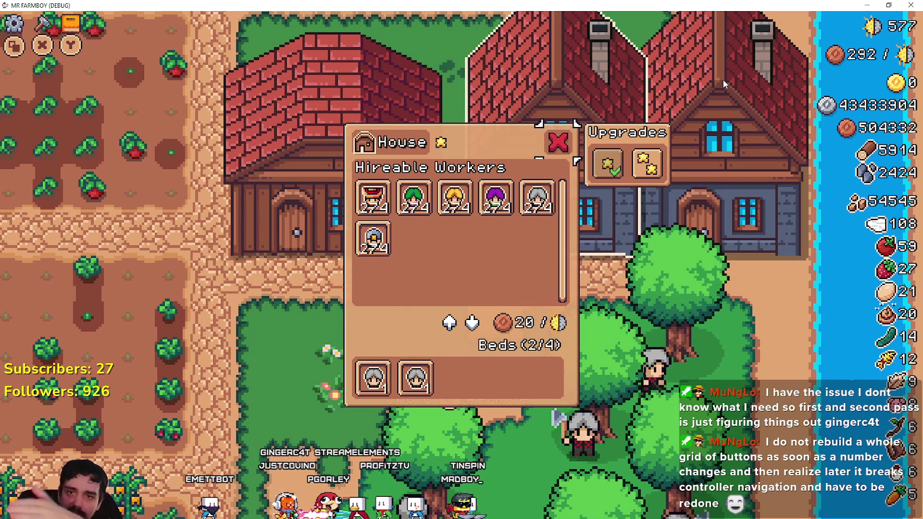
key(Down)
key(Left)
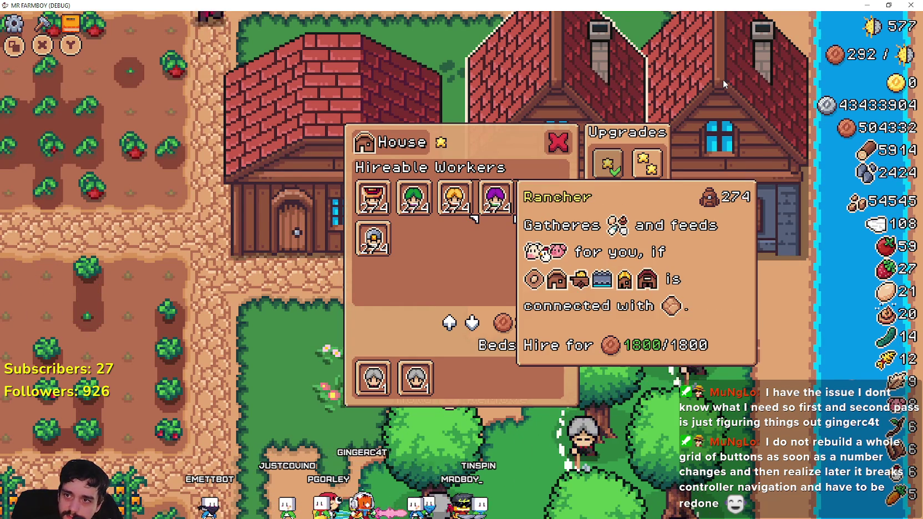
key(Up)
key(Escape)
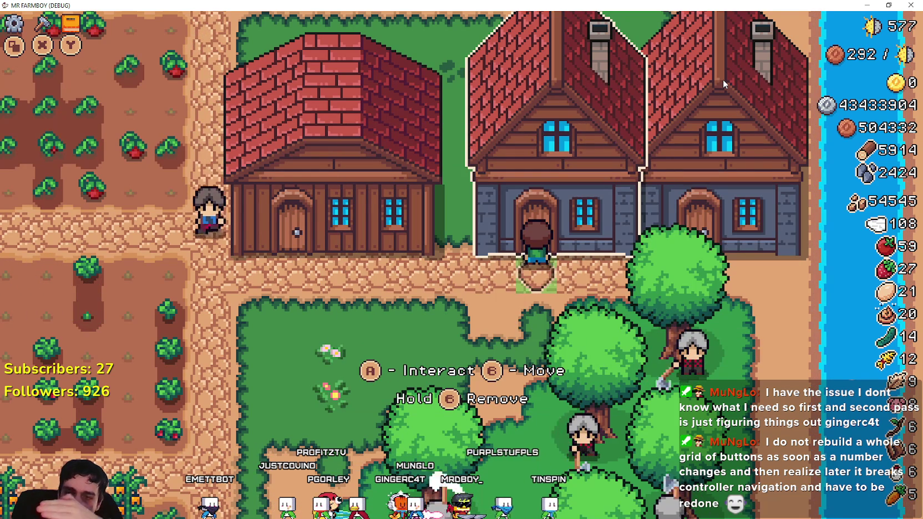
key(Left)
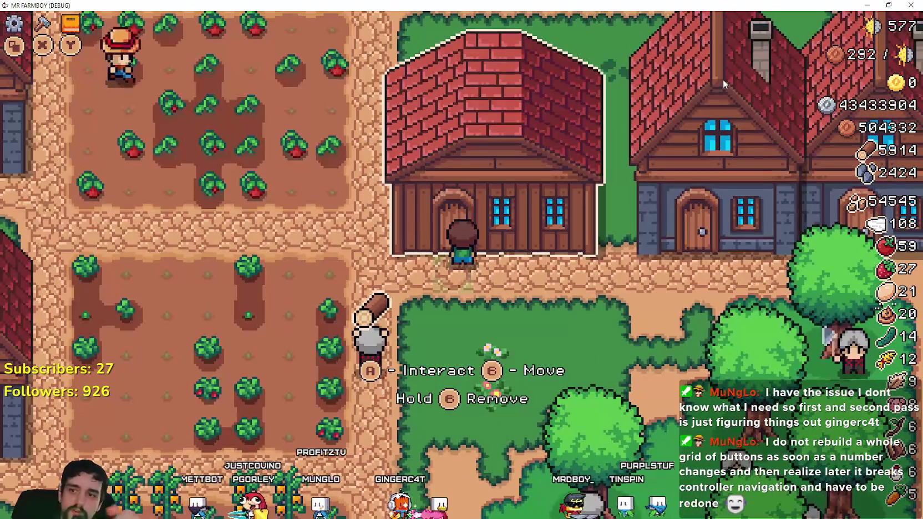
key(e)
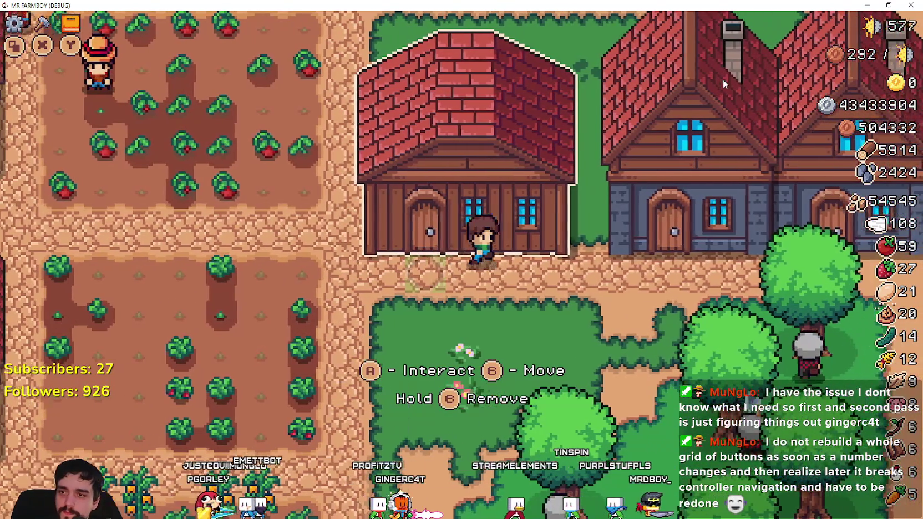
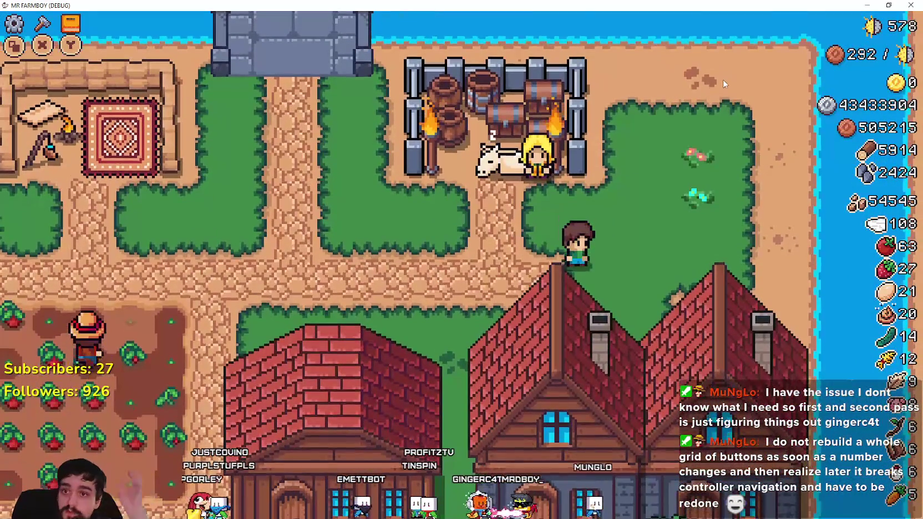
- Walk the farmer into the tomato field and harvest ripe tomatoes, raising the count to 66
key(a)
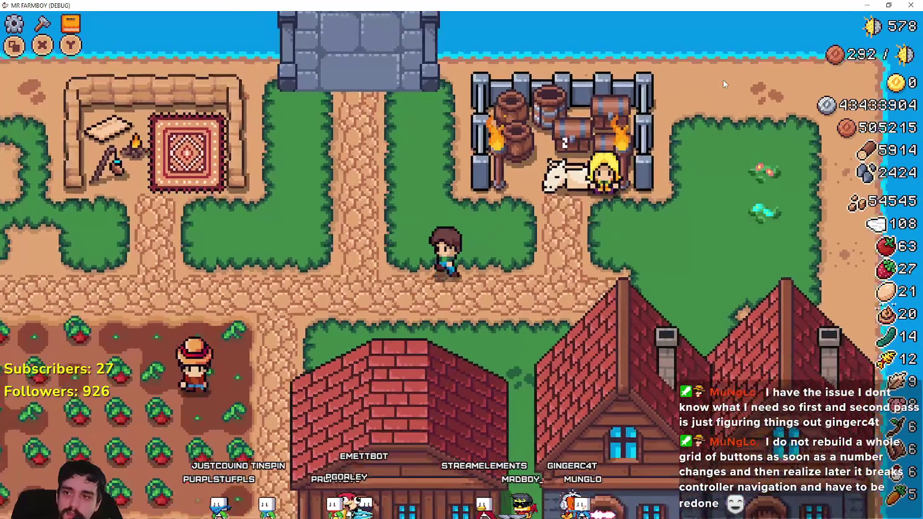
key(a)
key(s)
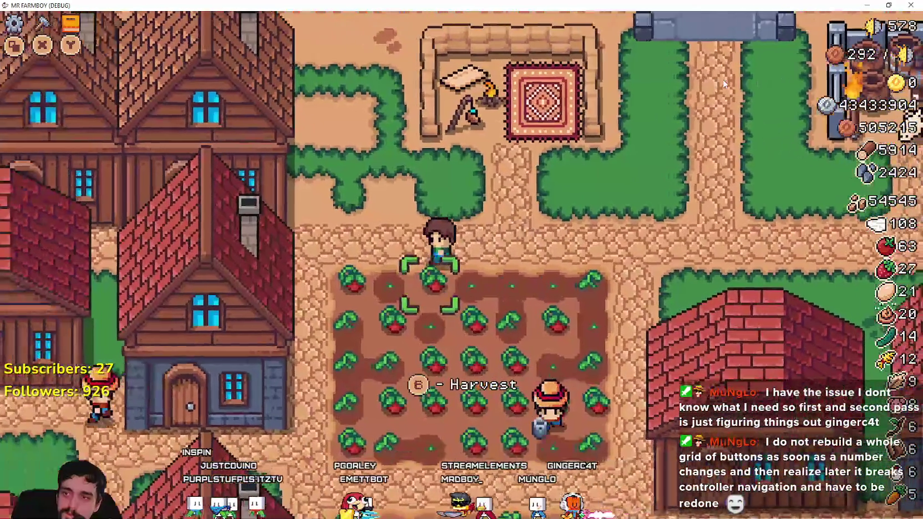
key(e)
key(a)
key(e)
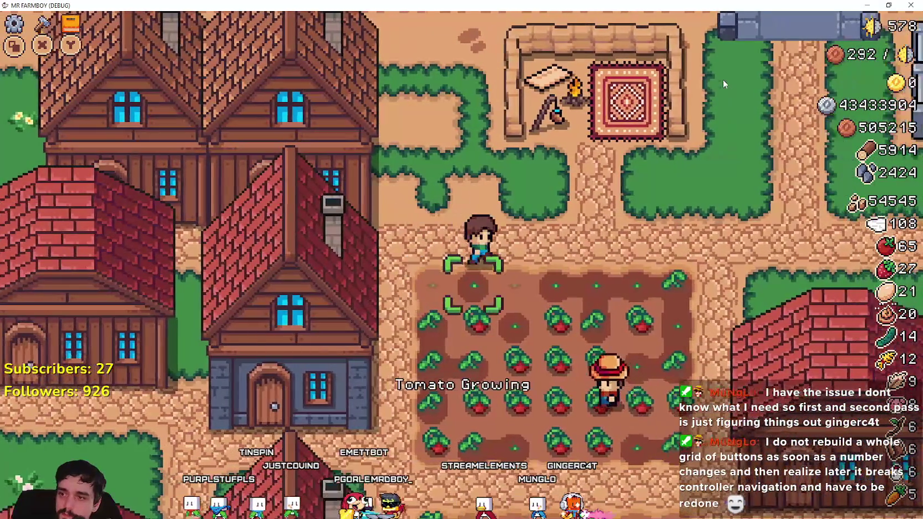
key(s)
key(e)
key(s)
- Leave the field toward the house, toggle the Crafting panel, and walk down past the house
key(d)
key(s)
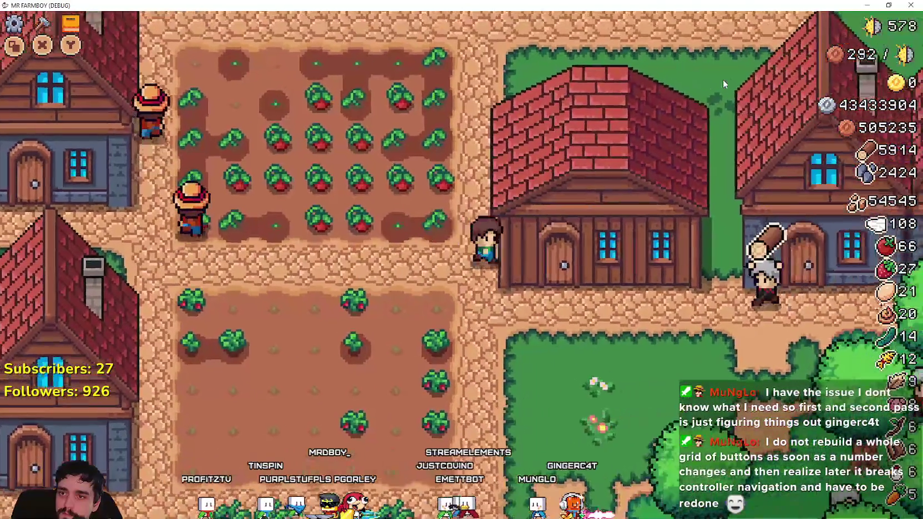
key(w)
key(c)
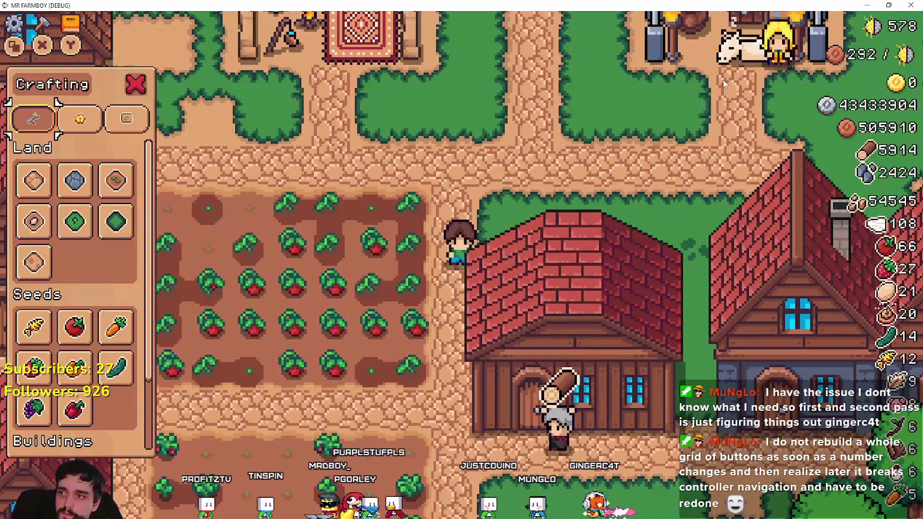
key(s)
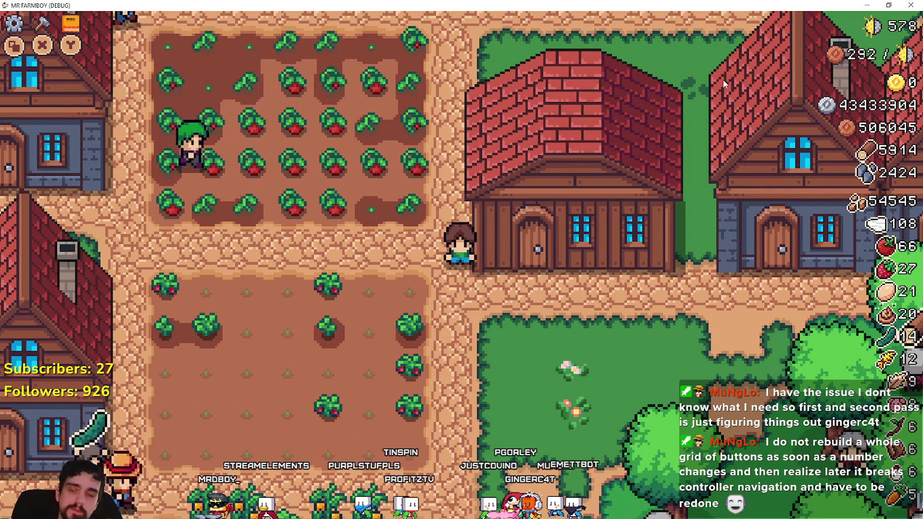
- Walk the farmer to the warehouse and open its inventory
key(s)
key(d)
key(e)
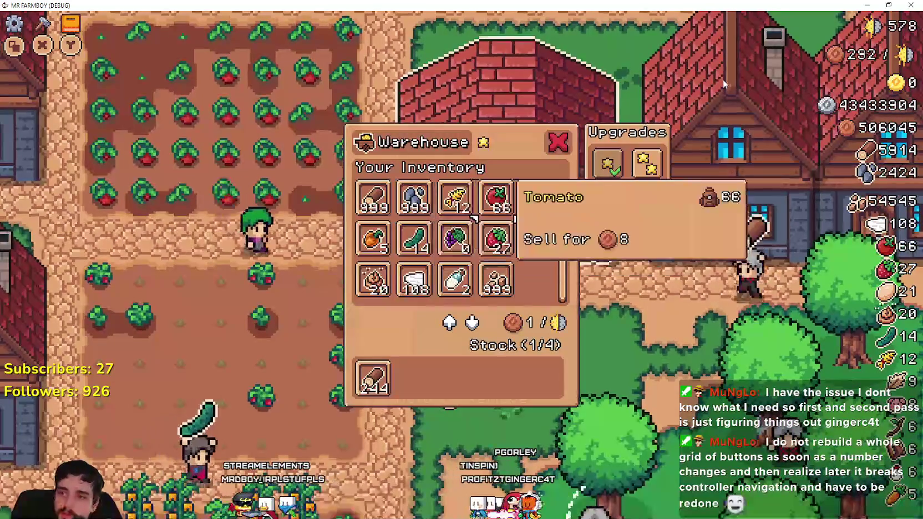
- Browse the warehouse items toward Carrot, then close the inventory and cycle panels to Advancements
key(d)
key(s)
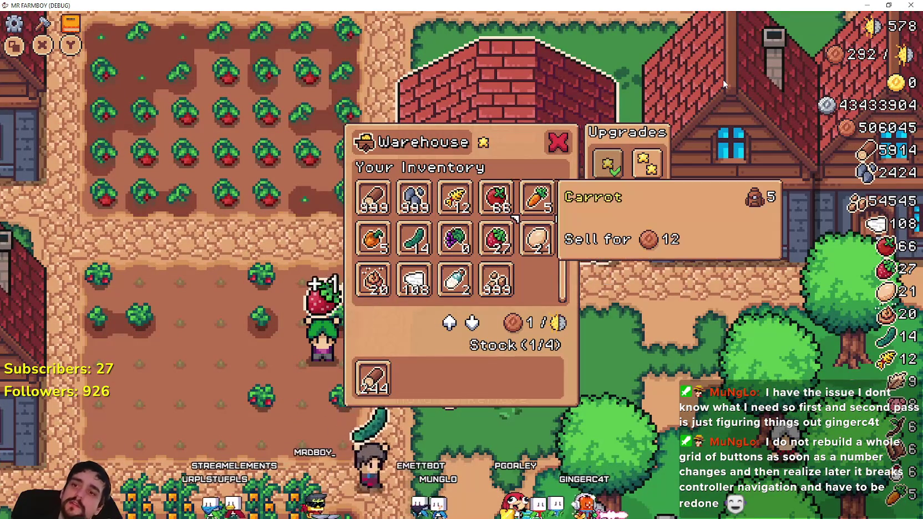
key(a)
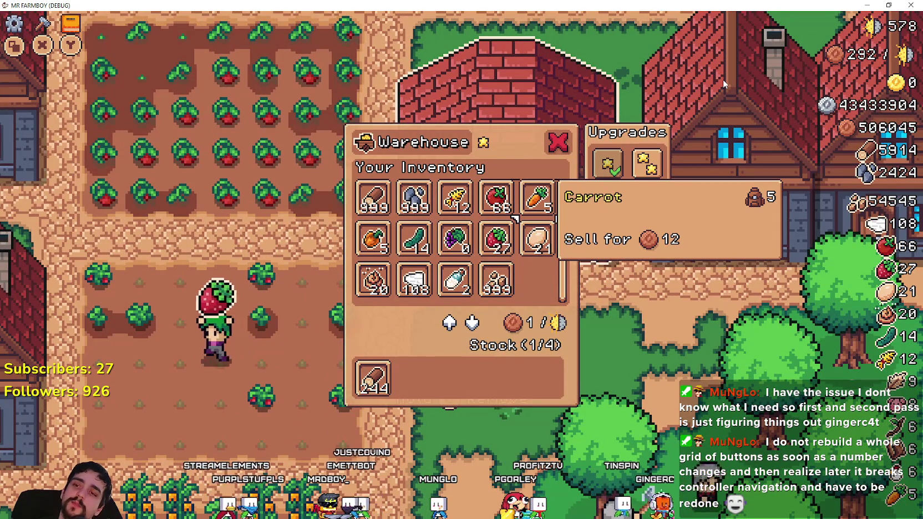
key(a)
key(s)
key(s)
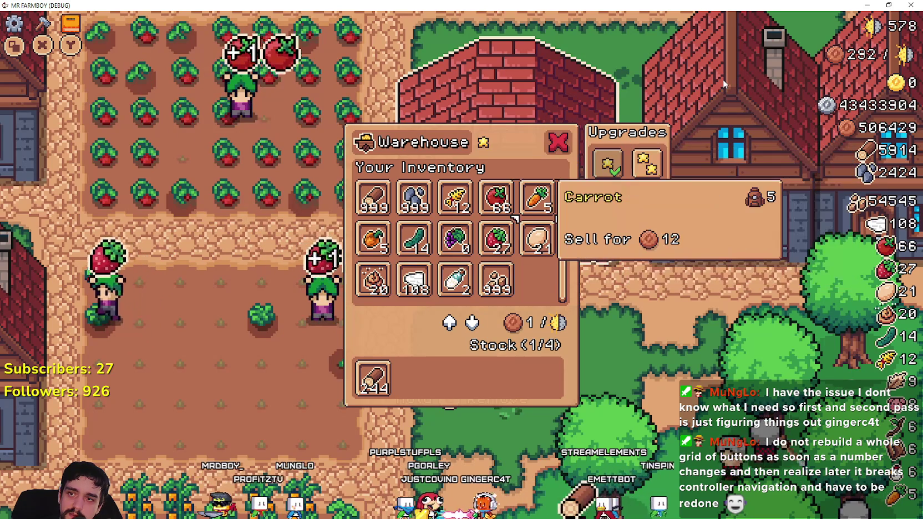
key(Escape)
key(Tab)
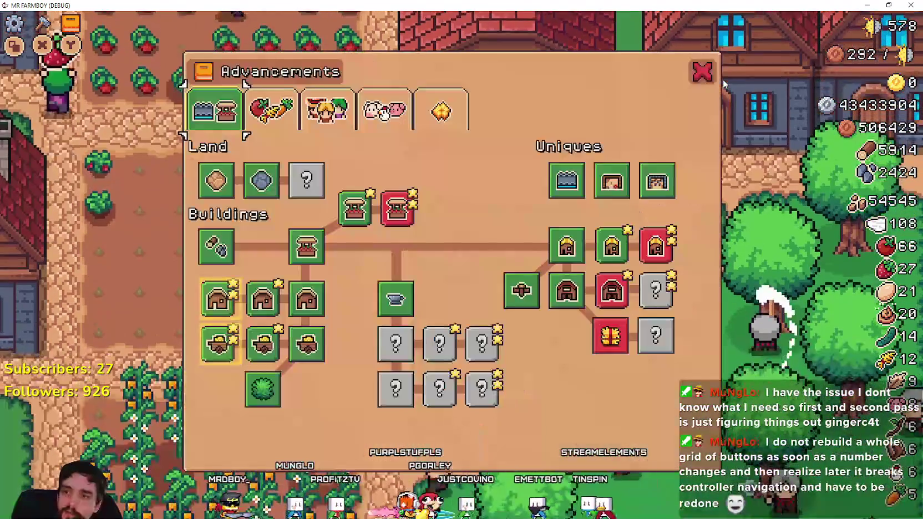
- Go from the pause menu back to the title screen and load Save 2
key(Escape)
key(c)
key(Tab)
key(Escape)
key(Escape)
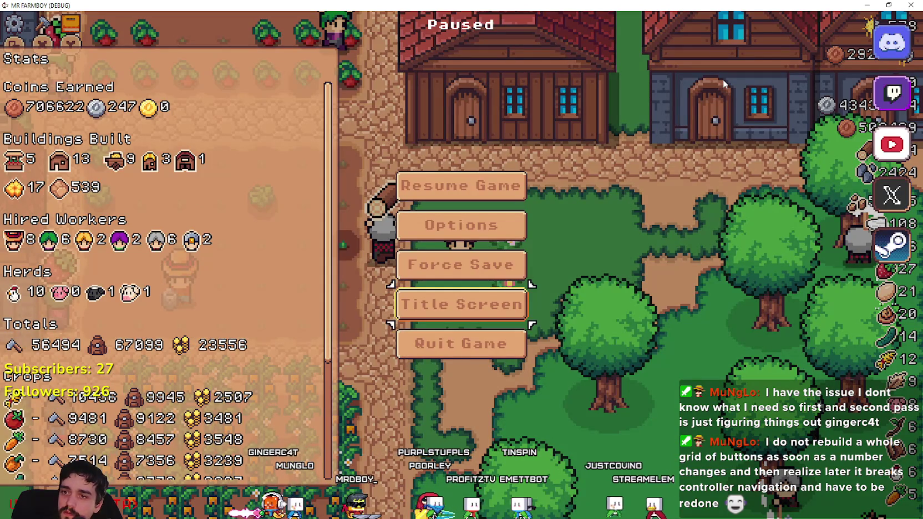
key(Return)
key(Return)
key(Return)
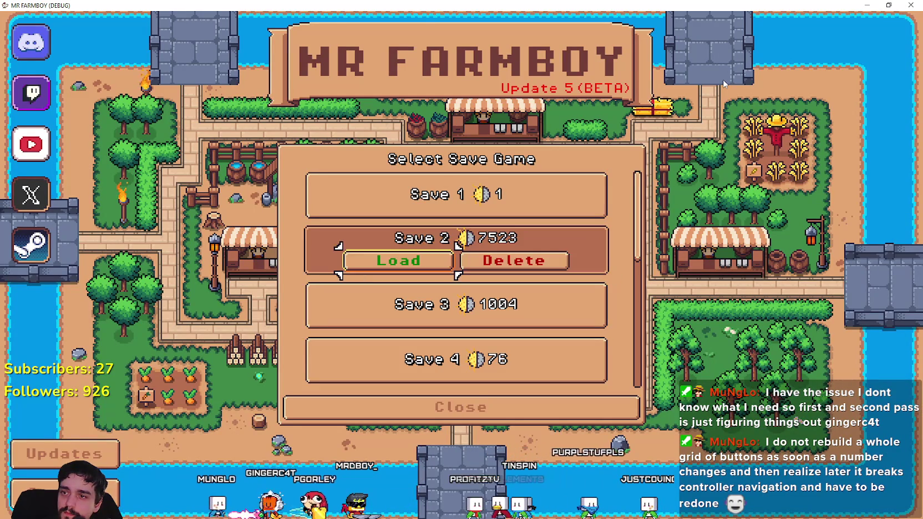
key(Return)
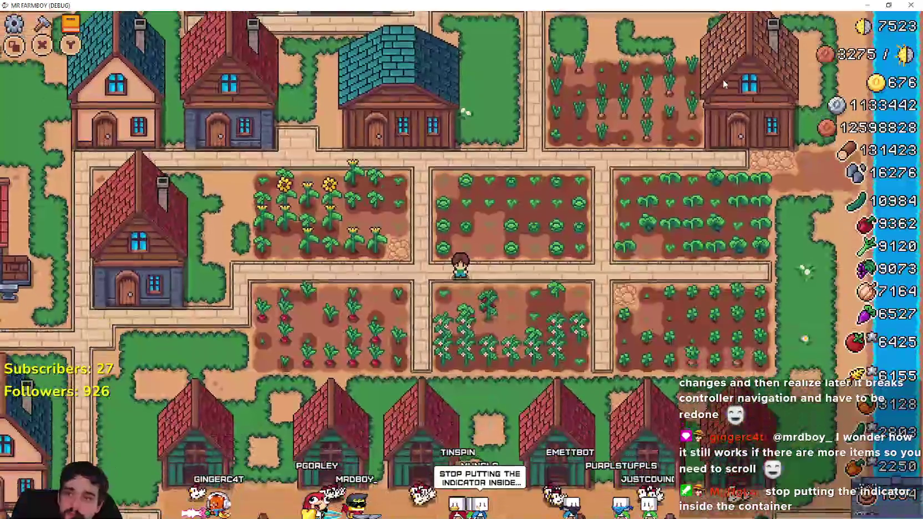
- Open the Warehouse inventory, then turn on clip_contents for the ScrollContainer in Godot
key(e)
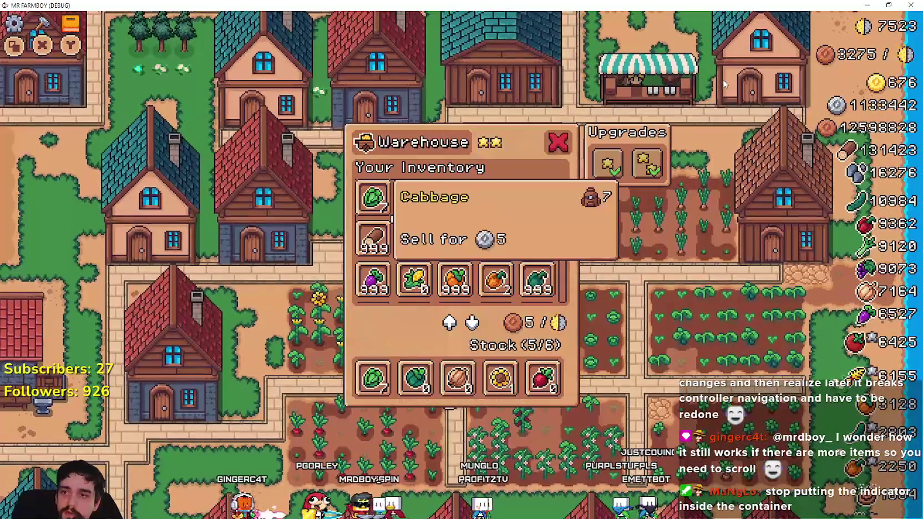
key(Right)
key(Right)
key(Right)
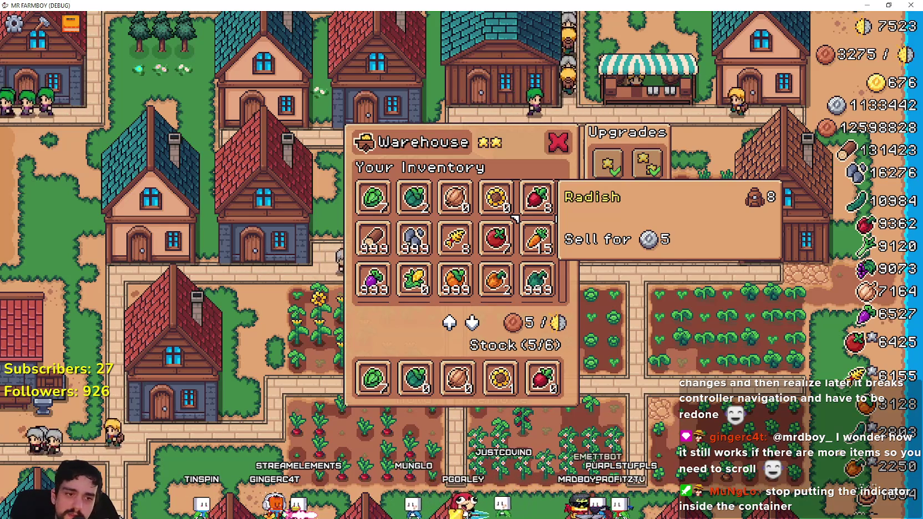
key(alt+Tab)
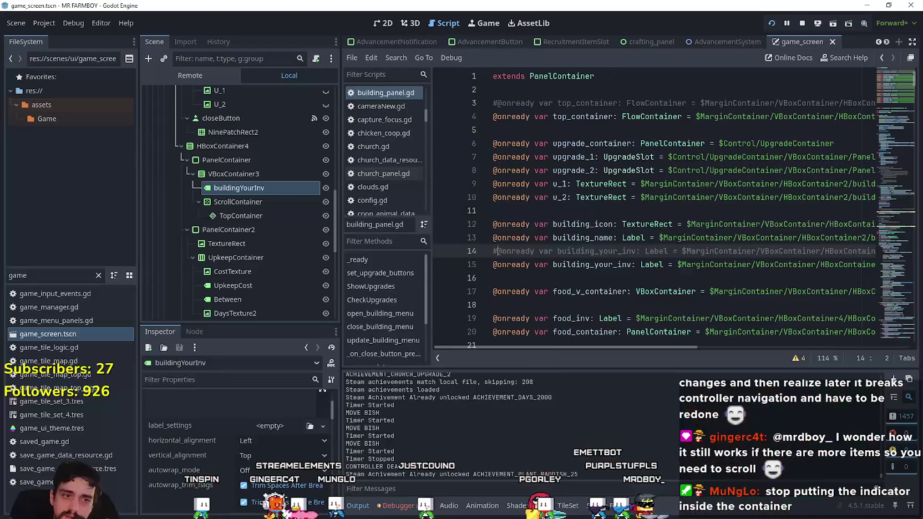
click(285, 205)
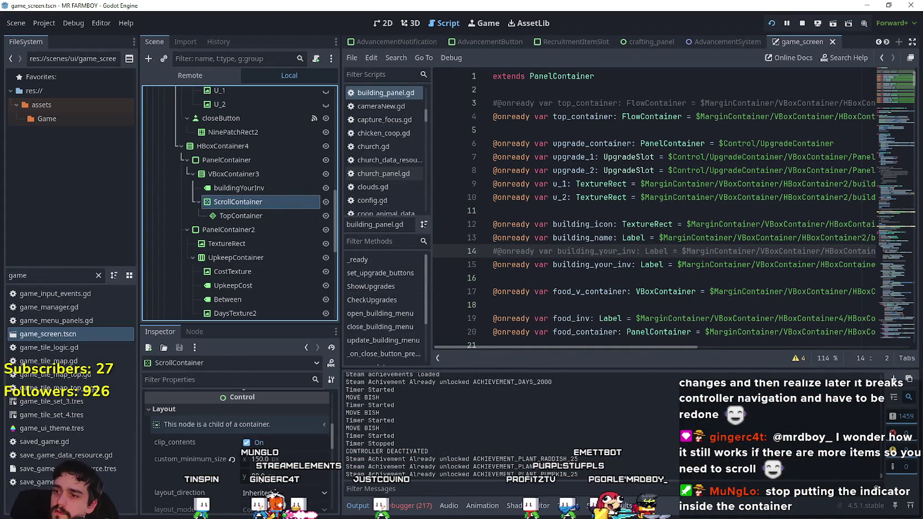
click(261, 444)
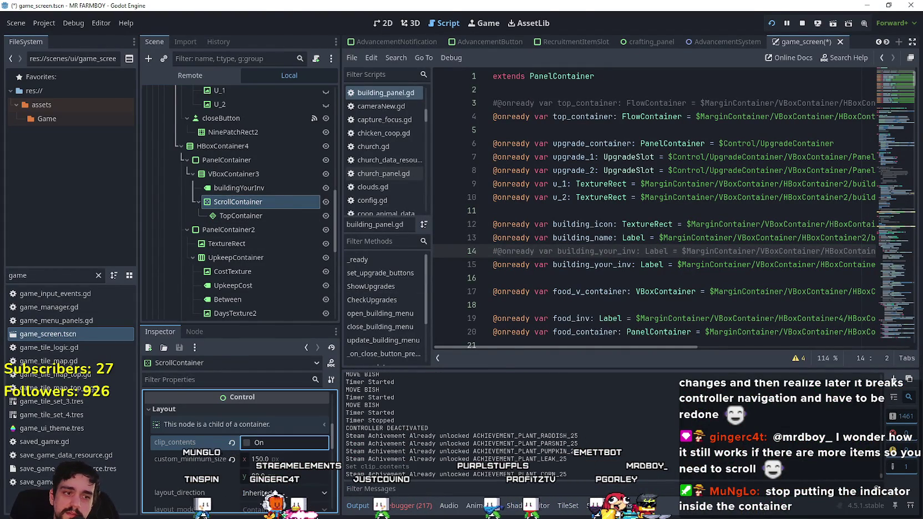
- In the game, move down the inventory grid from Radish past Leek to Red Pepper to test scrolling
key(alt+Tab)
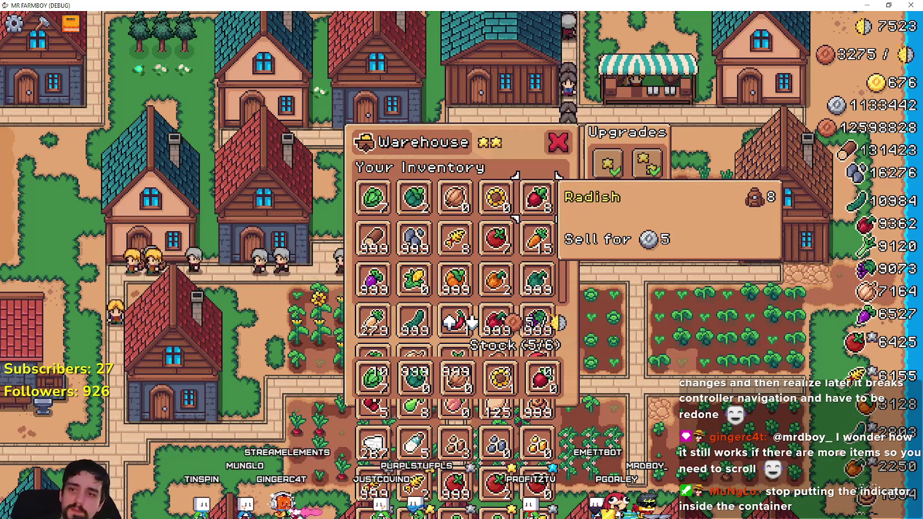
key(Down)
key(Down)
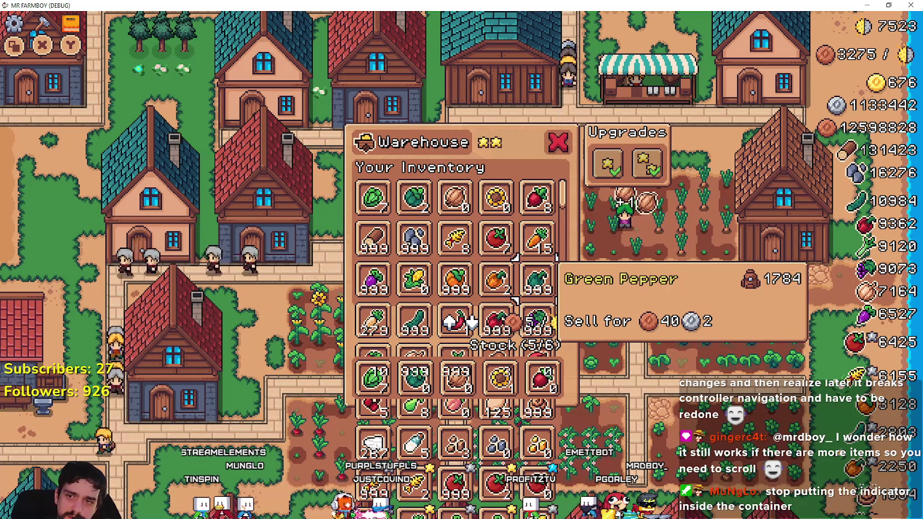
key(Up)
key(Up)
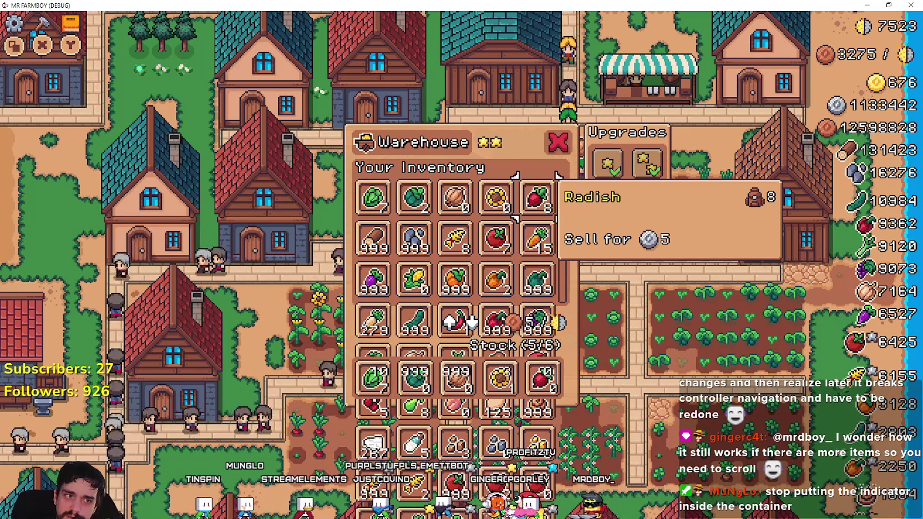
key(Left)
key(Left)
key(Left)
key(Down)
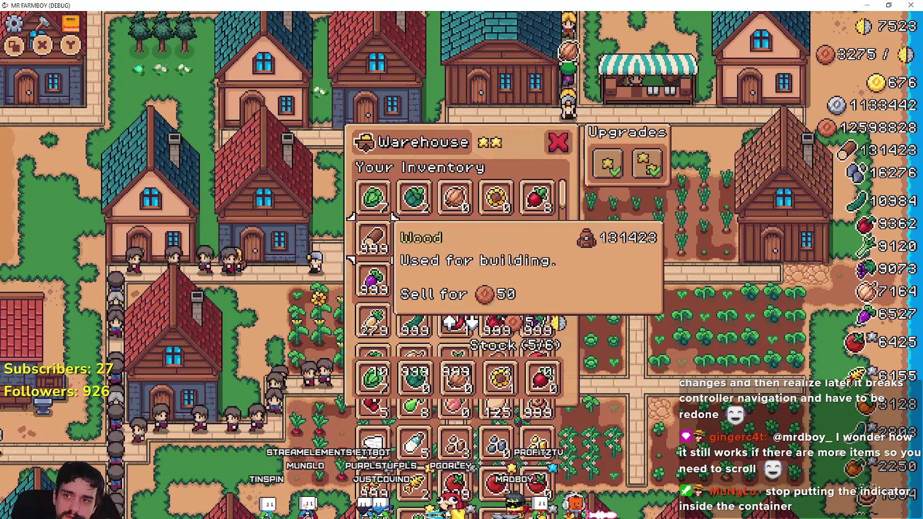
key(Down)
key(Down)
key(Down)
key(Right)
key(Right)
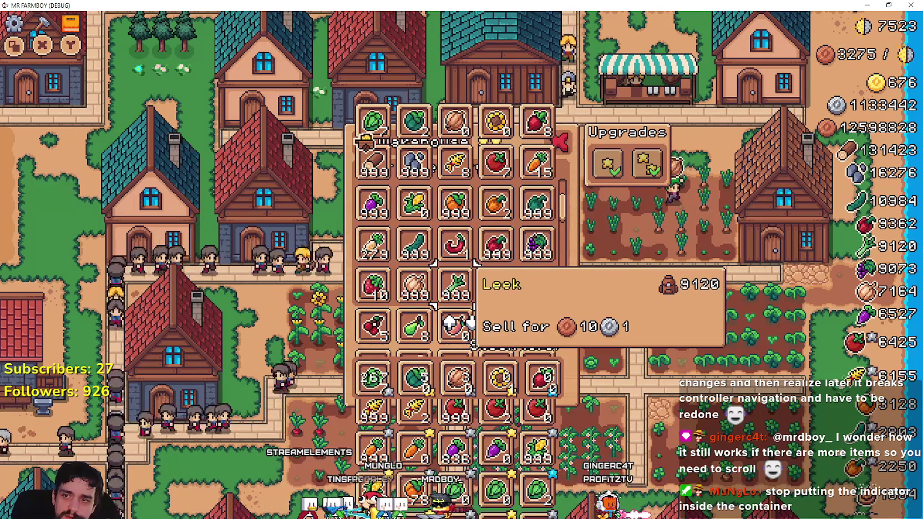
key(Down)
key(Down)
key(Right)
key(Down)
key(Down)
key(Down)
key(Down)
key(Down)
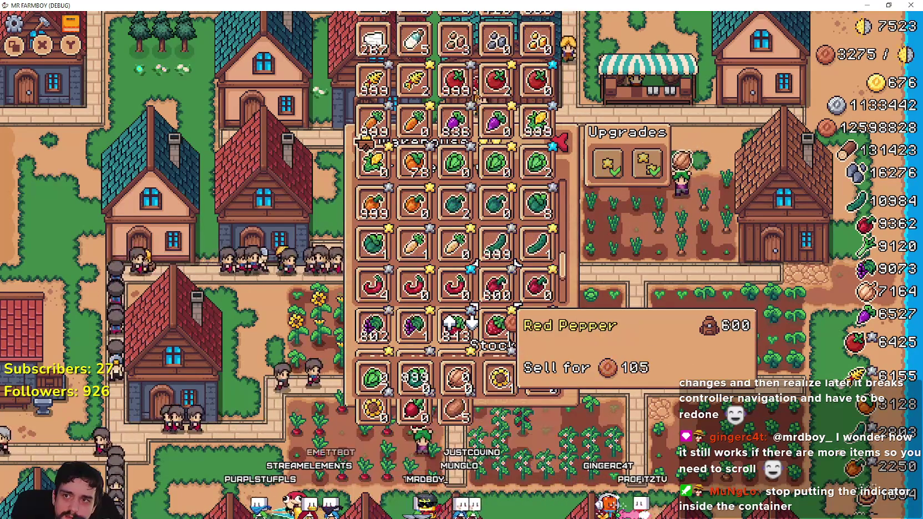
key(Down)
- Step through Garlic, Wool and Silver Nugget up to Tomato to check the grid scrolling
key(Left)
key(Left)
key(Left)
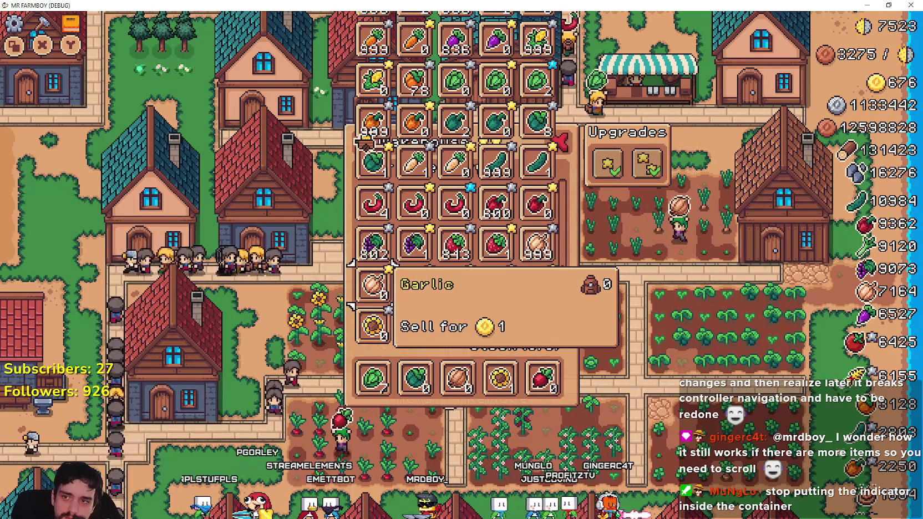
key(Up)
key(Up)
key(Up)
key(Up)
key(Up)
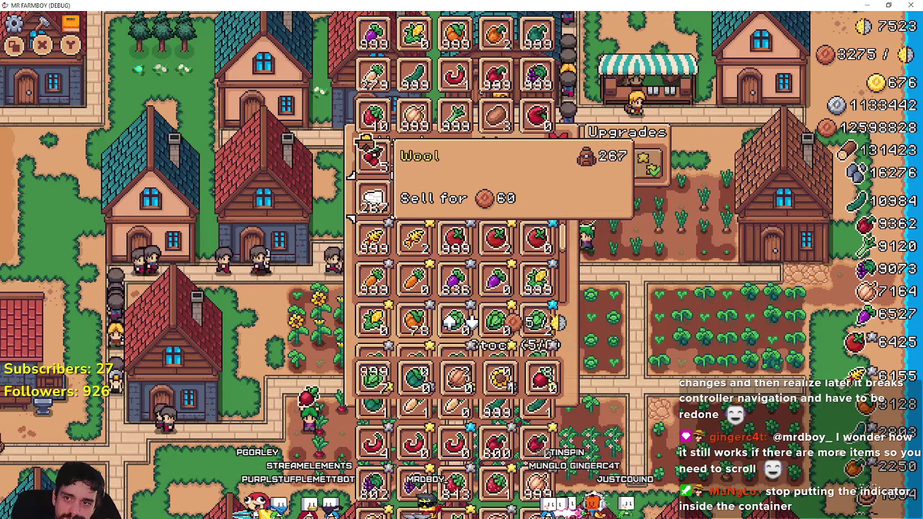
key(Up)
key(Up)
key(Right)
key(Up)
key(Up)
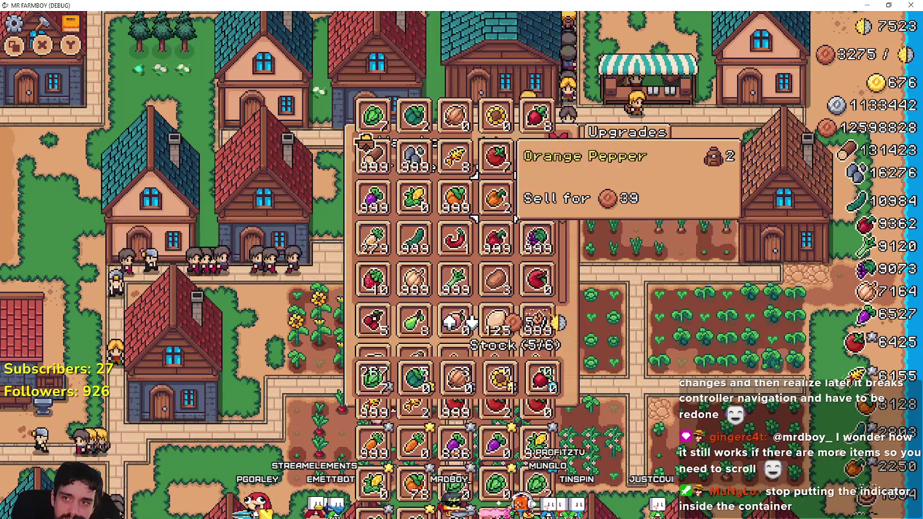
key(Down)
key(Right)
key(Down)
key(Left)
key(Down)
key(Down)
key(Down)
key(Down)
key(Down)
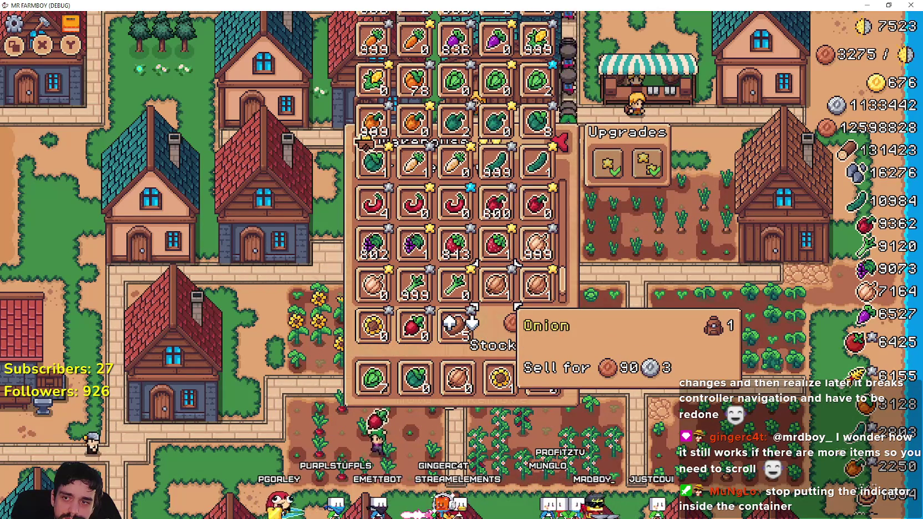
key(Up)
key(Up)
key(Up)
key(Up)
key(Up)
key(Up)
key(Up)
key(Up)
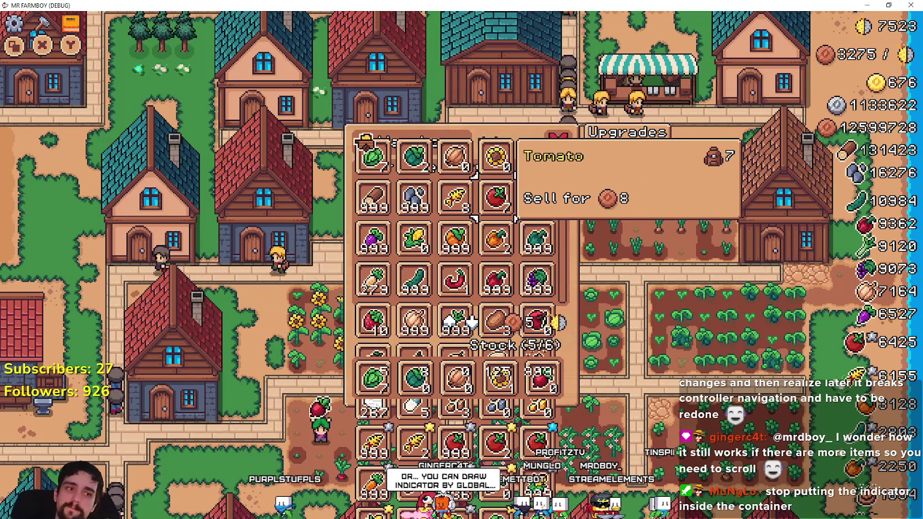
key(alt+Tab)
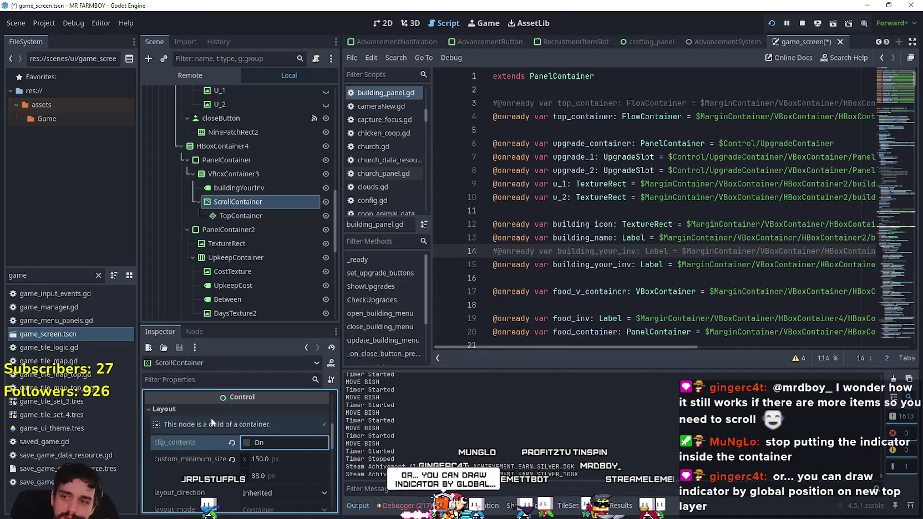
- Set the ScrollContainer's clip_children to Clip + Draw and check the result in the game
scroll(241, 447, down, 10)
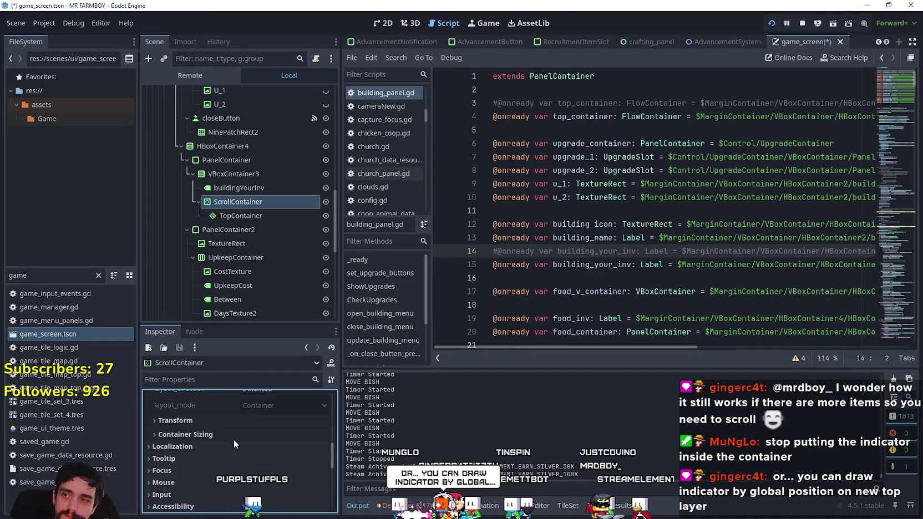
scroll(231, 436, down, 5)
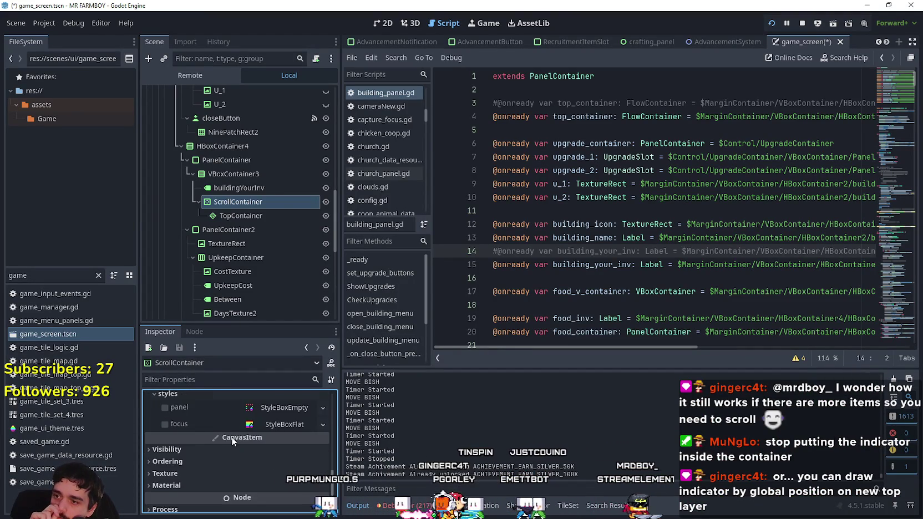
scroll(235, 431, up, 1)
click(235, 431)
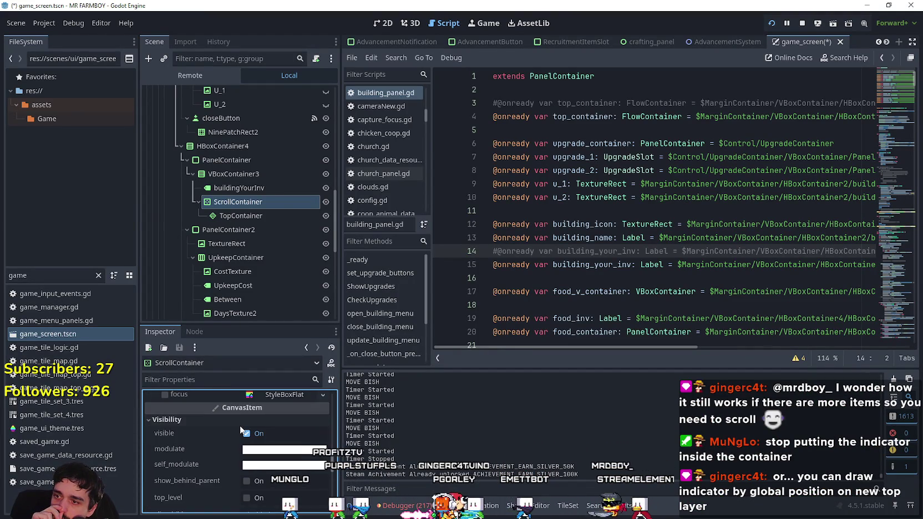
scroll(235, 426, down, 2)
scroll(213, 460, down, 2)
click(303, 444)
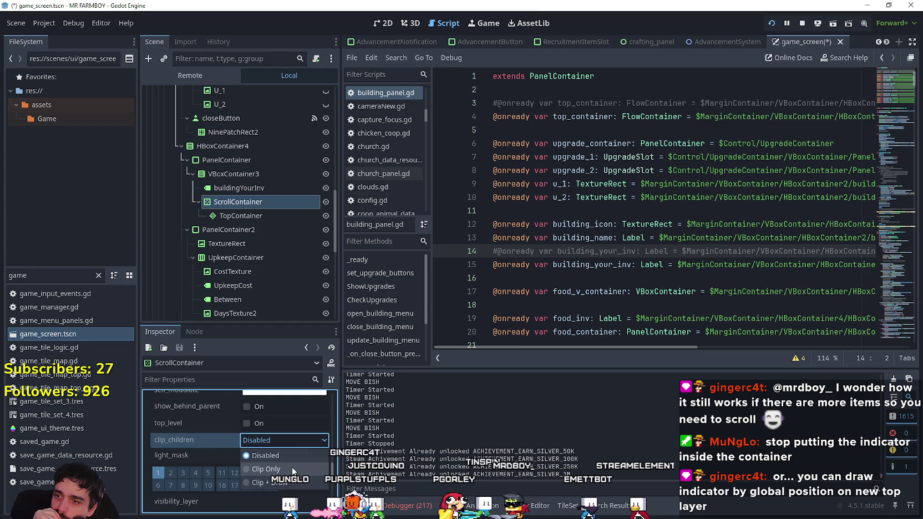
click(289, 482)
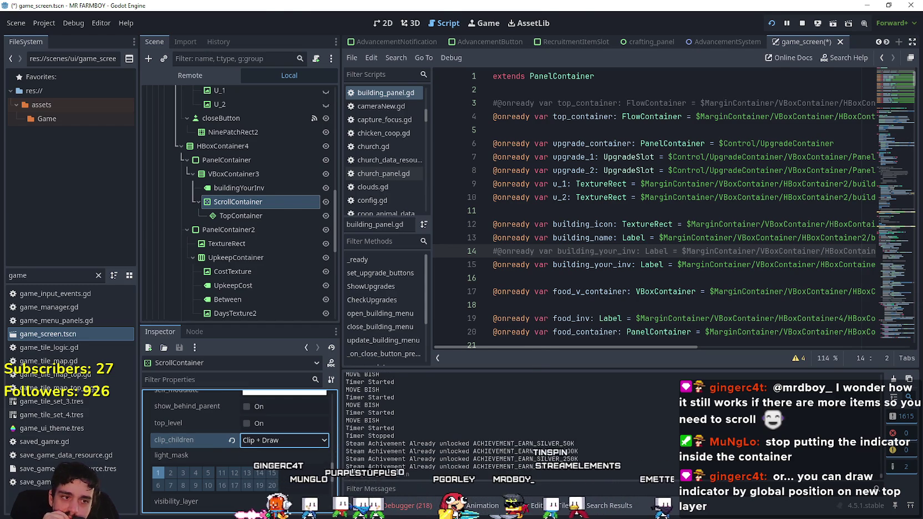
key(alt+Tab)
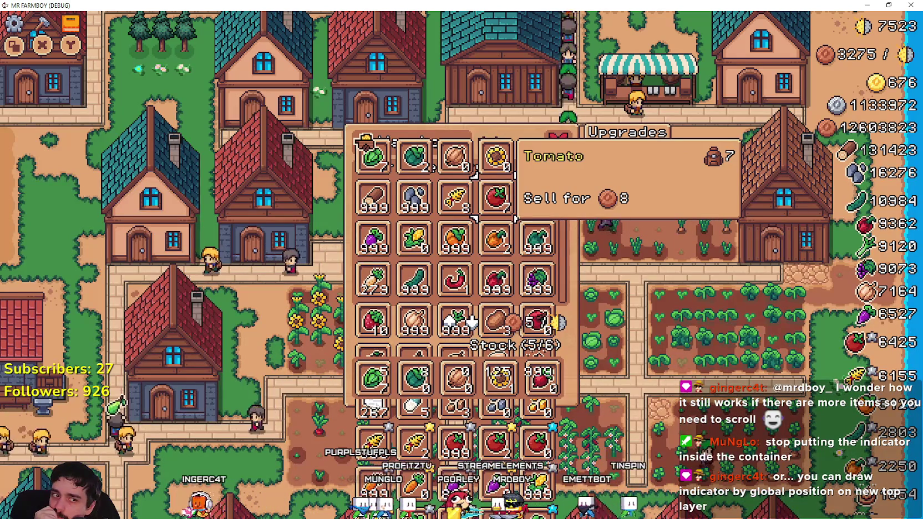
key(alt+Tab)
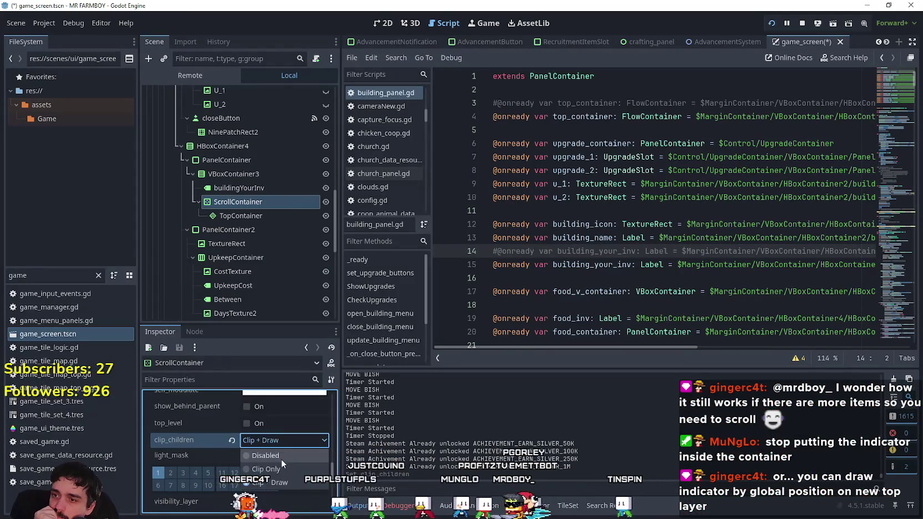
- Switch clip_children to Clip Only, check the game, then reset it to Disabled
click(280, 469)
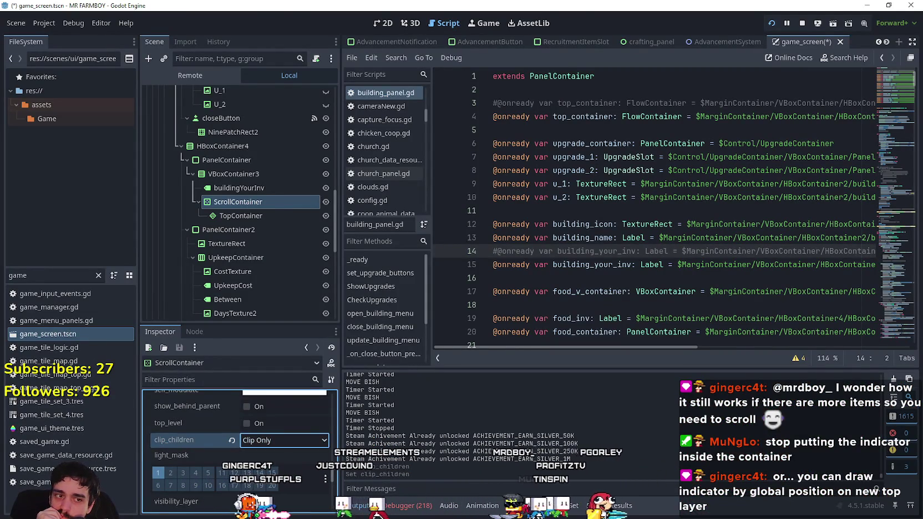
key(alt+Tab)
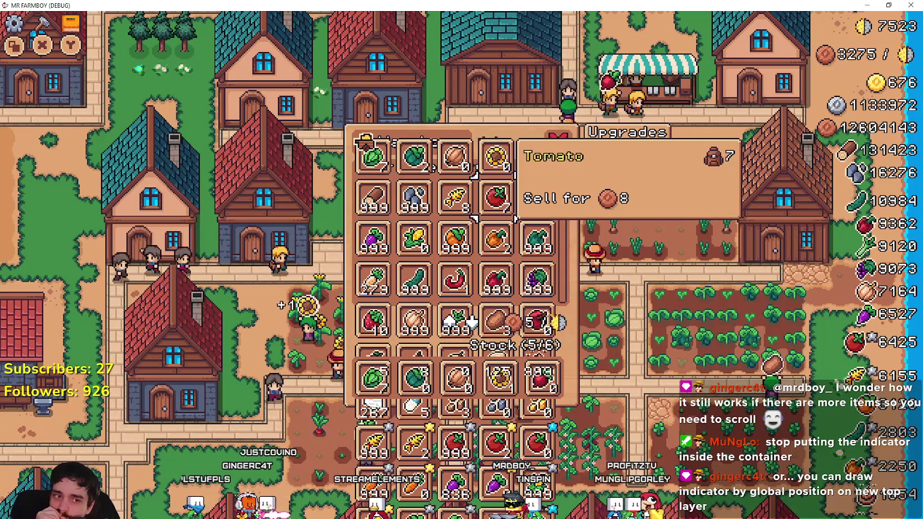
key(alt+Tab)
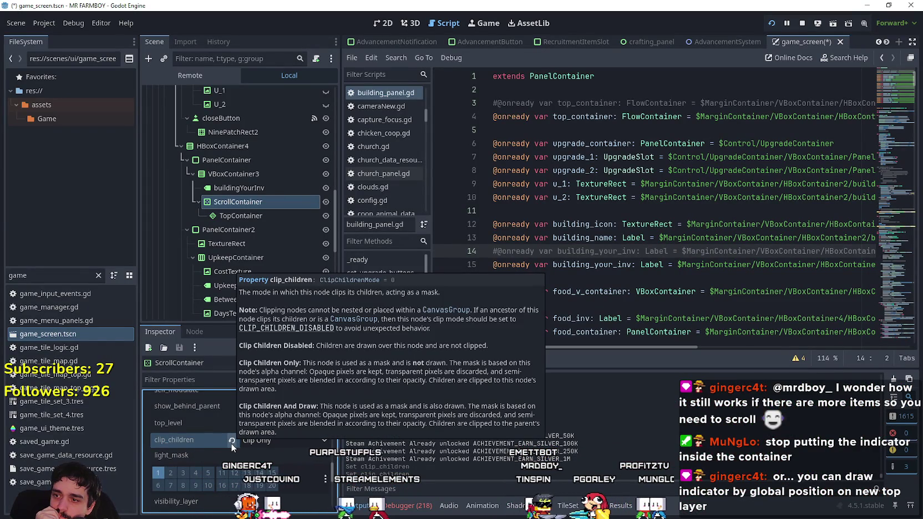
click(231, 440)
- Enable top_level on the ScrollContainer and check its effect in the game
scroll(284, 450, up, 1)
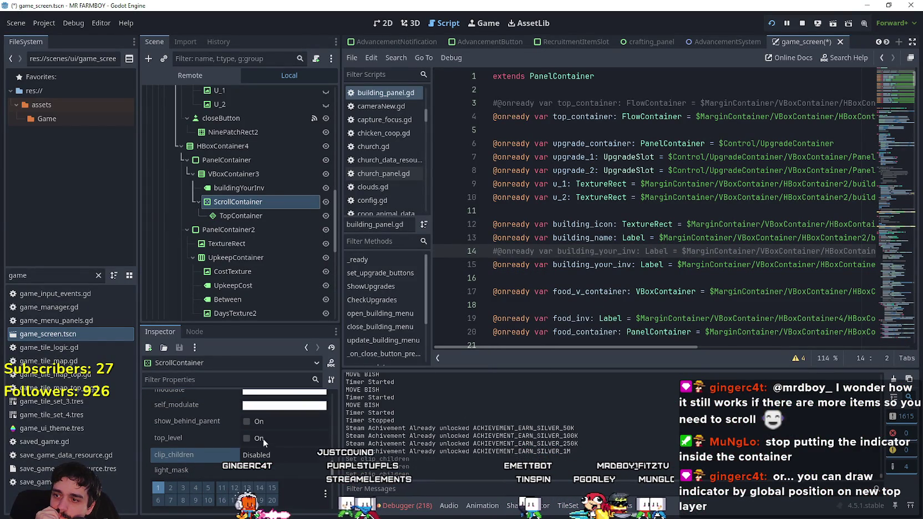
click(263, 438)
key(alt+Tab)
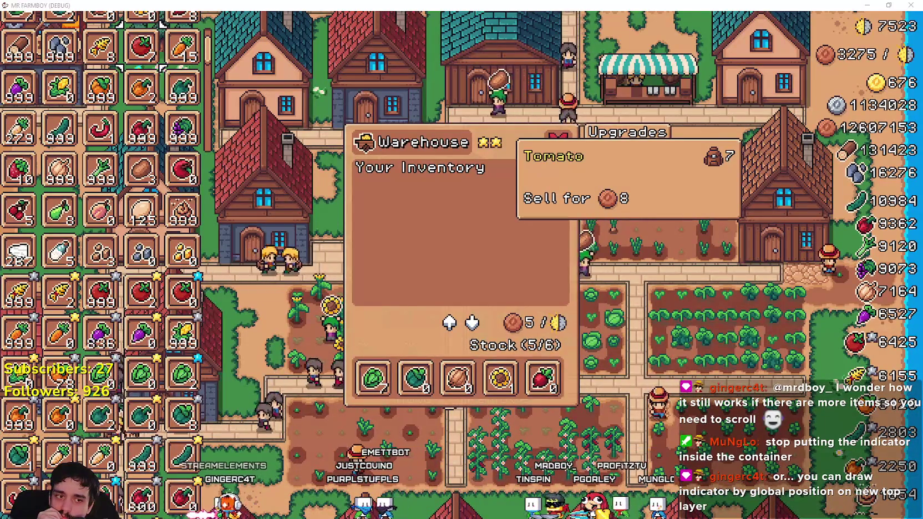
key(alt+Tab)
- Turn top_level off, enable show_behind_parent, and check the game again
click(257, 437)
click(258, 422)
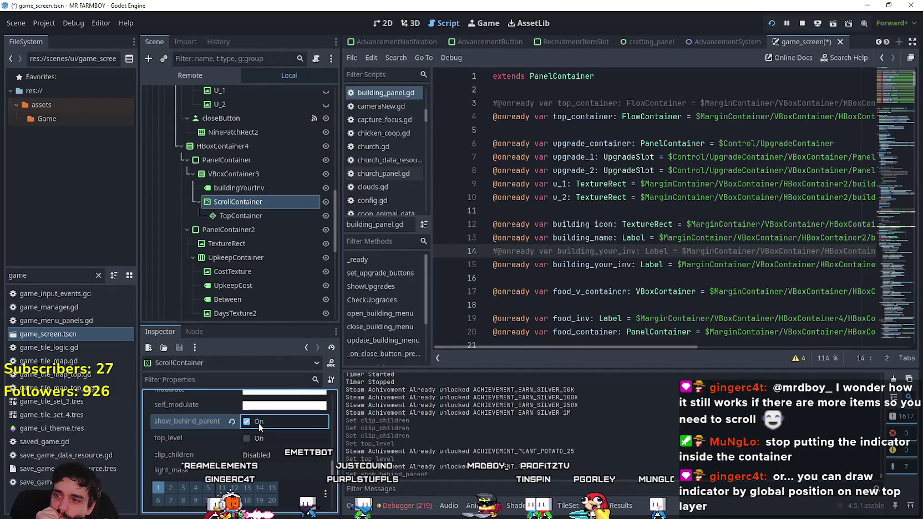
key(alt+Tab)
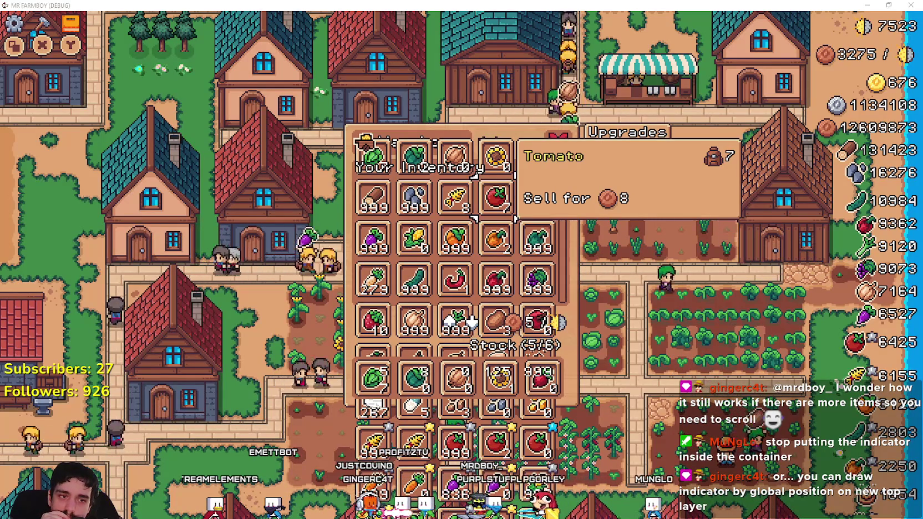
key(alt+Tab)
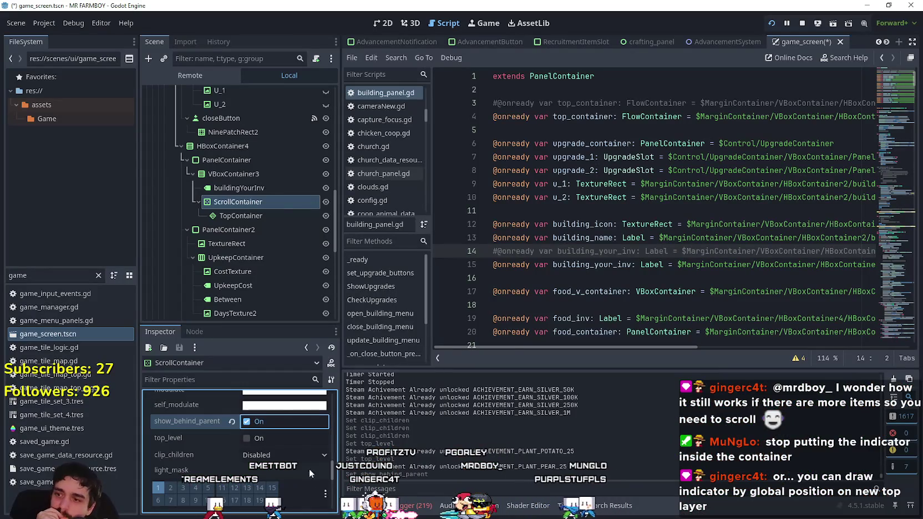
- Select the PanelContainer wrapping the inventory
scroll(250, 421, up, 10)
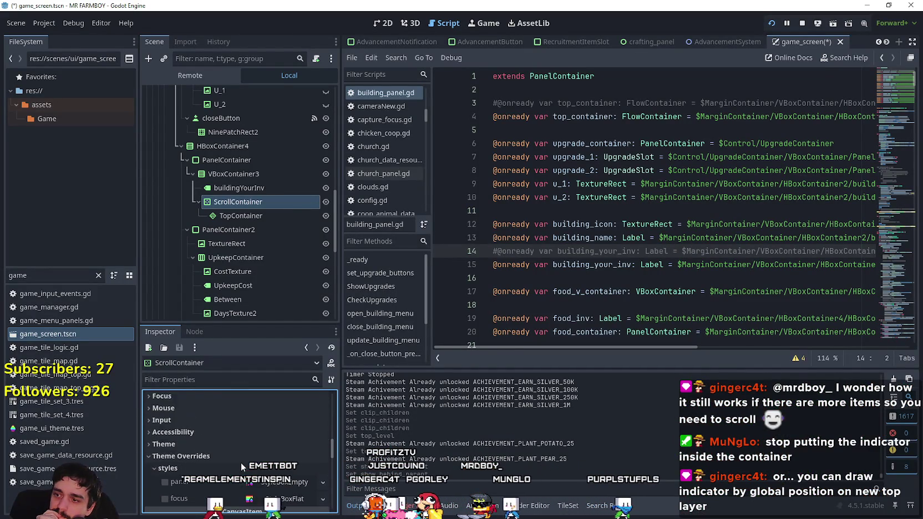
scroll(239, 462, up, 5)
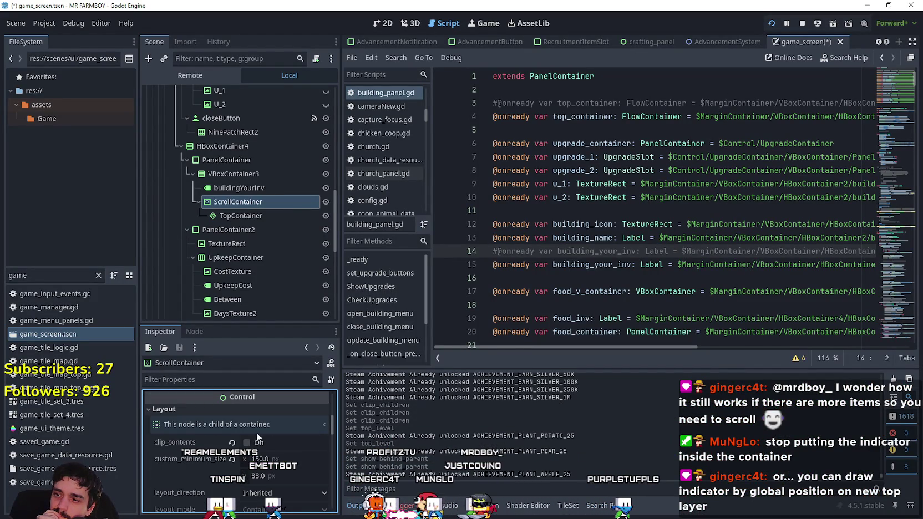
click(235, 164)
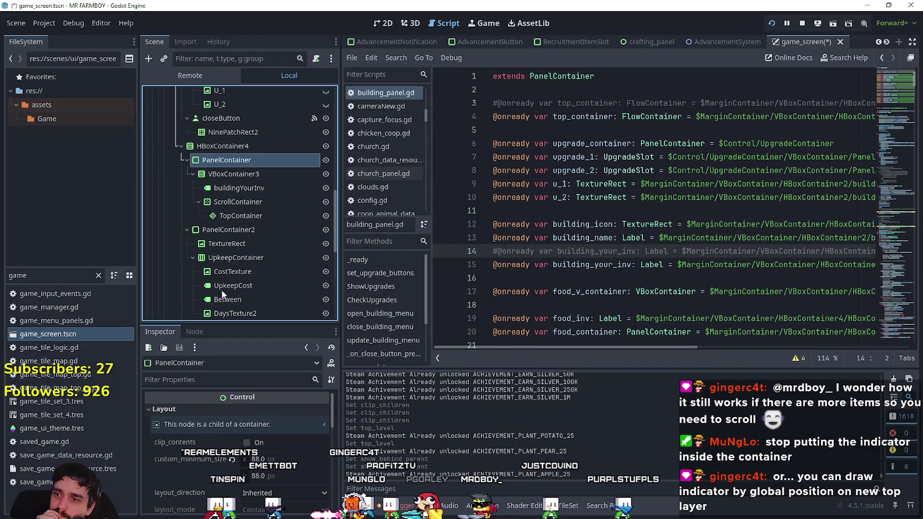
- Enable clip_contents on the PanelContainer and test it, then try the TopContainer grid node
click(258, 442)
key(alt+Tab)
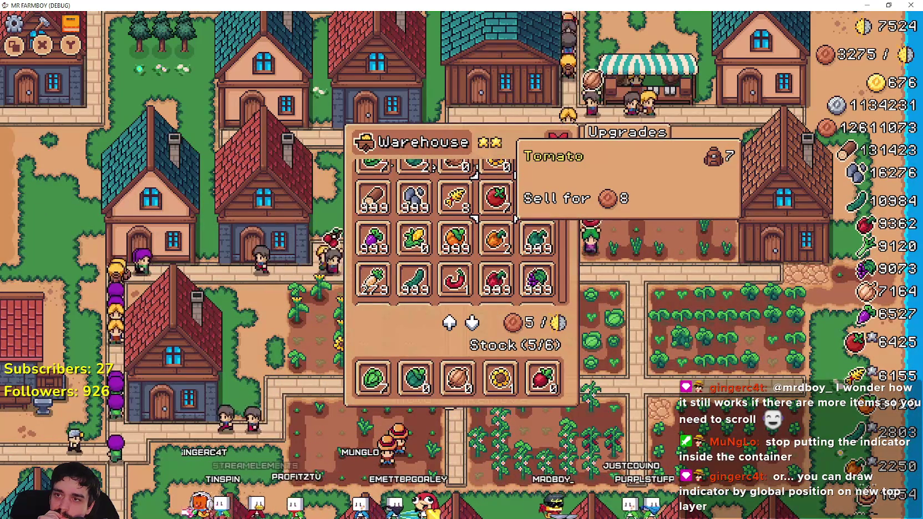
key(alt+Tab)
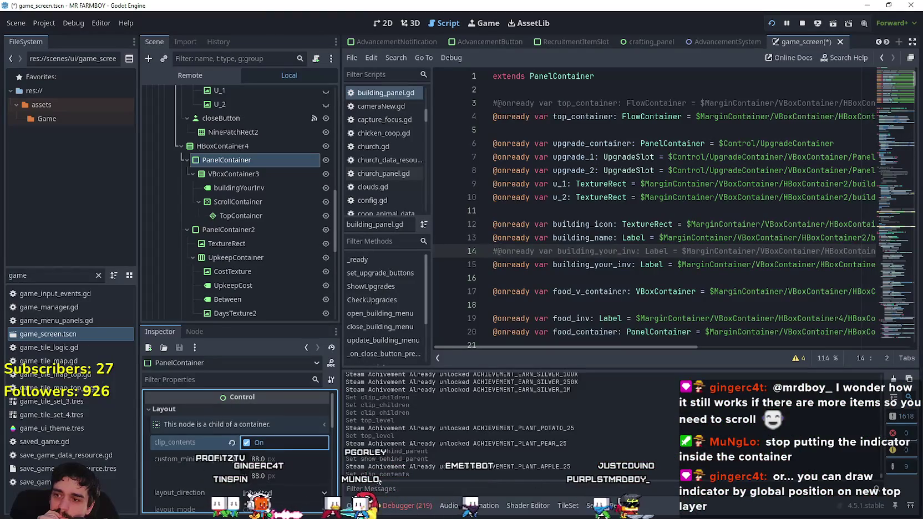
click(239, 202)
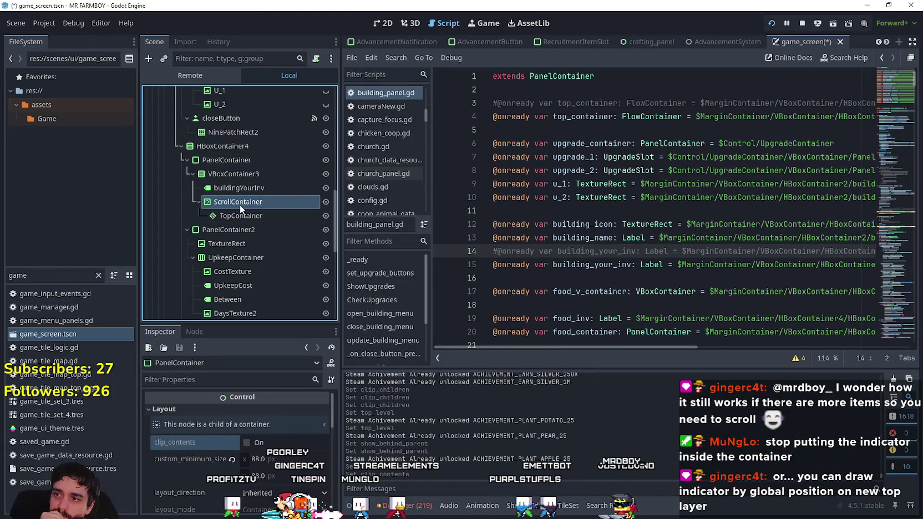
click(243, 216)
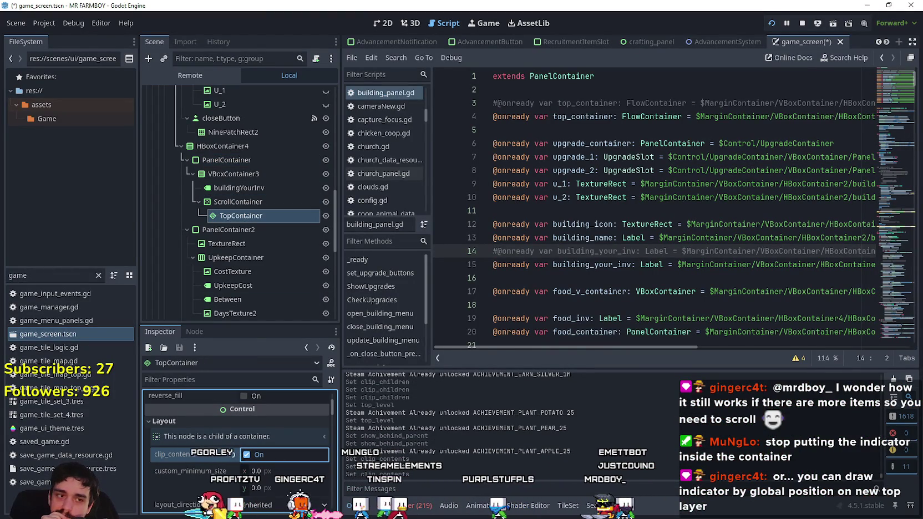
key(alt+Tab)
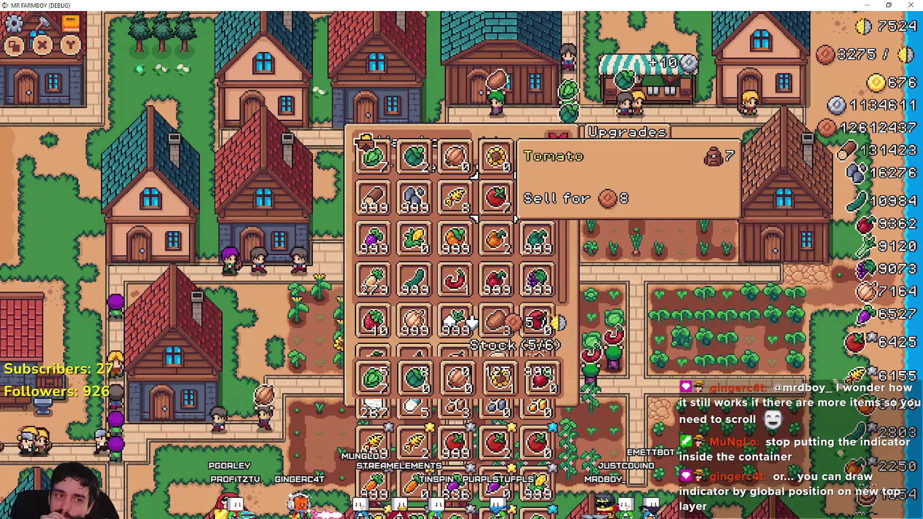
key(alt+Tab)
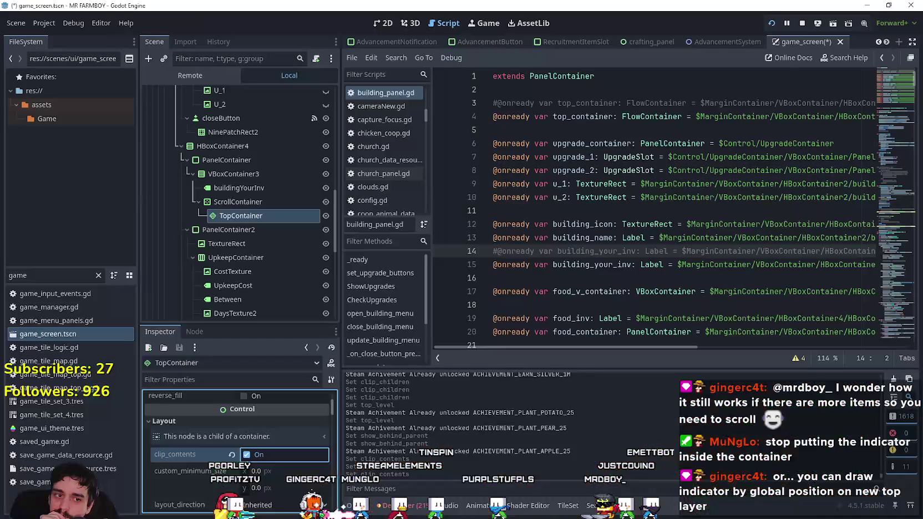
- Enable Layout > clip_contents on the ScrollContainer and test clipped scrolling in the game
scroll(271, 443, up, 3)
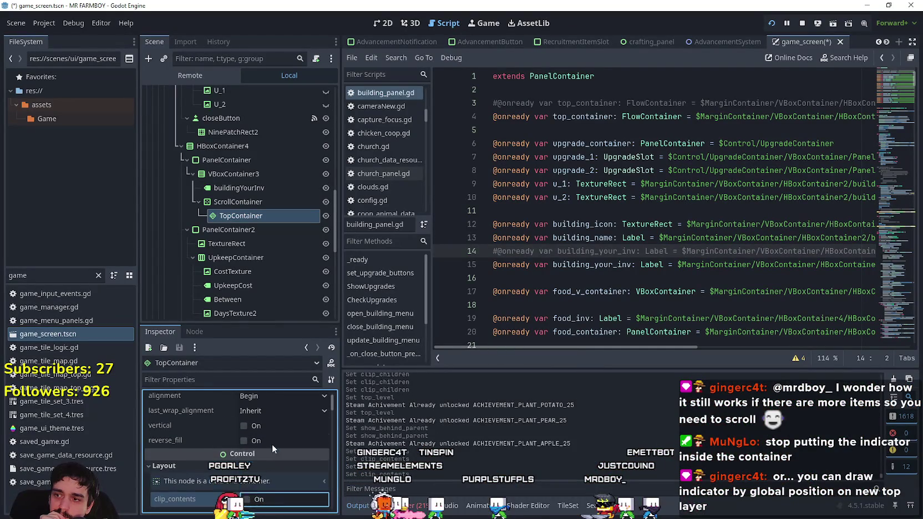
click(228, 202)
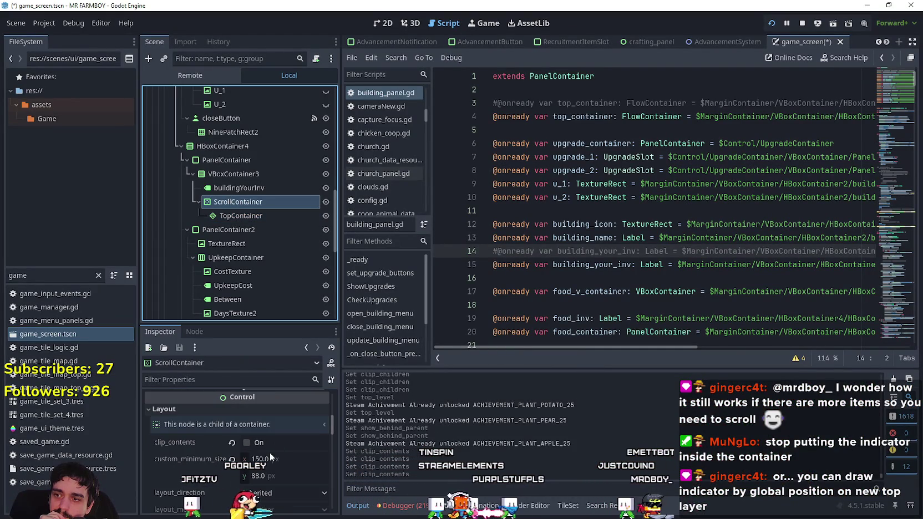
click(266, 442)
key(alt+Tab)
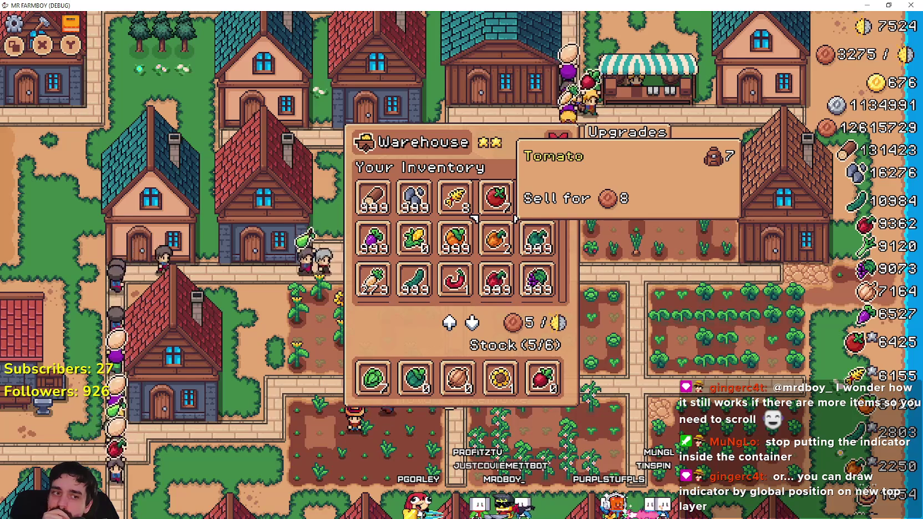
key(alt+Tab)
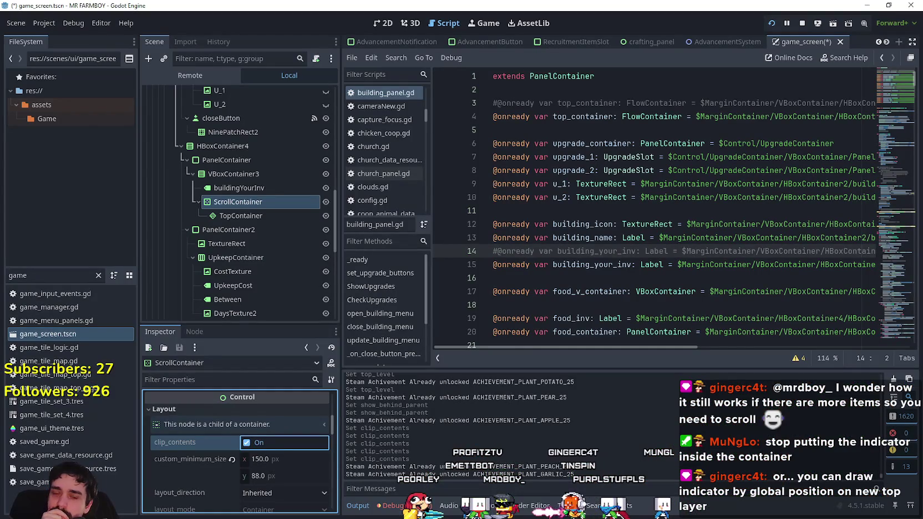
- Select the TopContainer grid node, review its properties, and view the warehouse panel in the game
click(241, 218)
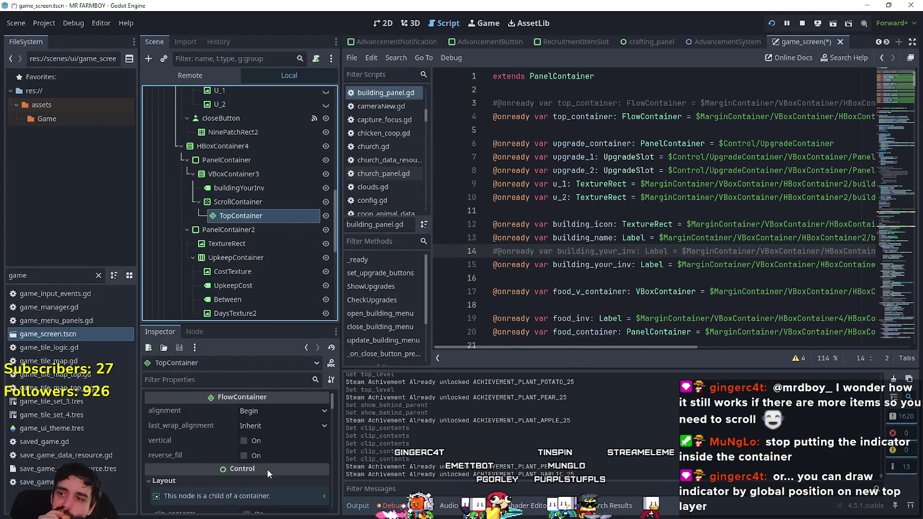
scroll(302, 417, down, 3)
scroll(296, 420, down, 1)
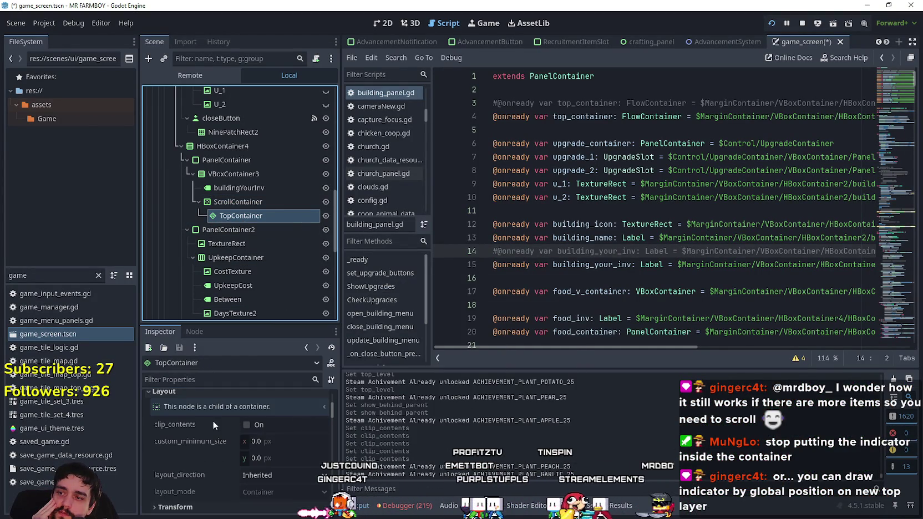
scroll(279, 230, up, 3)
key(alt+Tab)
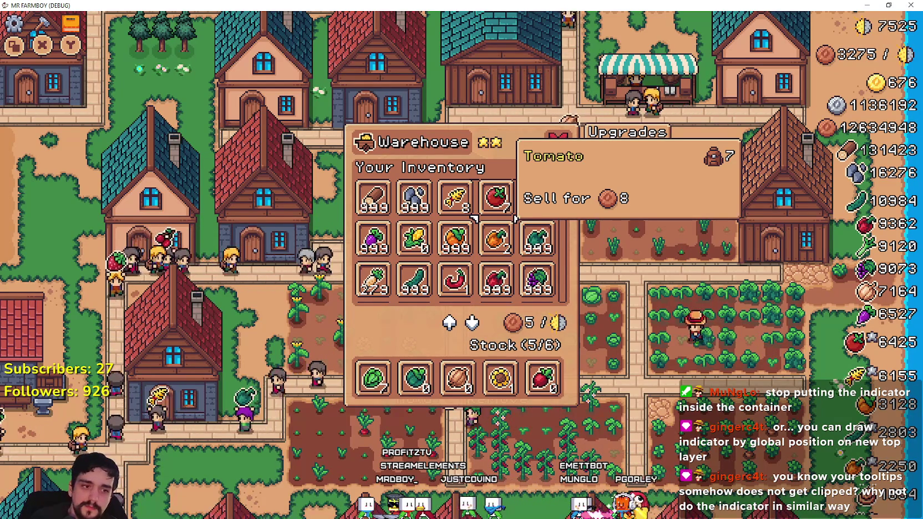
key(F8)
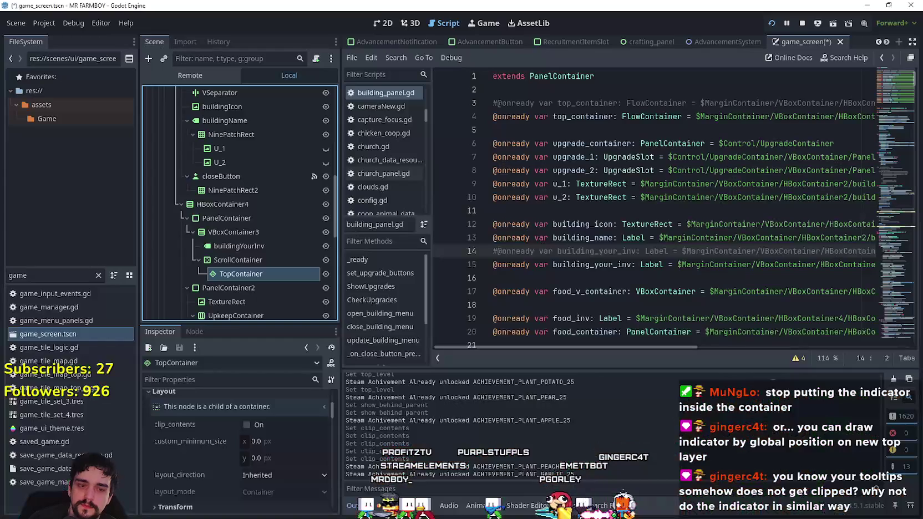
- Filter FileSystem for 'mercha', open MerchantItemSlot.tscn, and open game_ui_theme in the Theme editor
double_click(63, 276)
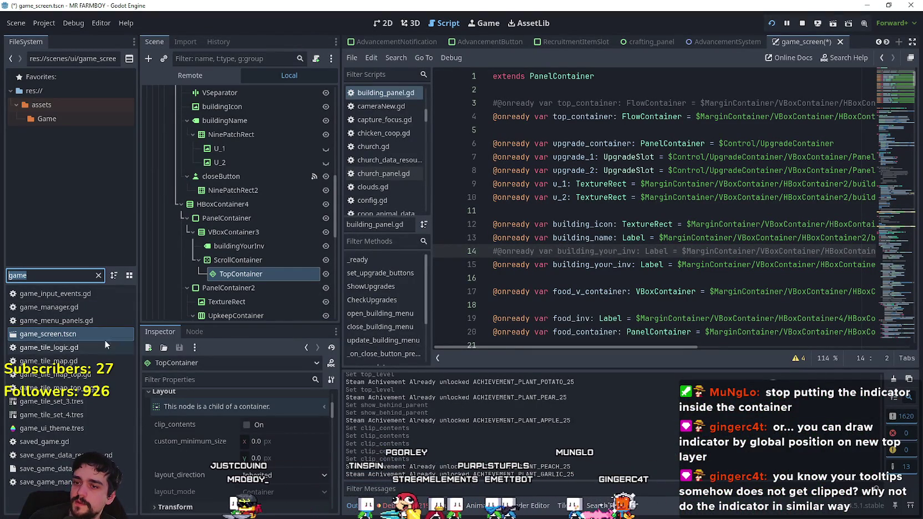
text(mercha)
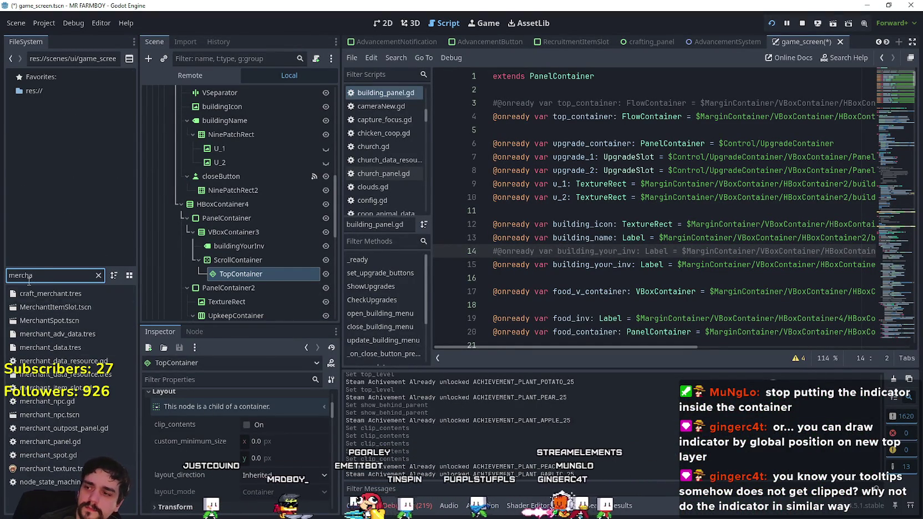
double_click(55, 308)
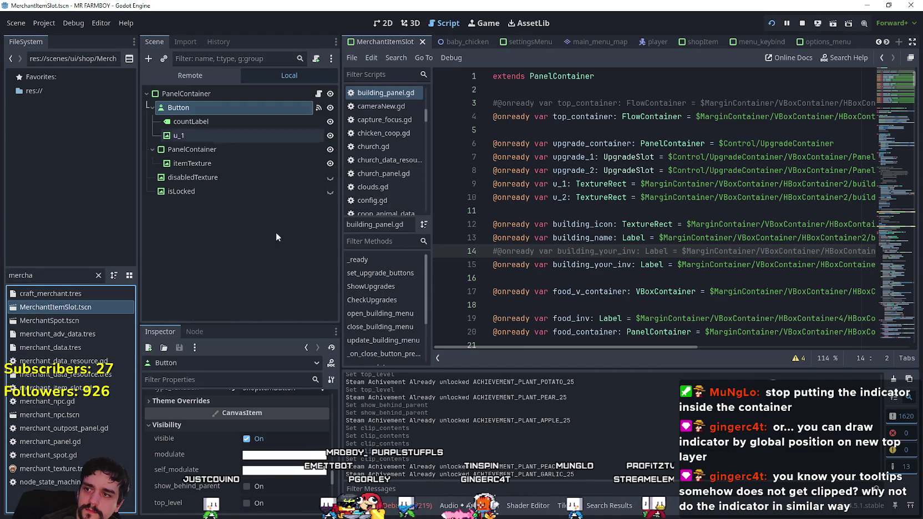
scroll(255, 464, up, 3)
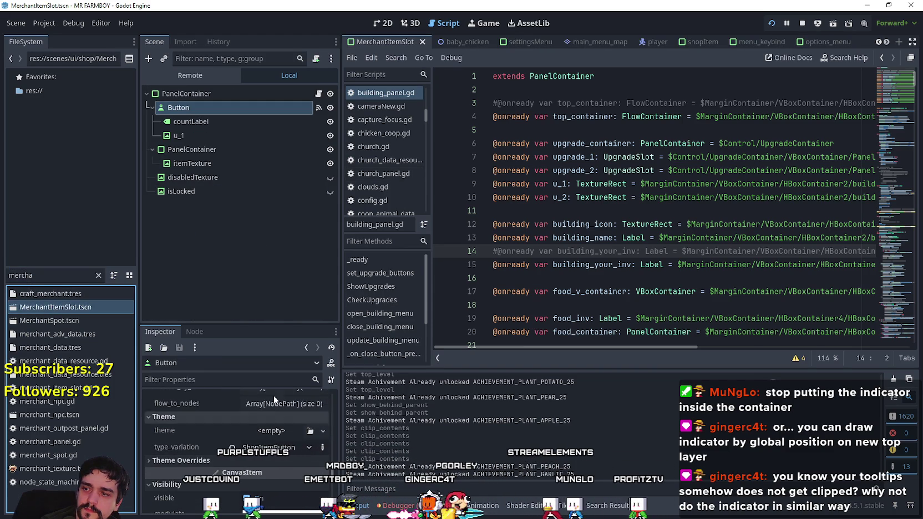
click(218, 92)
scroll(272, 435, down, 3)
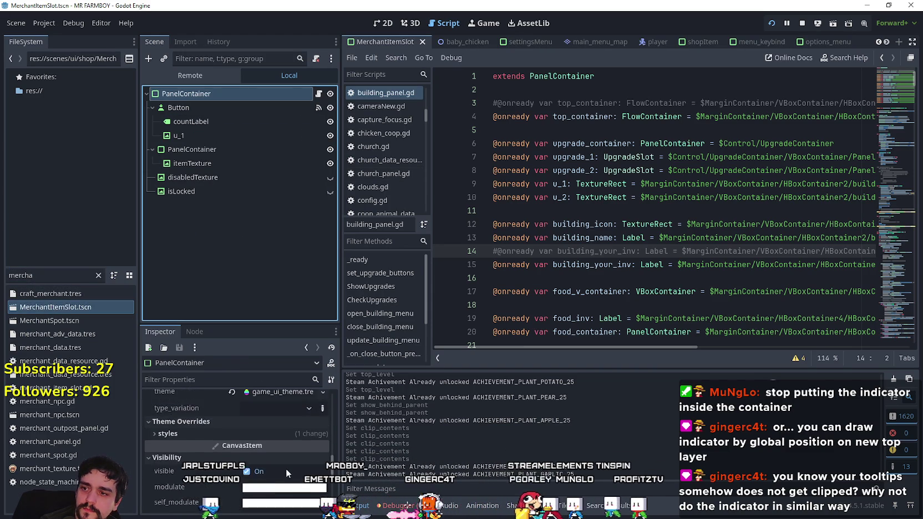
scroll(287, 464, up, 2)
click(276, 420)
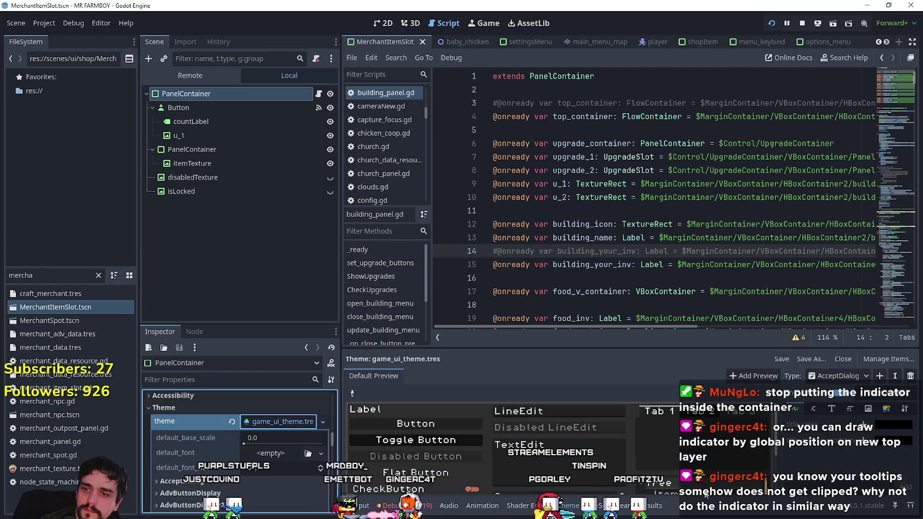
- Show the ShopItemButton theme type and open its texture style box in an enlarged Inspector
click(846, 377)
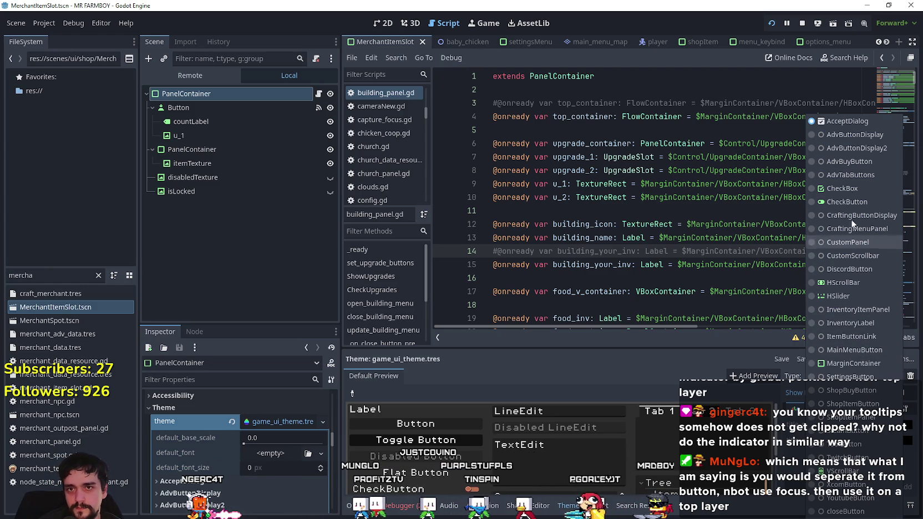
click(198, 121)
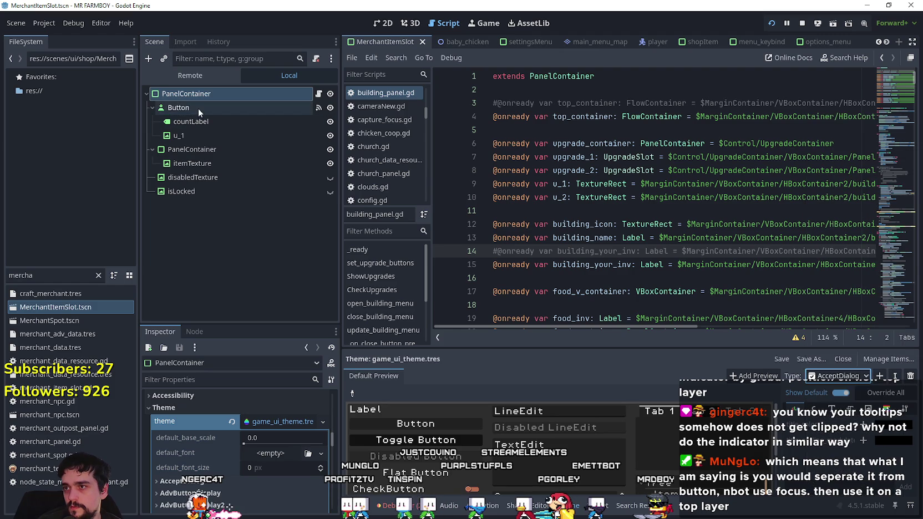
click(198, 108)
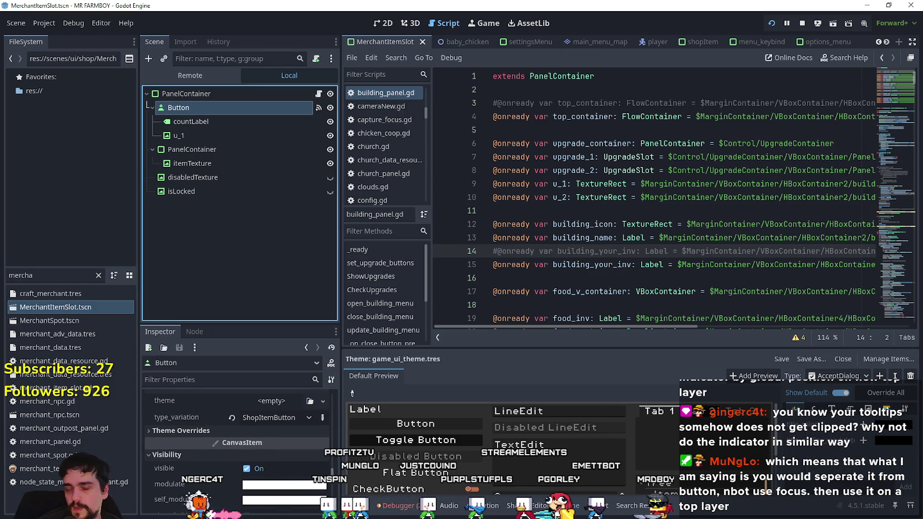
click(856, 377)
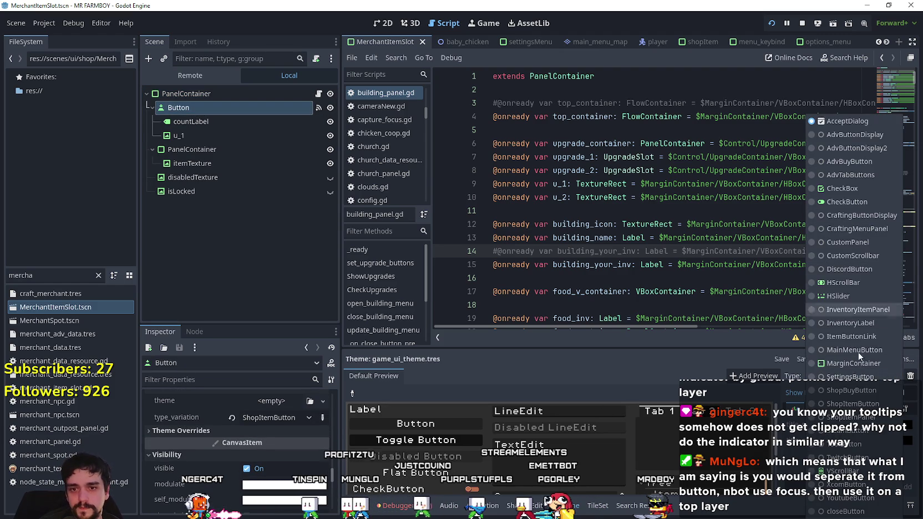
click(854, 404)
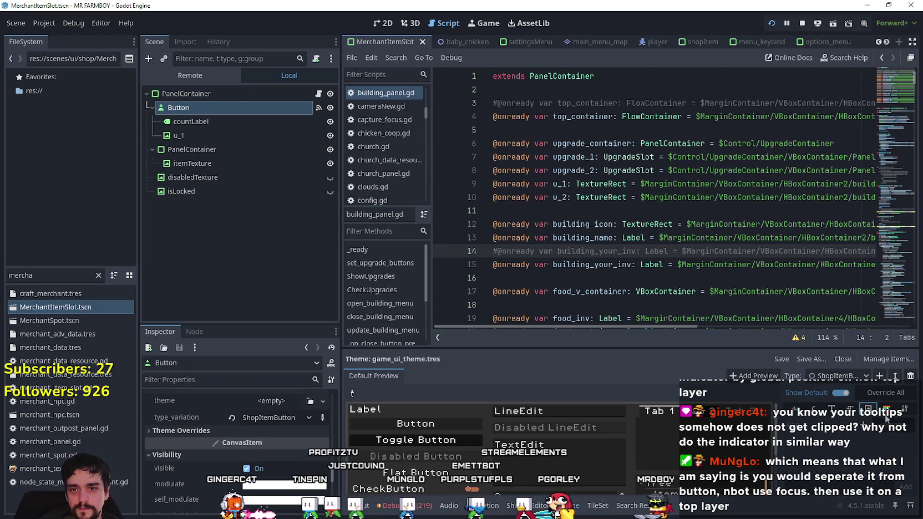
click(879, 436)
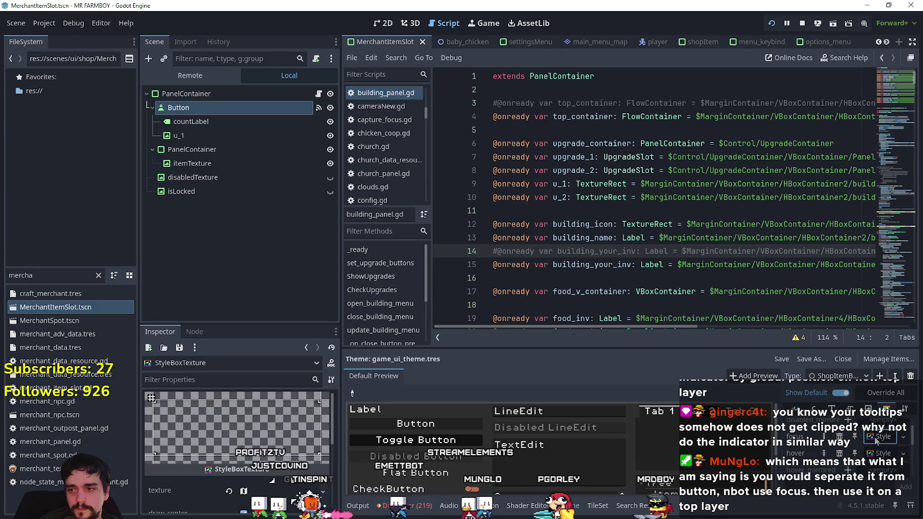
drag(245, 324, 241, 150)
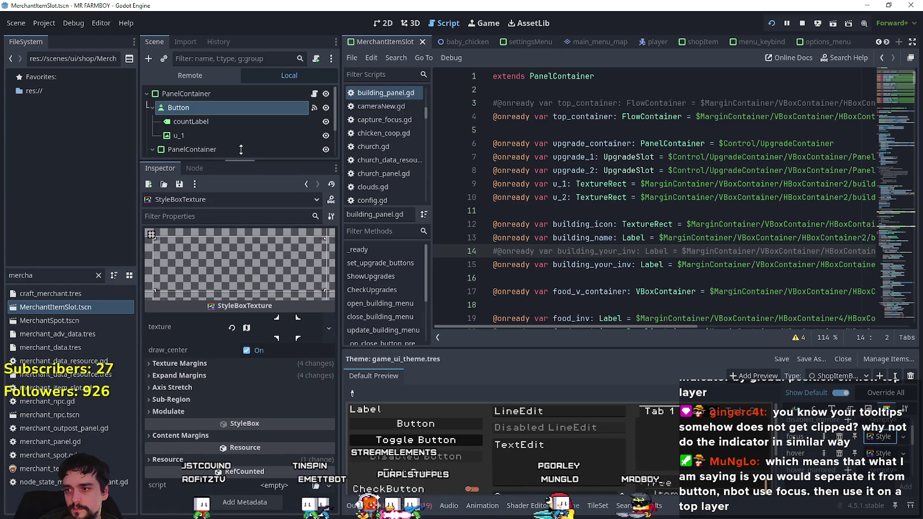
- Peek at the style box's Expand Margins, Sub-Region and Modulate, then expand Content Margins
click(213, 376)
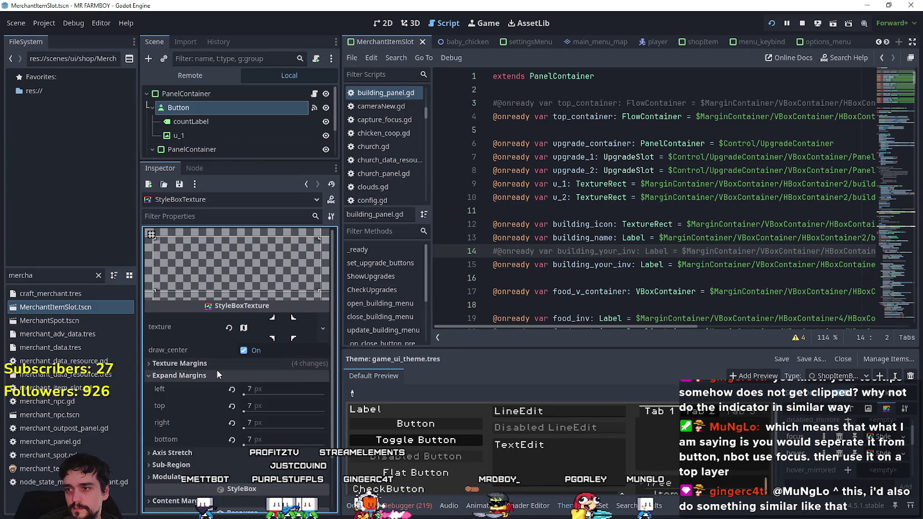
click(217, 371)
click(231, 401)
click(232, 399)
click(221, 411)
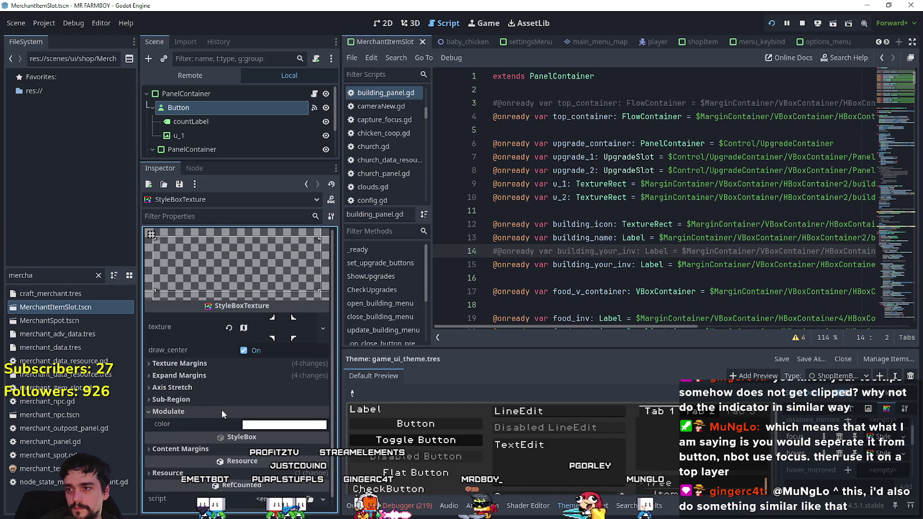
click(221, 411)
click(197, 434)
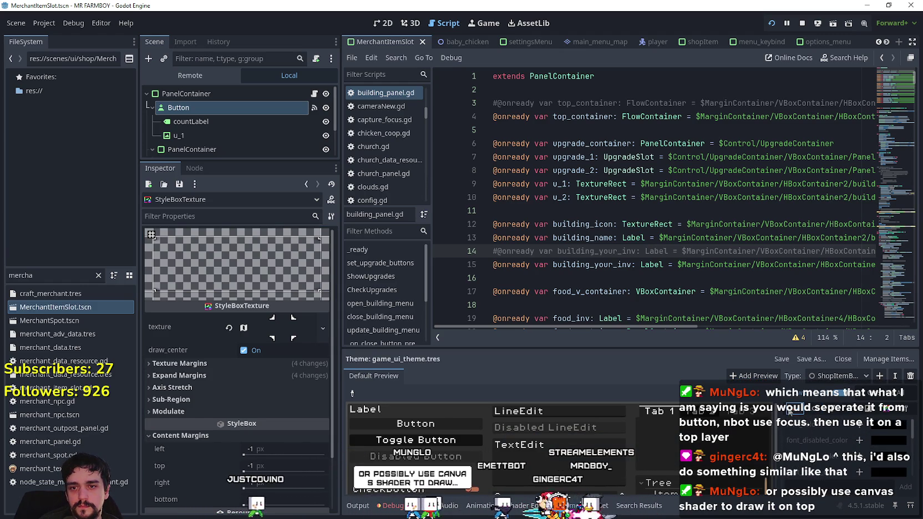
scroll(812, 449, down, 2)
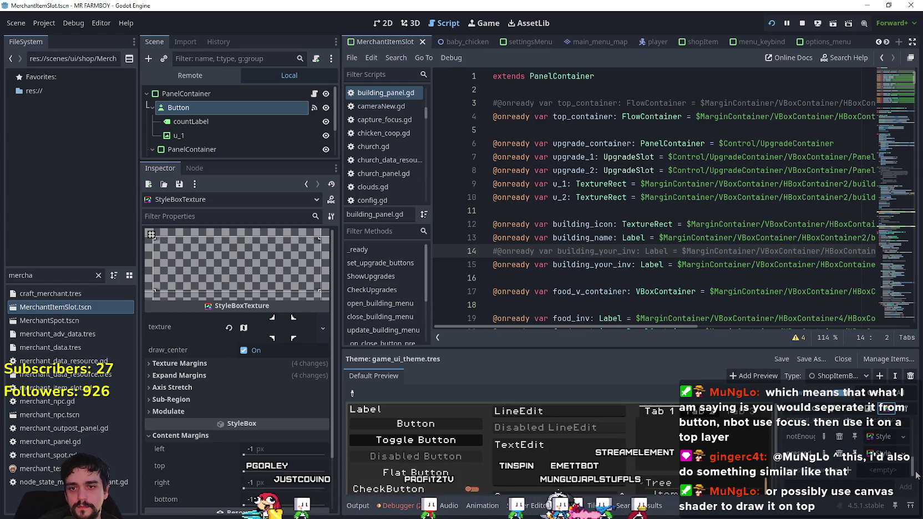
- Expand the AtlasTexture to view its 32×32 region at 1856, 1840 and resource path
click(210, 411)
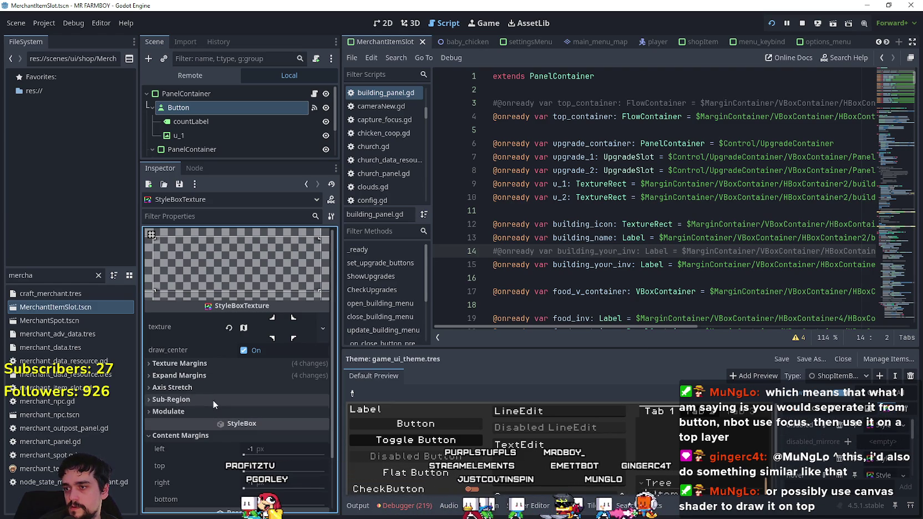
click(266, 328)
scroll(203, 453, down, 5)
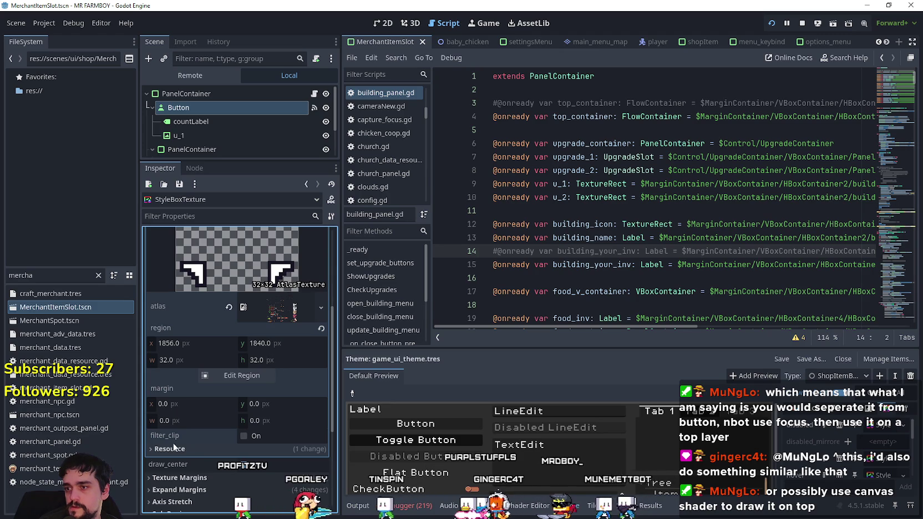
click(180, 449)
scroll(194, 419, down, 6)
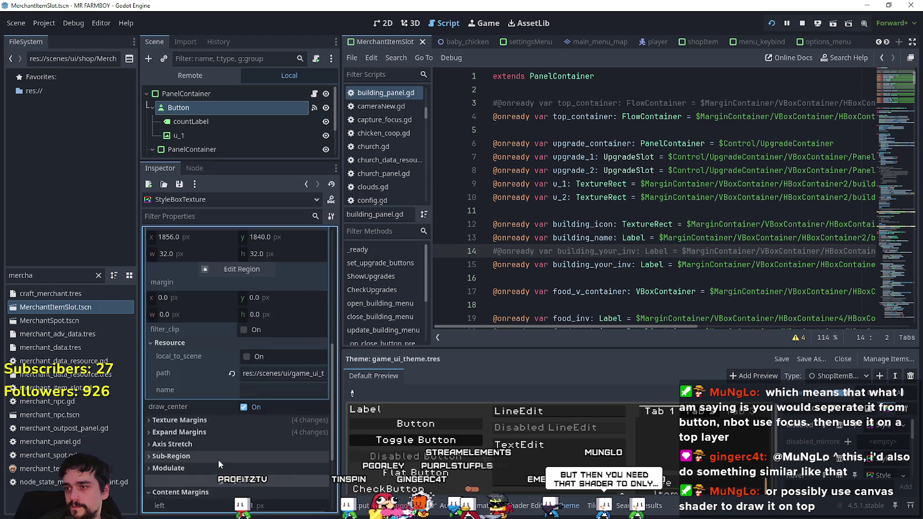
scroll(221, 451, up, 10)
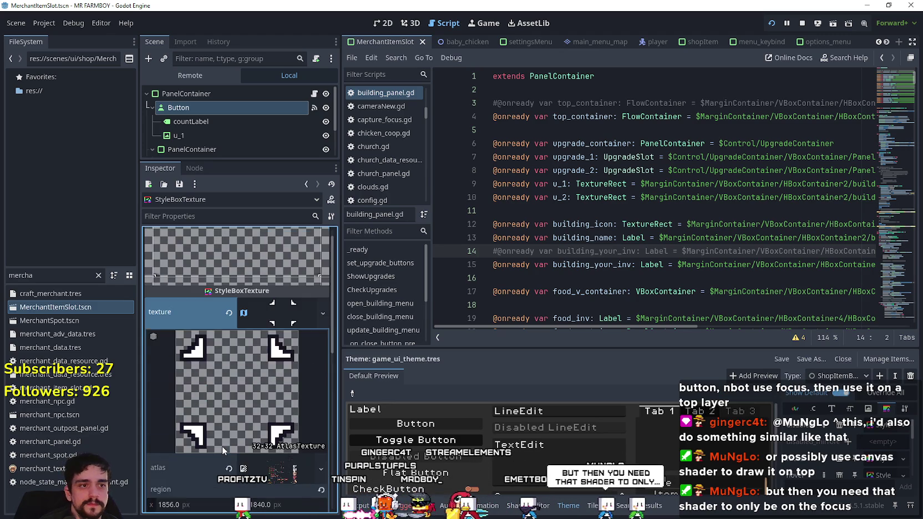
key(alt+Tab)
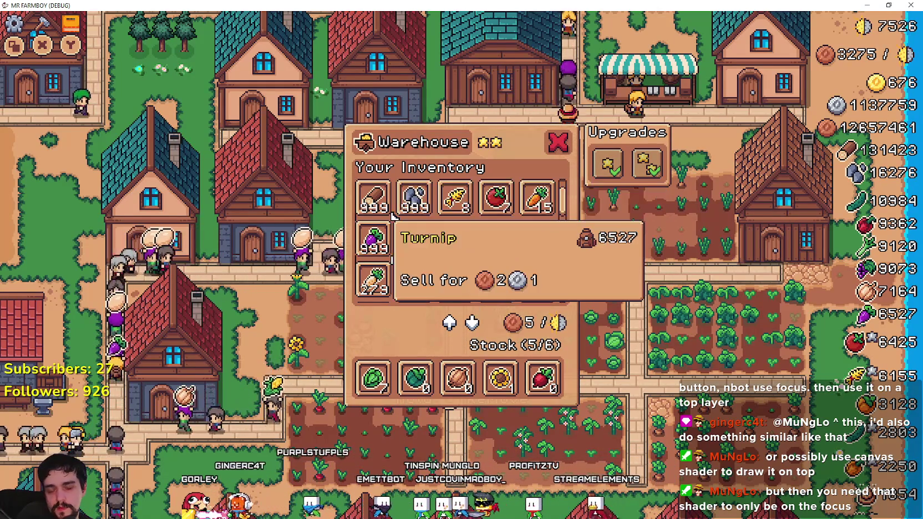
- Scroll the Warehouse inventory grid up and down to confirm it stays clipped in the panel
scroll(455, 244, down, 2)
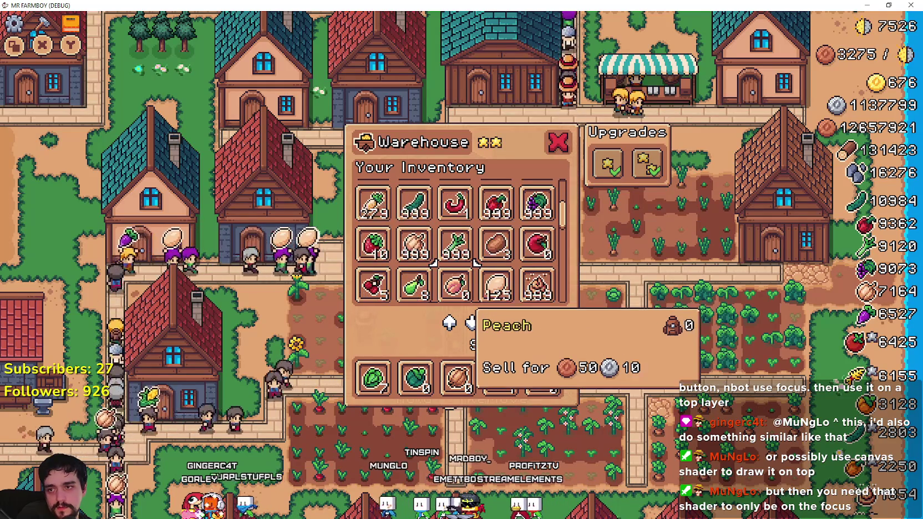
scroll(455, 286, down, 1)
scroll(474, 261, up, 3)
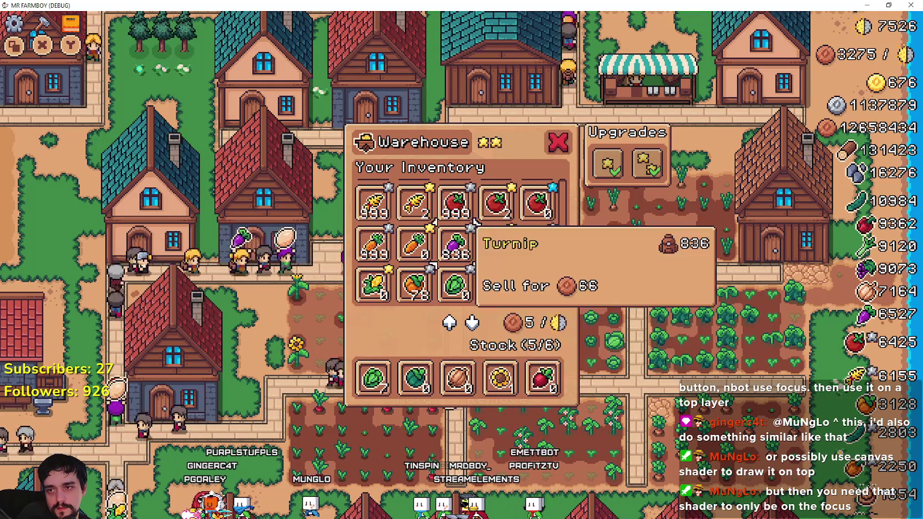
scroll(475, 233, down, 3)
scroll(474, 222, up, 4)
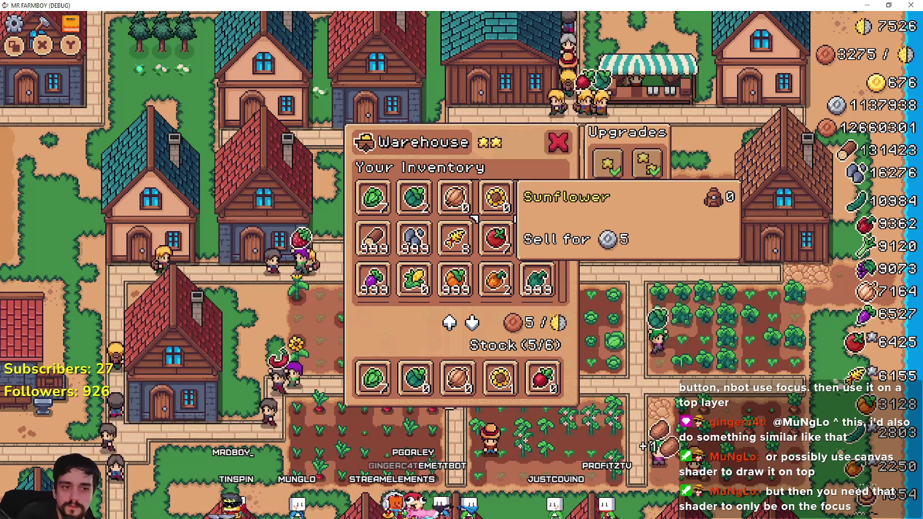
key(alt+Tab)
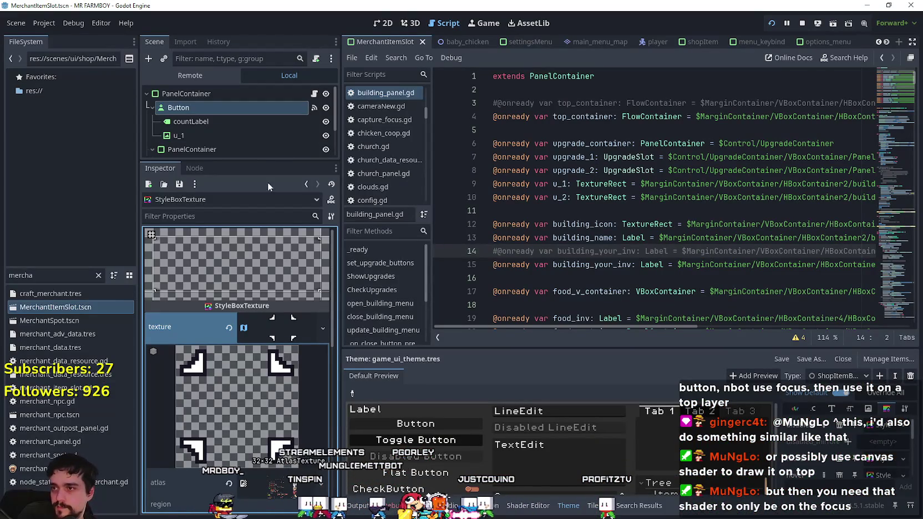
- Reopen game_screen.tscn using the FileSystem filter 'gam' and select its PanelContainer node
click(9, 272)
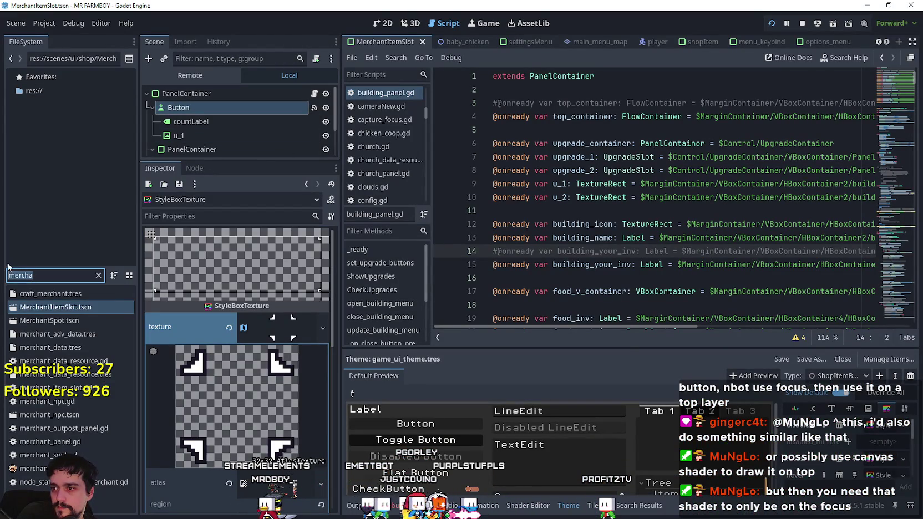
text(ga)
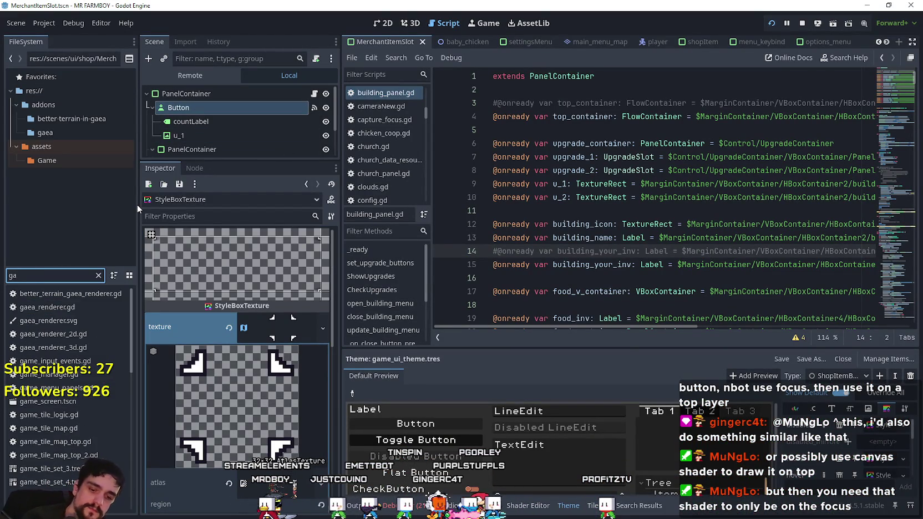
text(m)
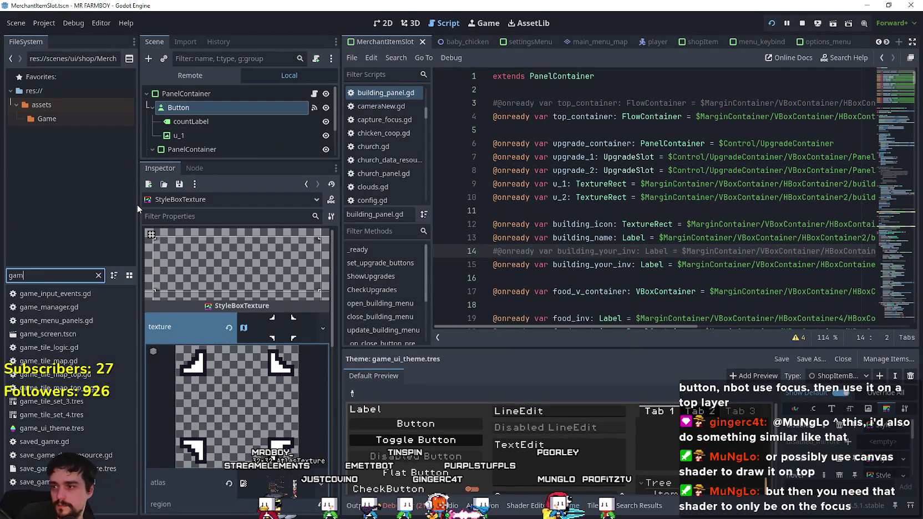
double_click(79, 338)
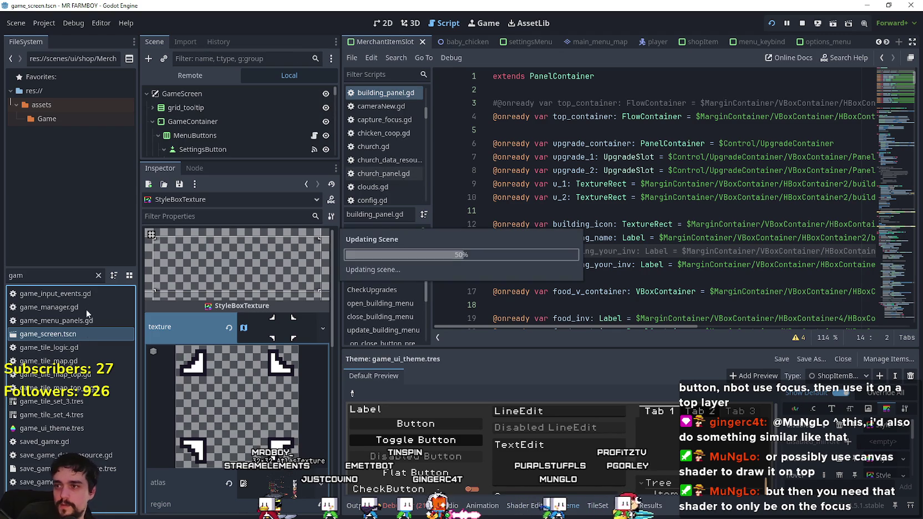
drag(271, 160, 269, 316)
click(240, 94)
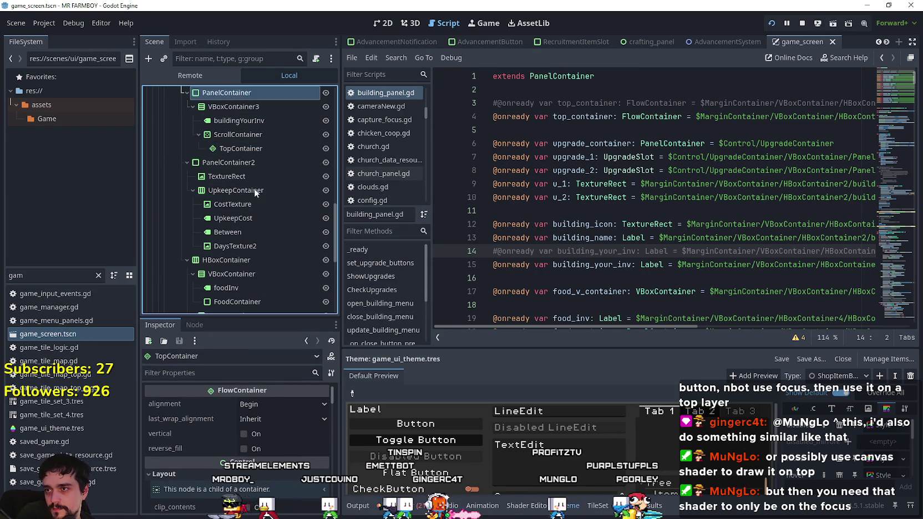
scroll(254, 190, up, 5)
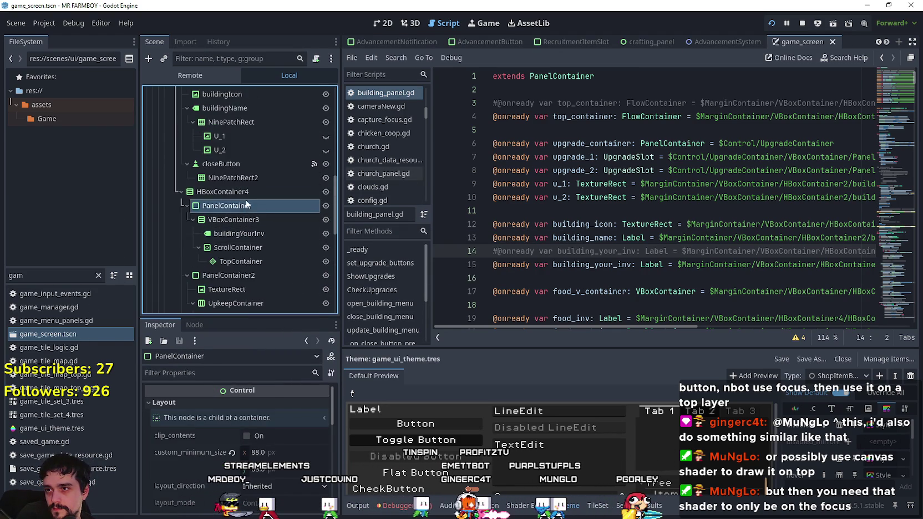
scroll(246, 206, down, 5)
scroll(234, 168, up, 1)
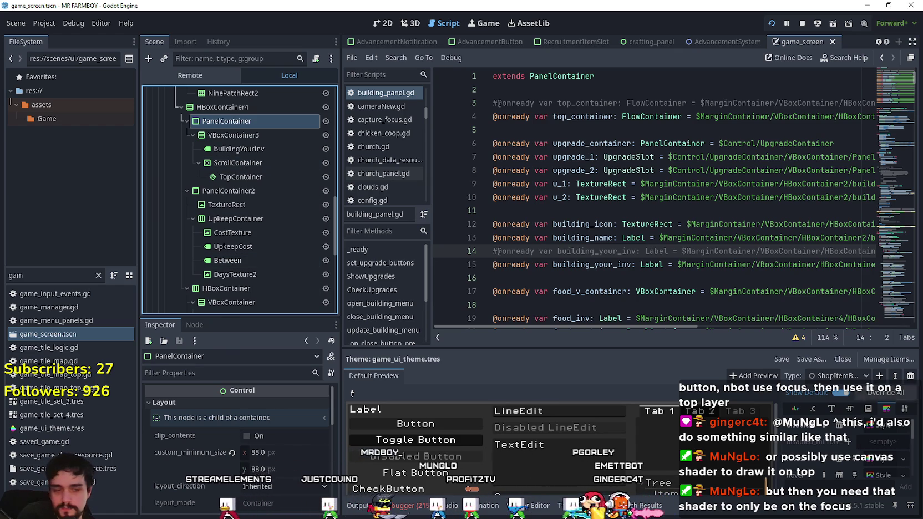
key(alt+Tab)
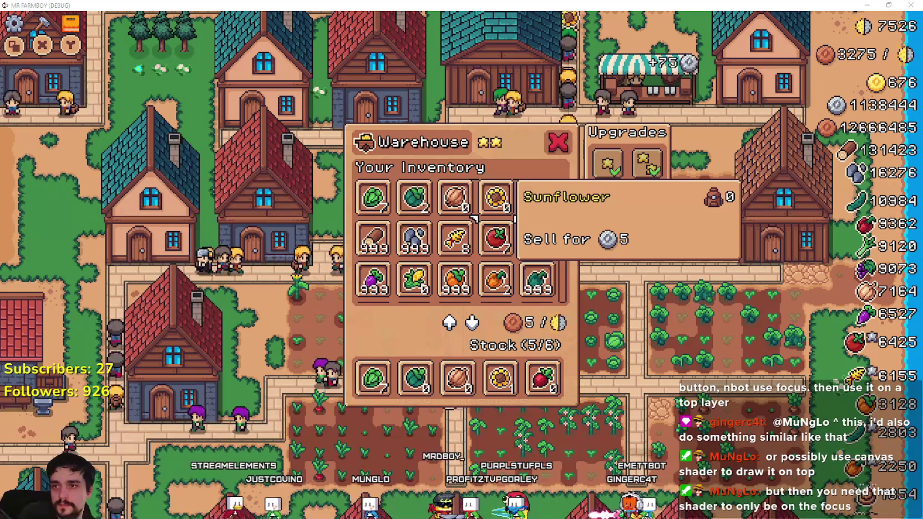
key(alt+Tab)
scroll(252, 173, down, 1)
scroll(252, 173, up, 2)
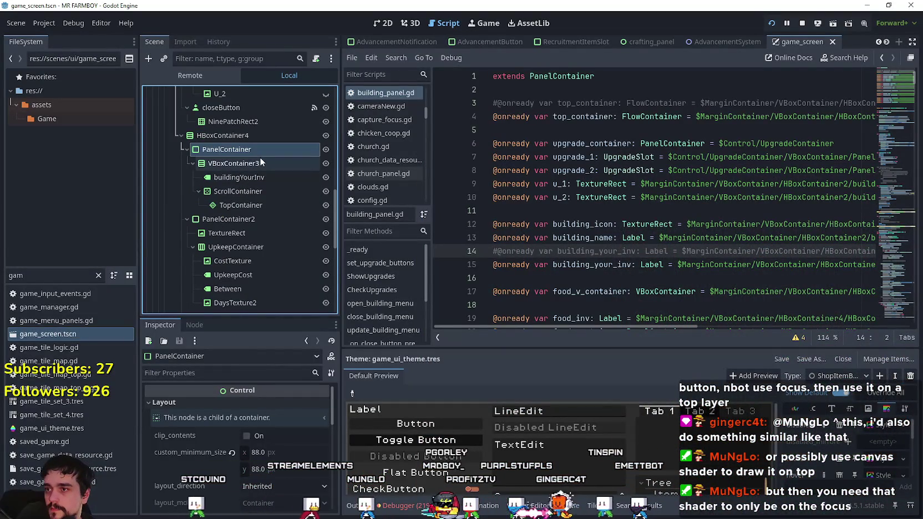
click(257, 163)
click(242, 191)
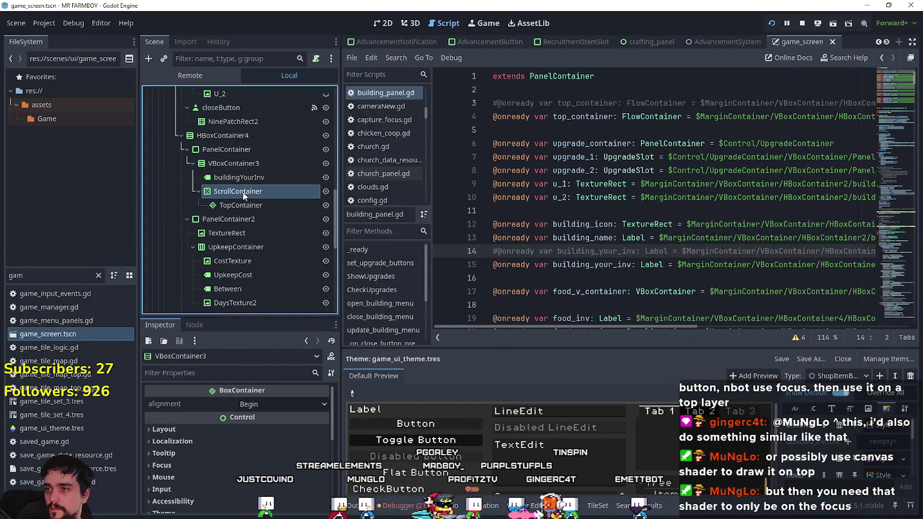
scroll(222, 444, down, 3)
click(219, 456)
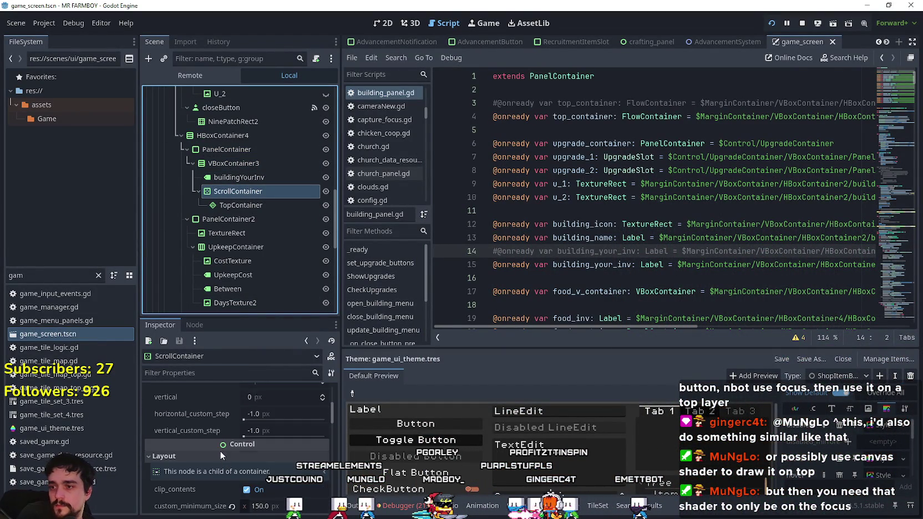
scroll(216, 448, down, 5)
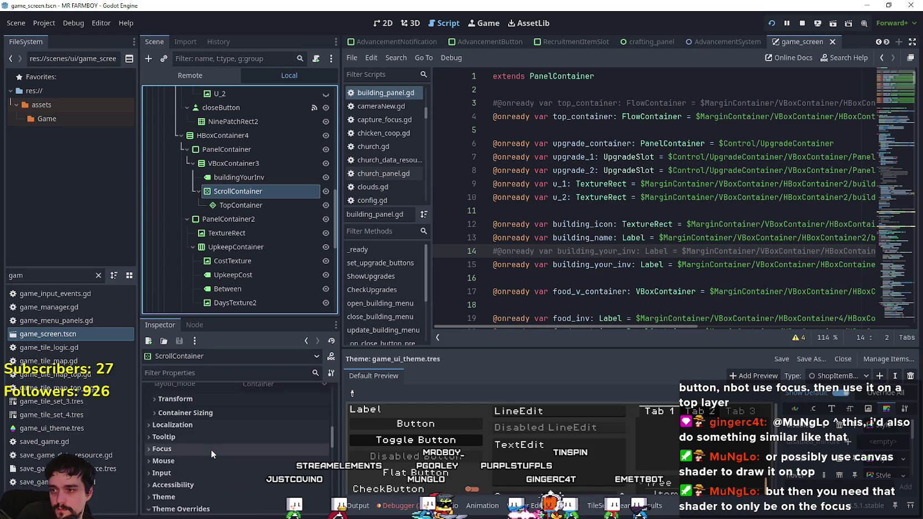
scroll(210, 445, down, 2)
click(190, 419)
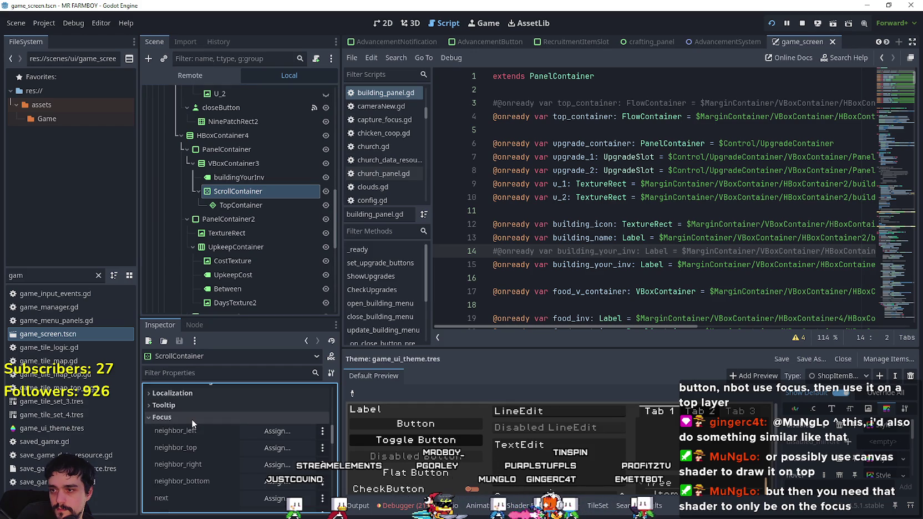
click(192, 418)
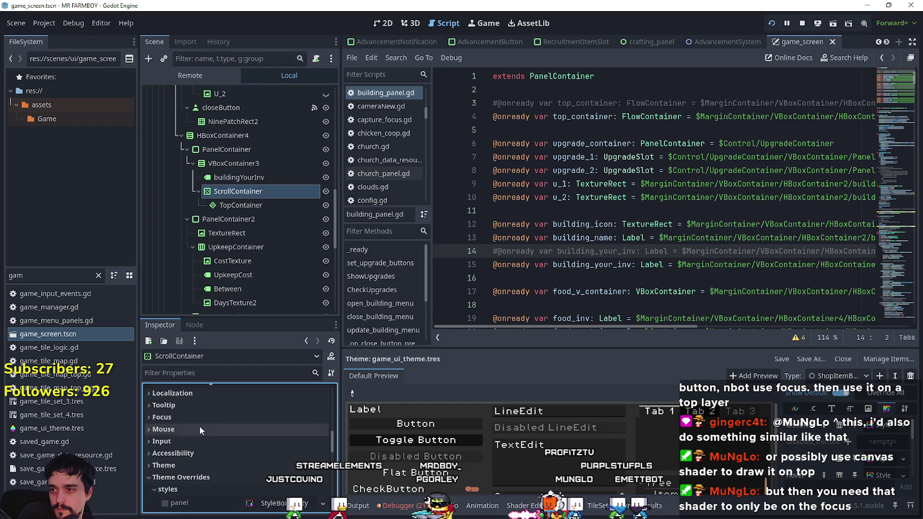
scroll(202, 434, down, 2)
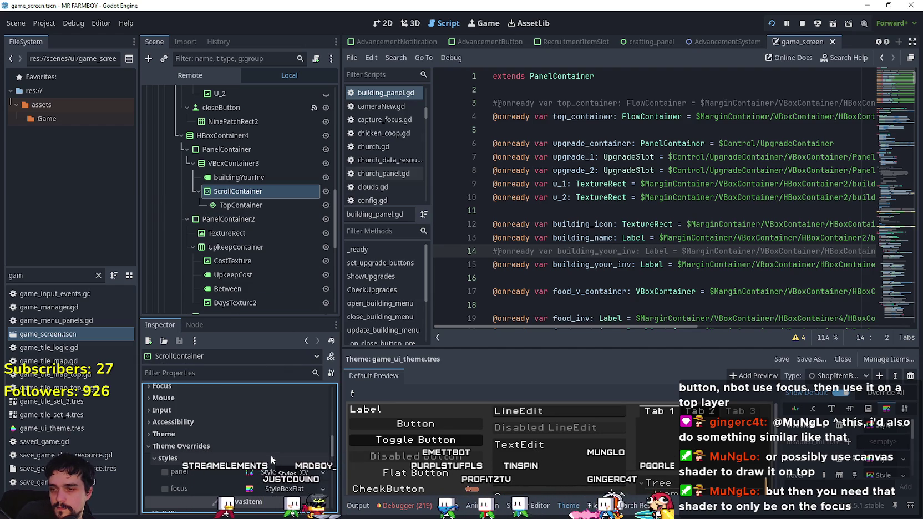
click(244, 205)
scroll(238, 433, down, 4)
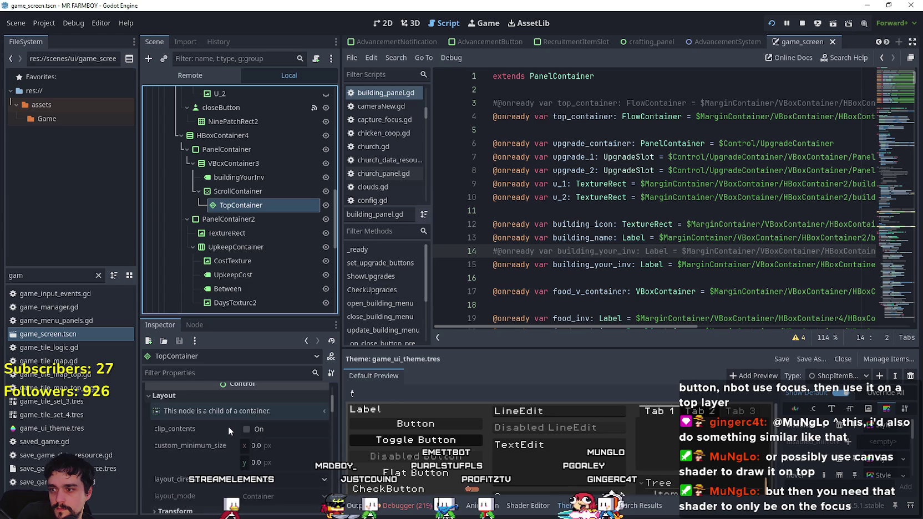
scroll(218, 432, down, 5)
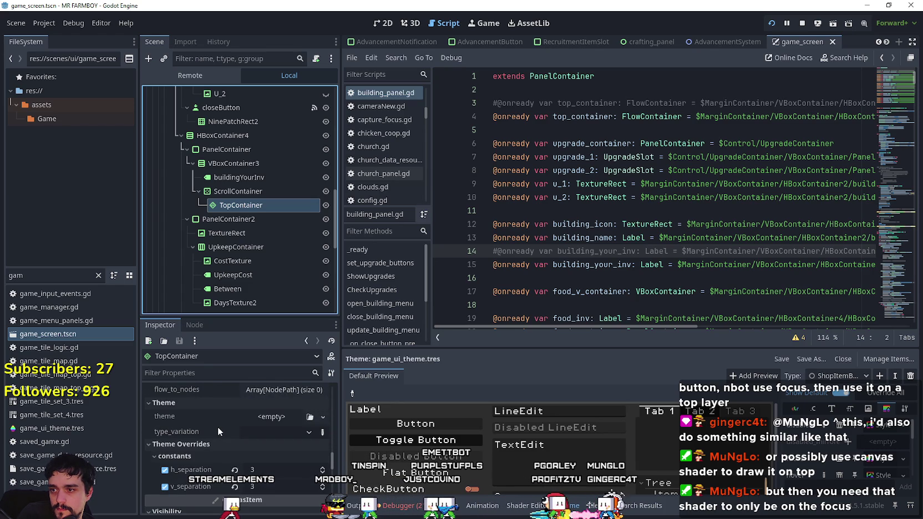
scroll(216, 423, down, 2)
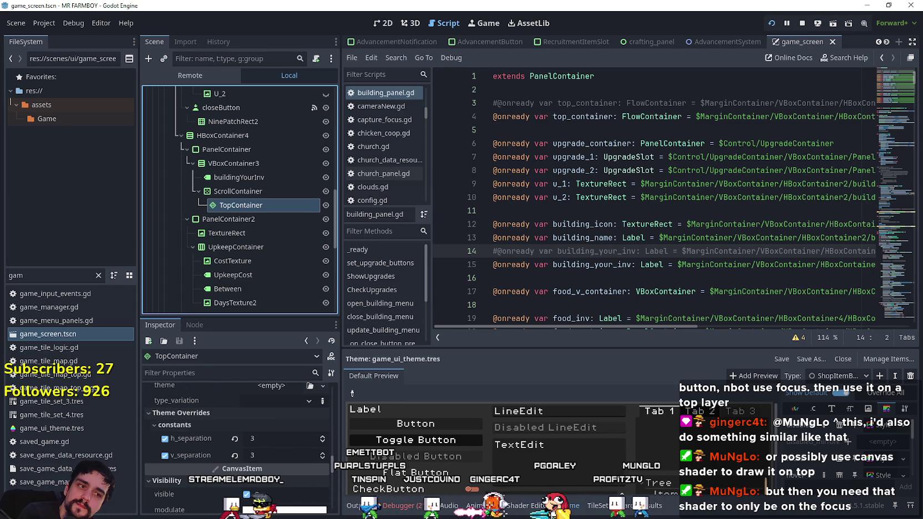
key(alt+Tab)
key(alt+Tab)
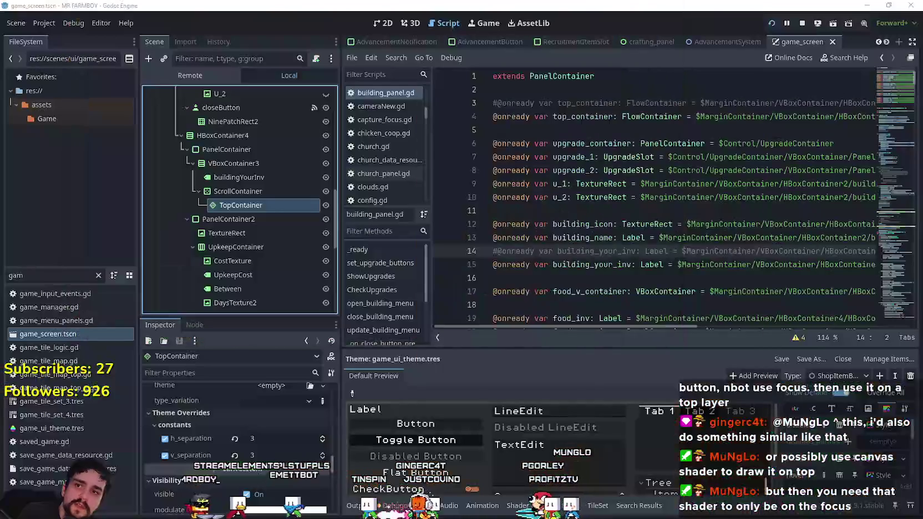
click(322, 437)
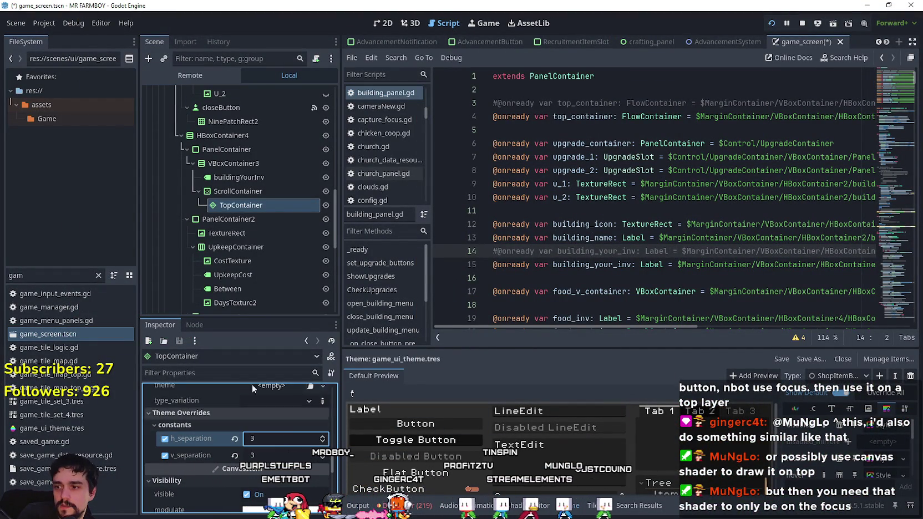
- Enable VBoxContainer3's separation constant override and settle its value at 4
click(291, 192)
click(269, 164)
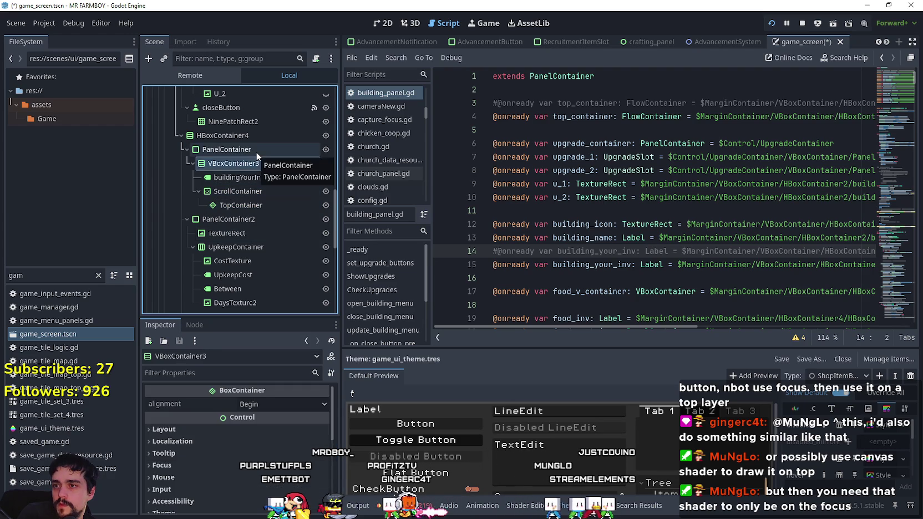
scroll(222, 468, down, 3)
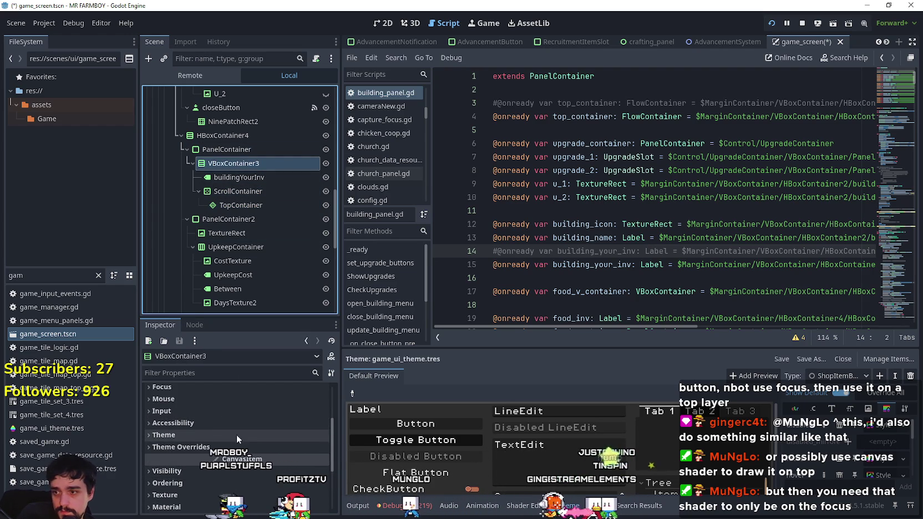
click(235, 447)
click(217, 459)
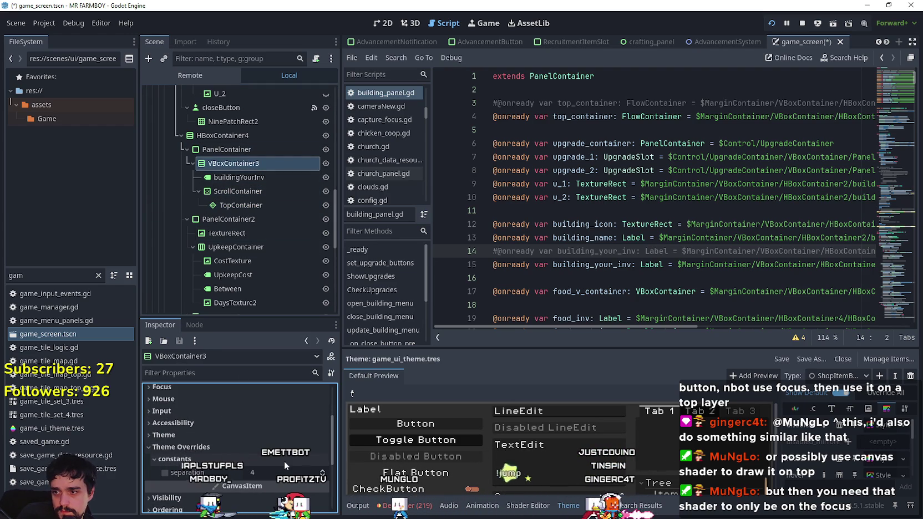
click(323, 471)
click(323, 471)
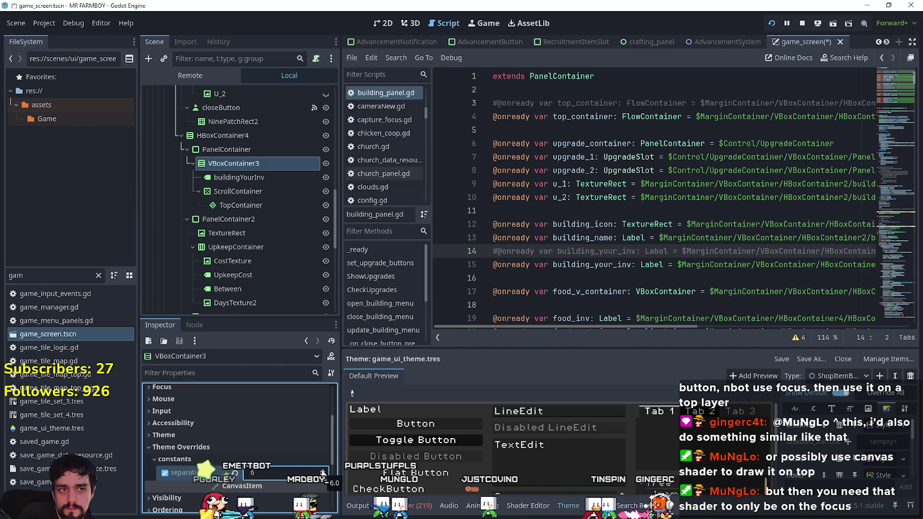
click(322, 475)
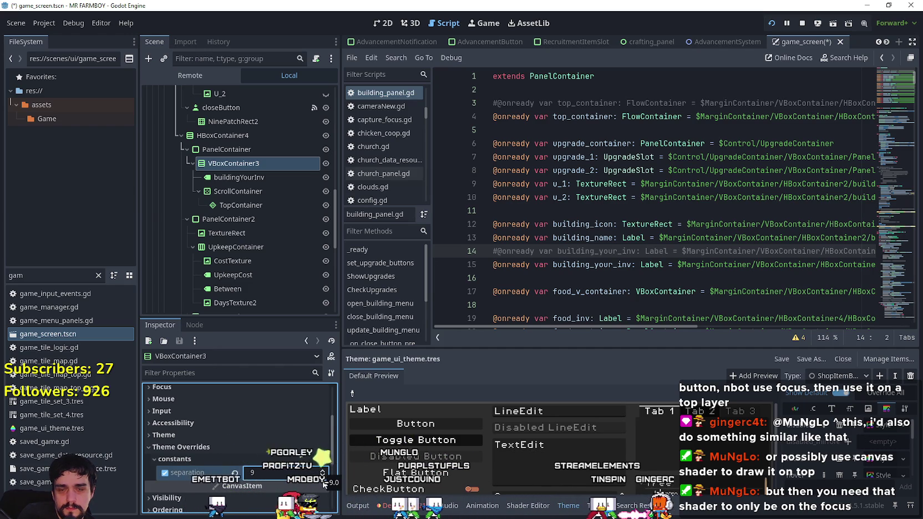
click(323, 475)
click(322, 475)
click(323, 475)
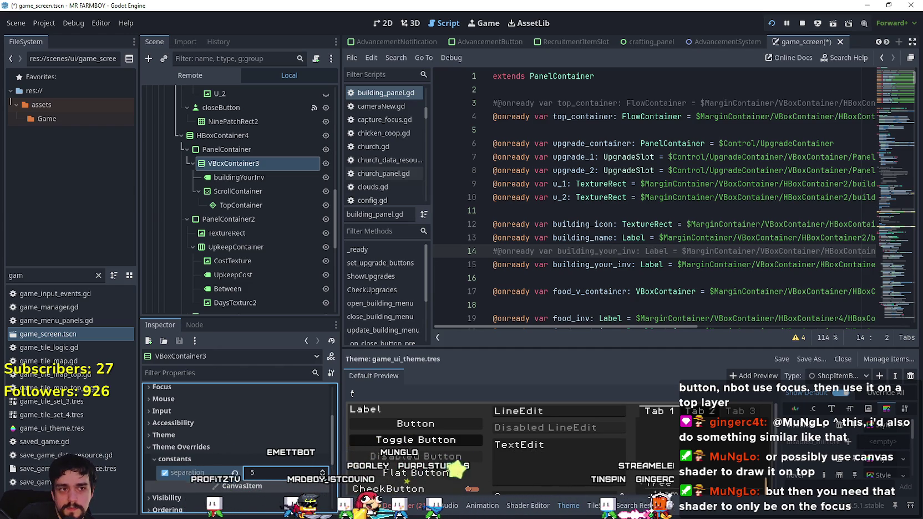
click(322, 475)
click(322, 475)
click(323, 475)
click(322, 470)
click(323, 470)
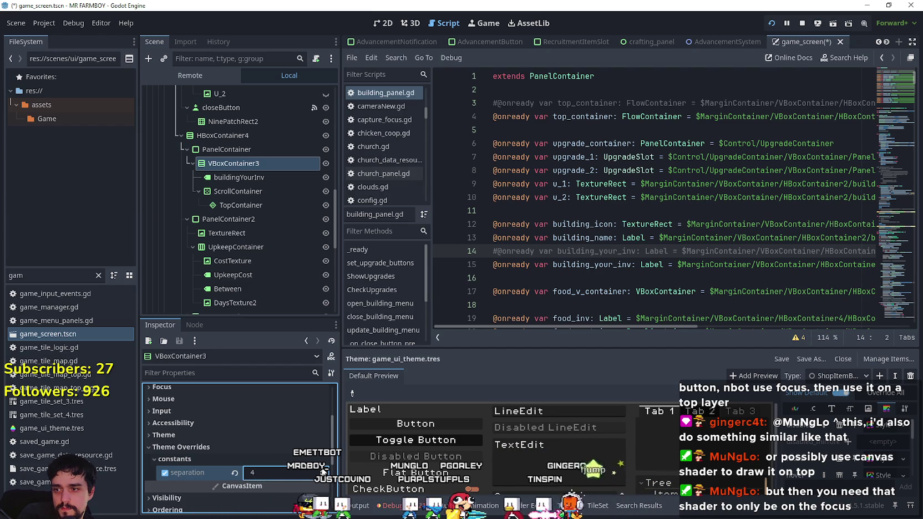
- Review the ScrollContainer and TopContainer settings, then stop the running game
click(228, 191)
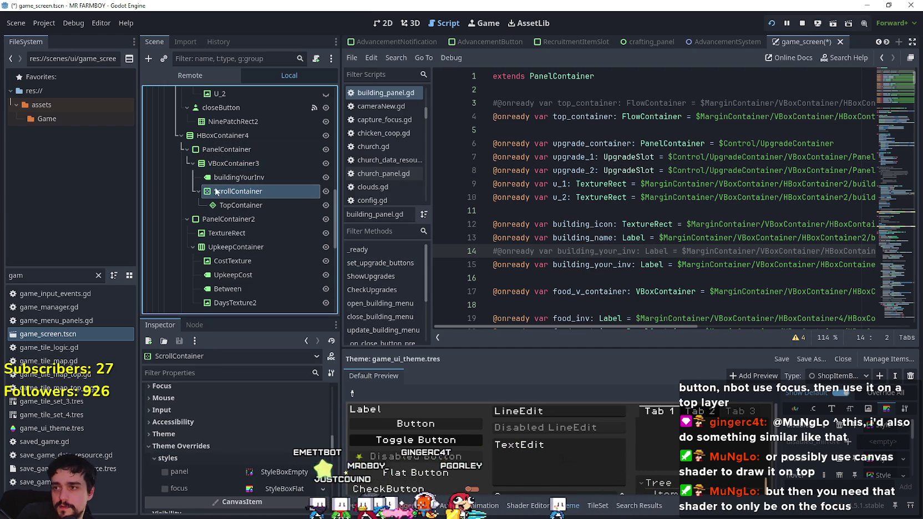
click(196, 191)
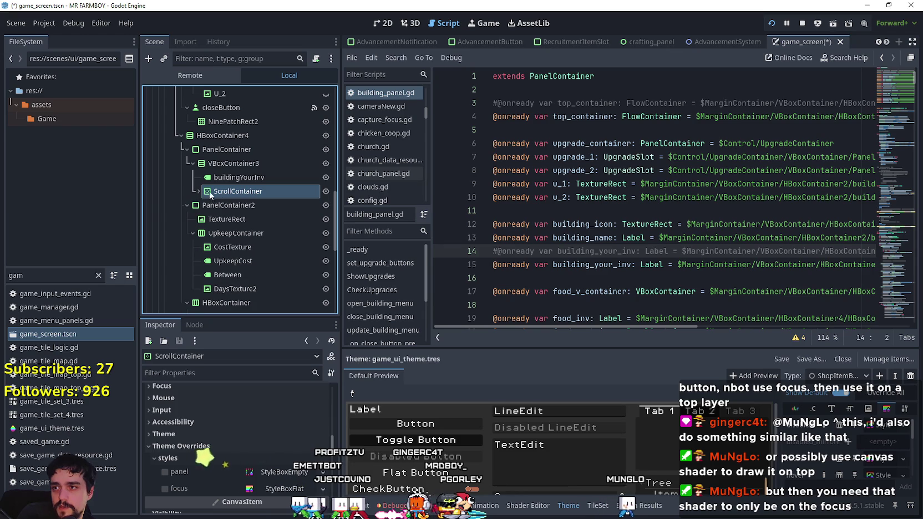
click(198, 191)
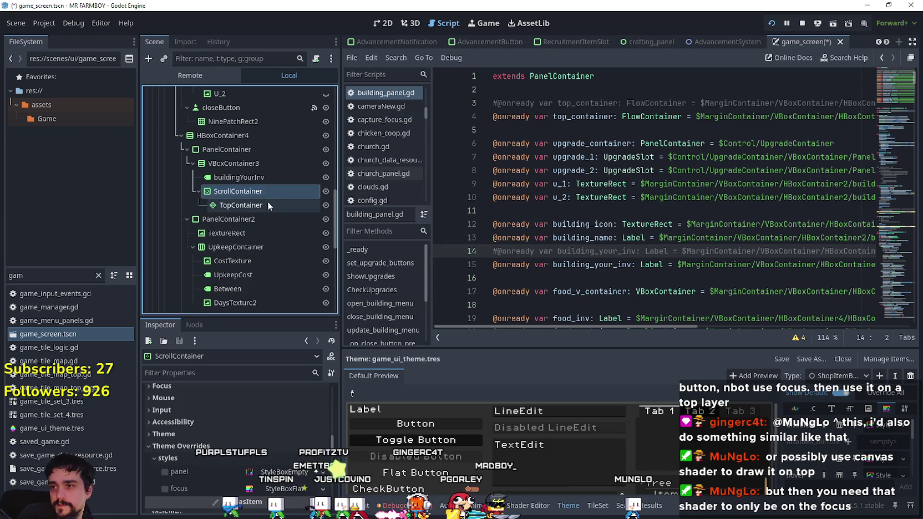
click(295, 203)
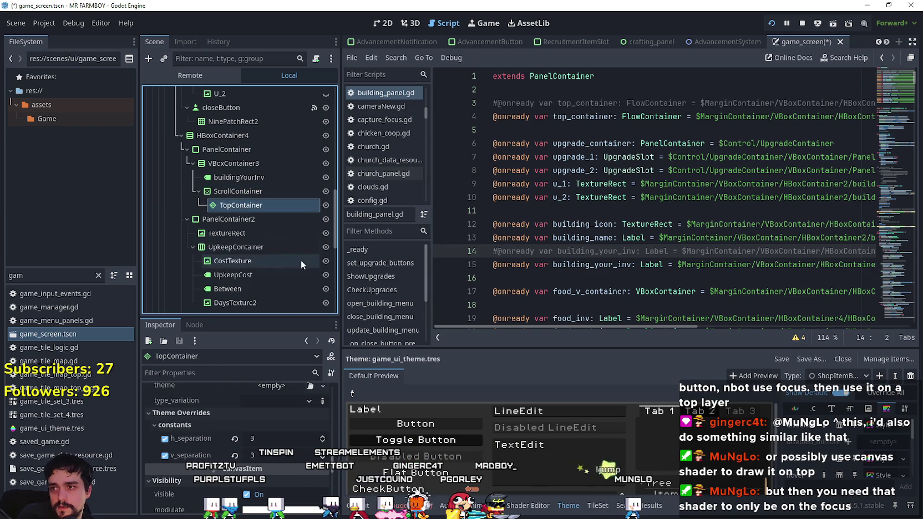
click(271, 190)
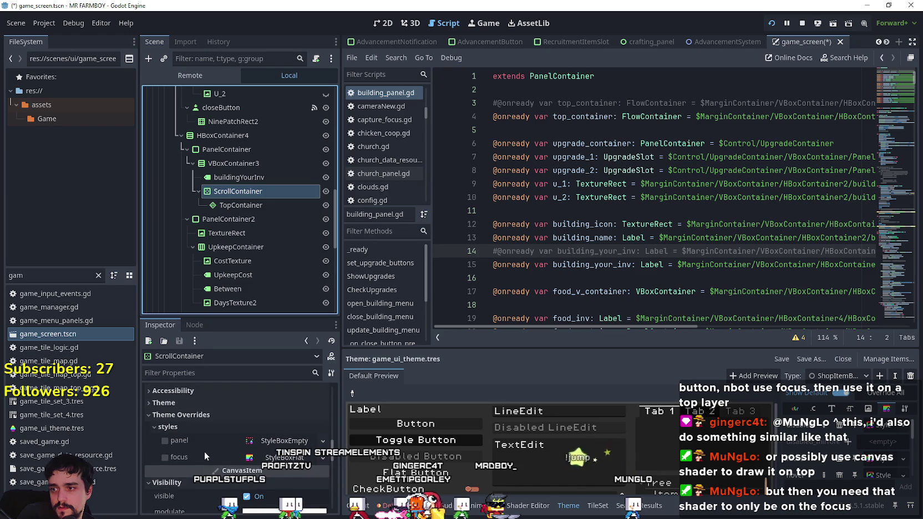
click(238, 206)
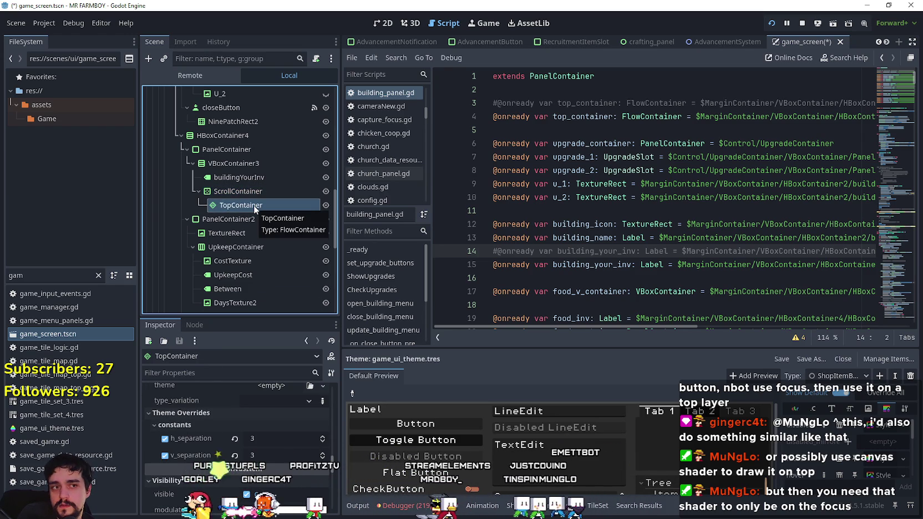
click(804, 23)
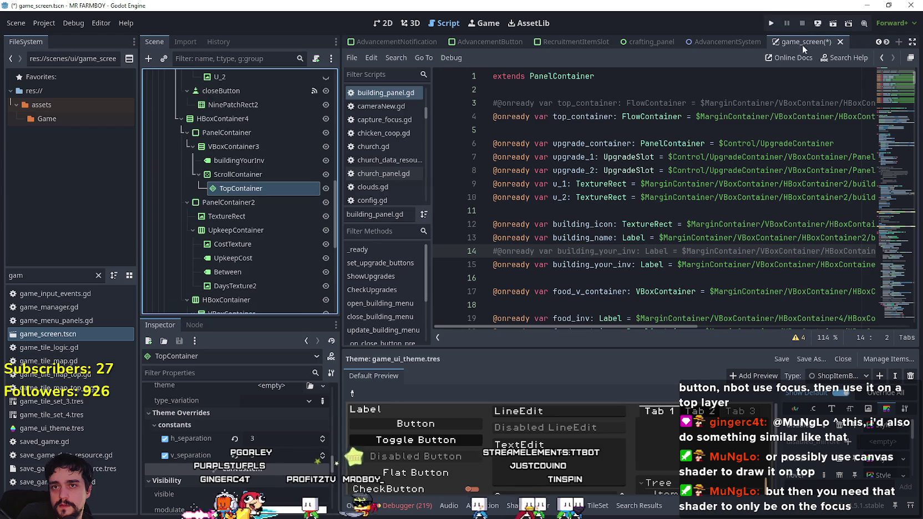
- Add a MarginContainer child to ScrollContainer and move it above TopContainer
right_click(240, 173)
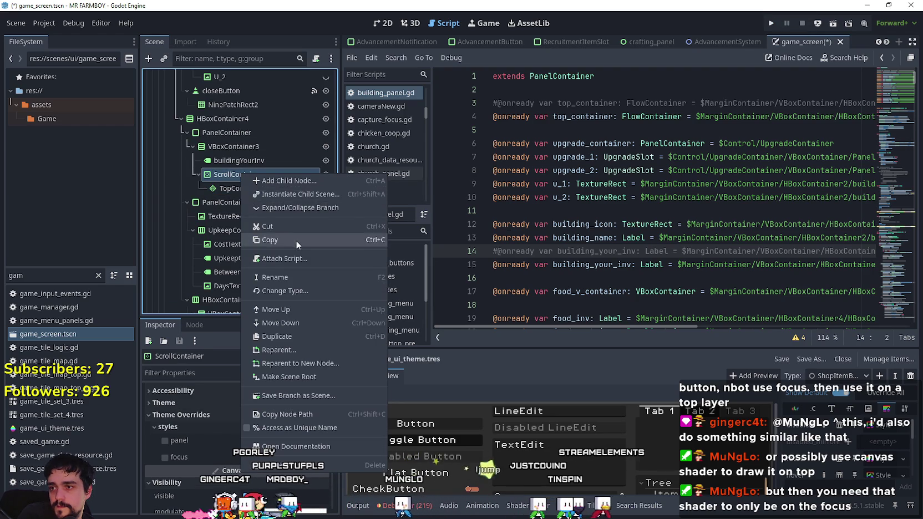
click(301, 181)
text(margin)
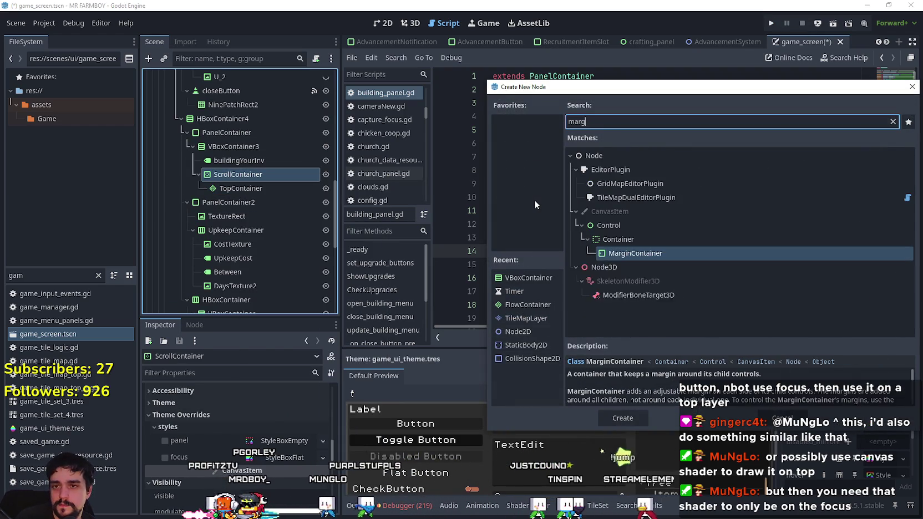
click(616, 417)
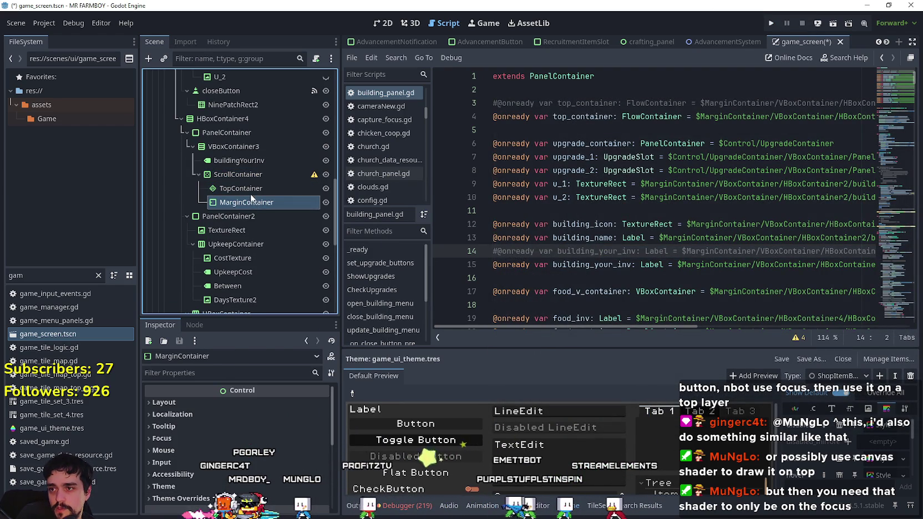
drag(260, 182, 268, 190)
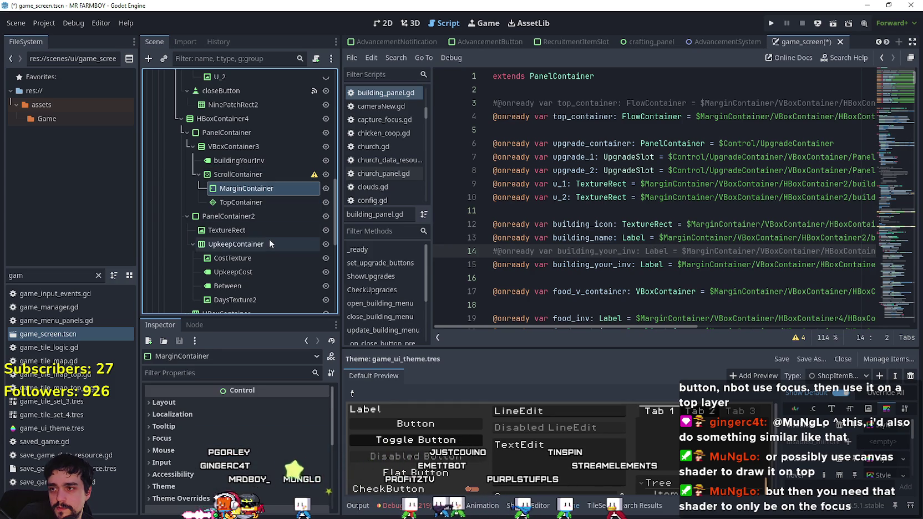